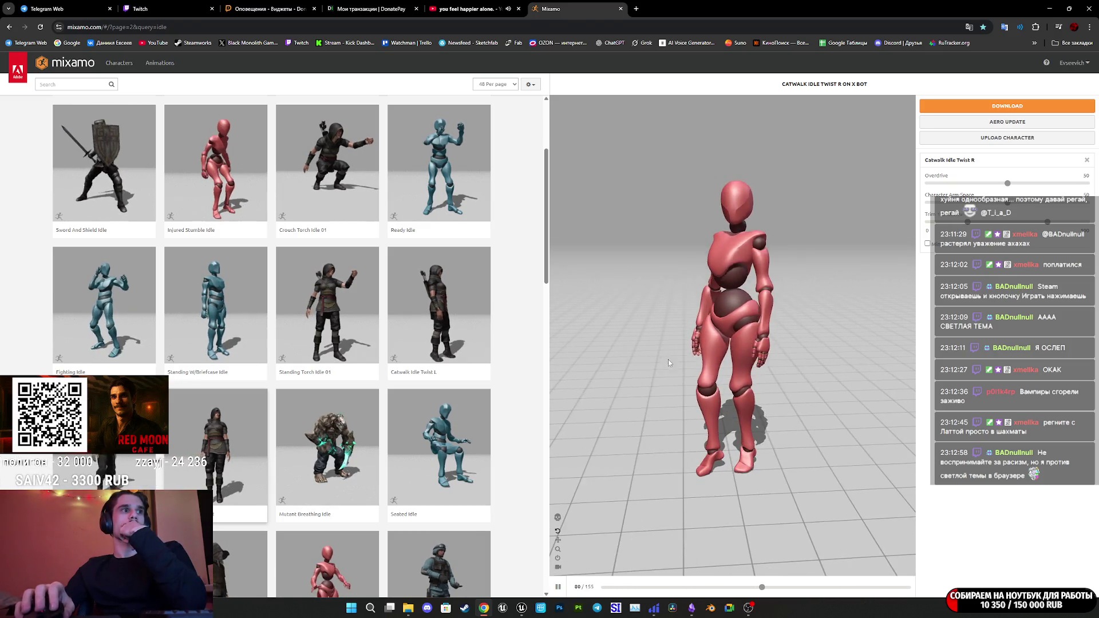
Preview the Drunk Idle Variation and Catwalk Idle Twist R animations on X Bot.
{"action": "scroll", "coordinate": [344, 430], "scroll_direction": "down", "scroll_amount": 3}
{"action": "left_click", "coordinate": [346, 429]}
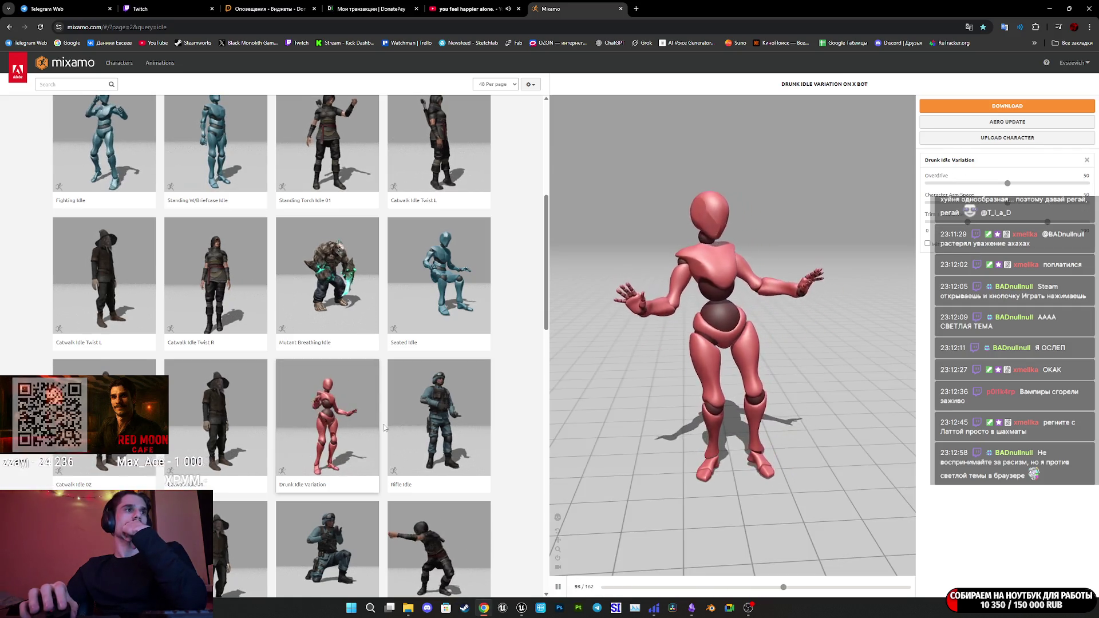
{"action": "scroll", "coordinate": [383, 424], "scroll_direction": "down", "scroll_amount": 3}
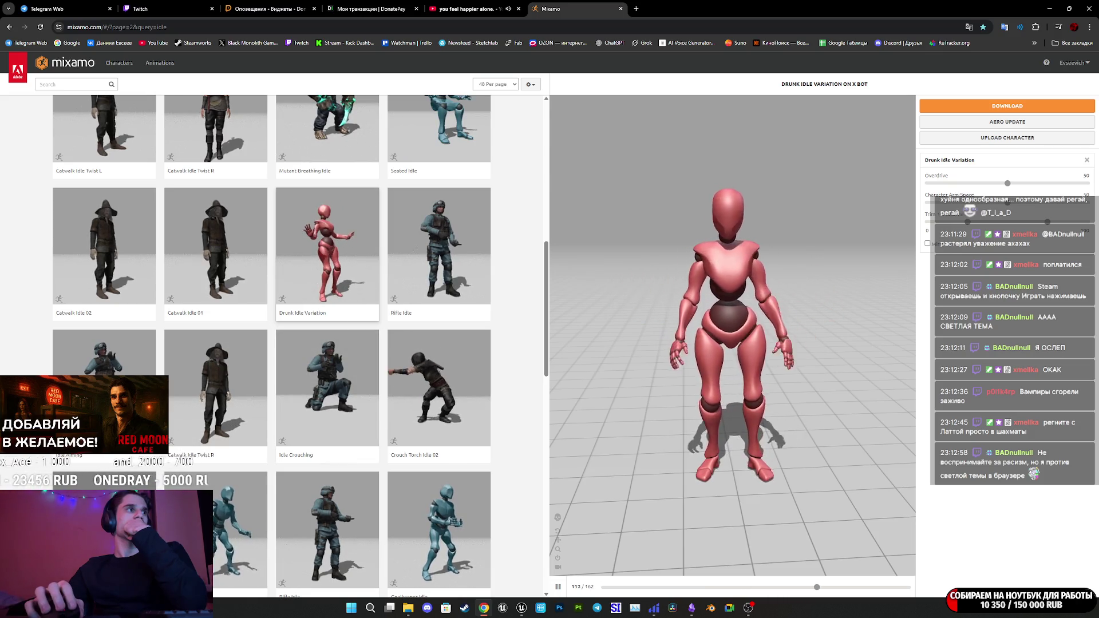
{"action": "left_click", "coordinate": [254, 414]}
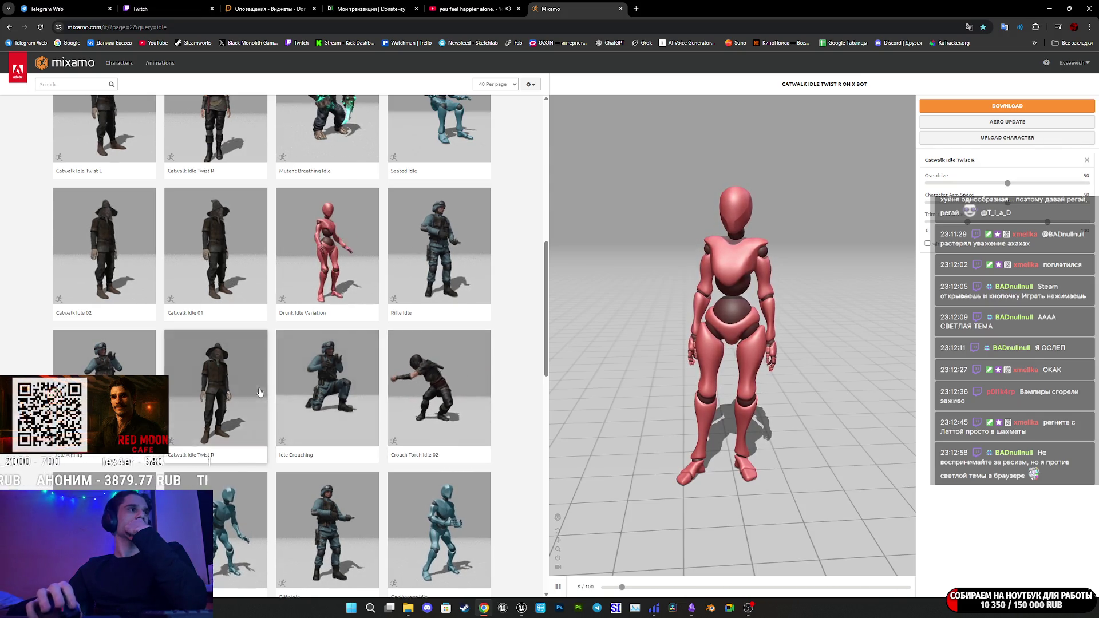
Apply Standing W/Briefcase Idle to X Bot, orbit to its side, and open download settings.
{"action": "scroll", "coordinate": [259, 392], "scroll_direction": "down", "scroll_amount": 4}
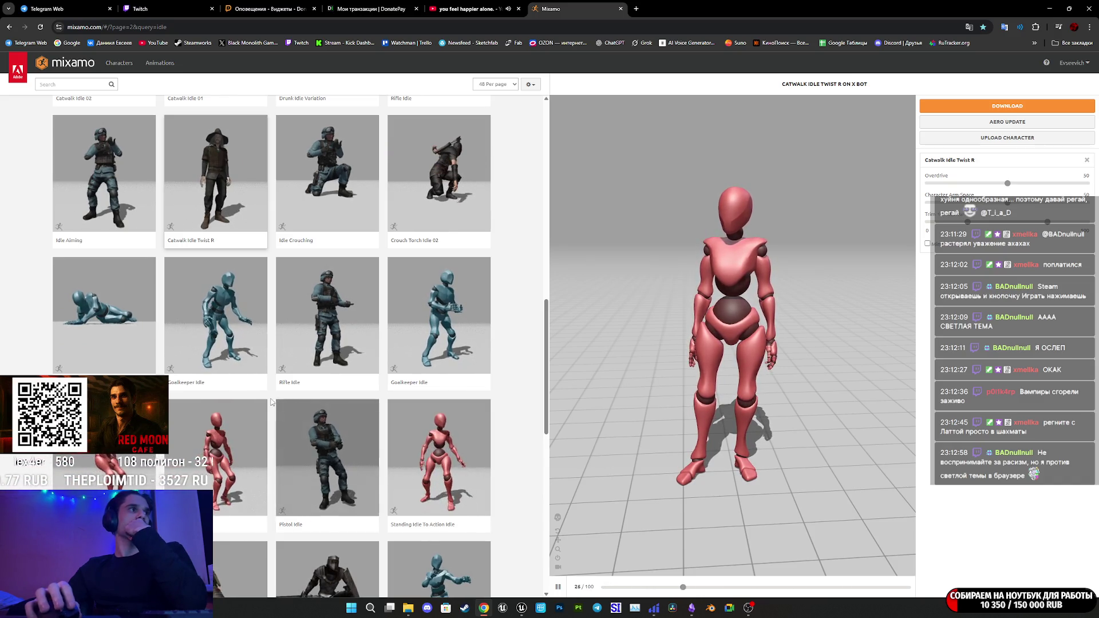
{"action": "scroll", "coordinate": [272, 400], "scroll_direction": "down", "scroll_amount": 3}
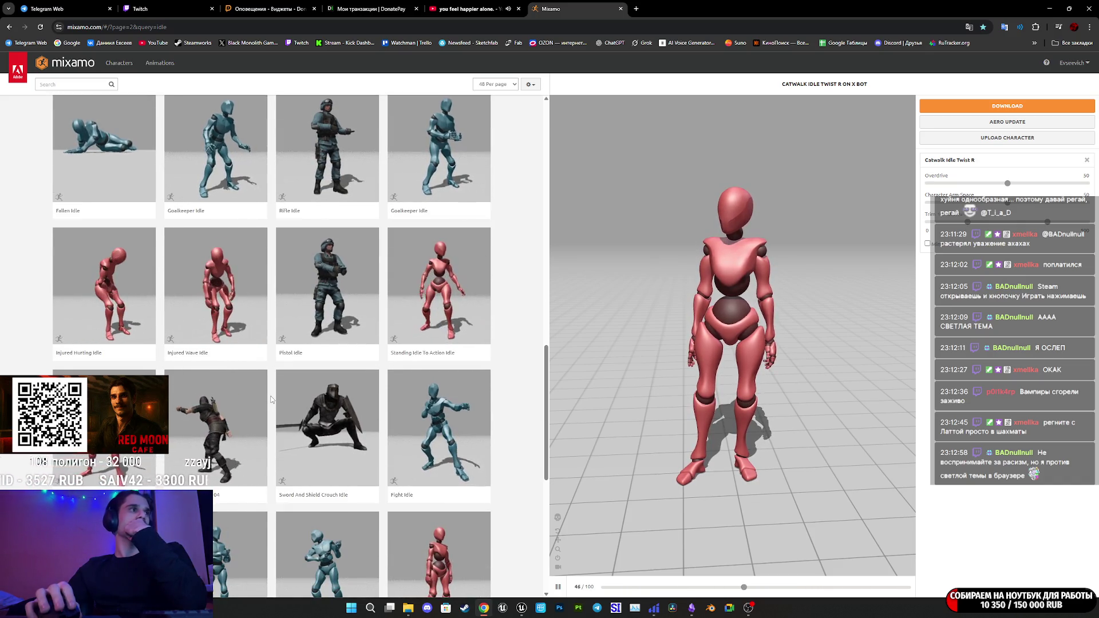
{"action": "scroll", "coordinate": [272, 400], "scroll_direction": "down", "scroll_amount": 3}
{"action": "scroll", "coordinate": [309, 406], "scroll_direction": "down", "scroll_amount": 3}
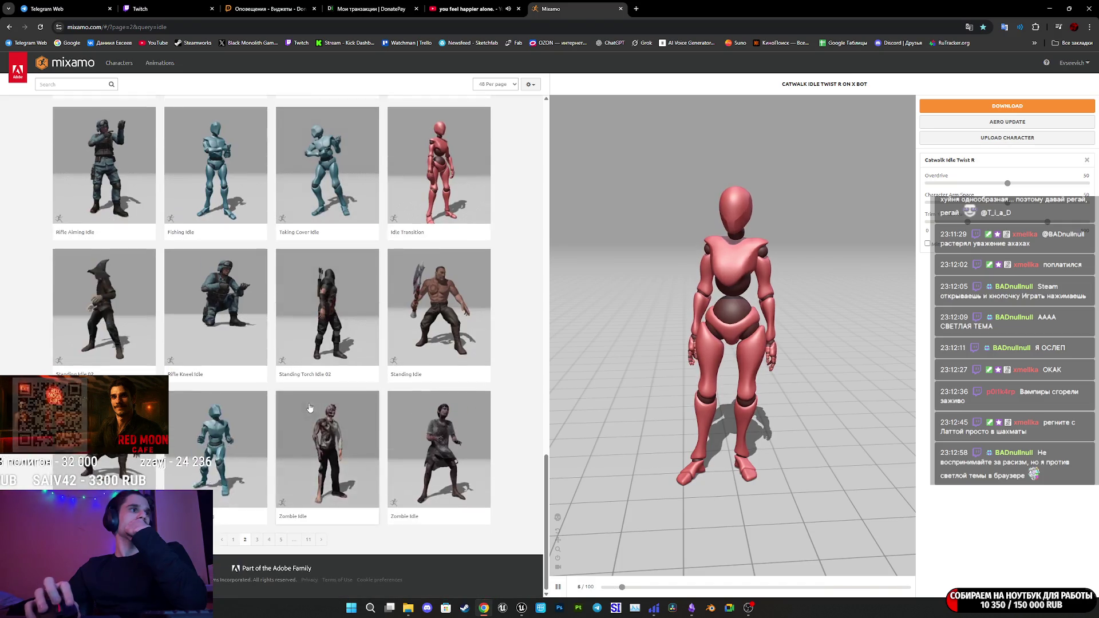
{"action": "scroll", "coordinate": [309, 407], "scroll_direction": "up", "scroll_amount": 20}
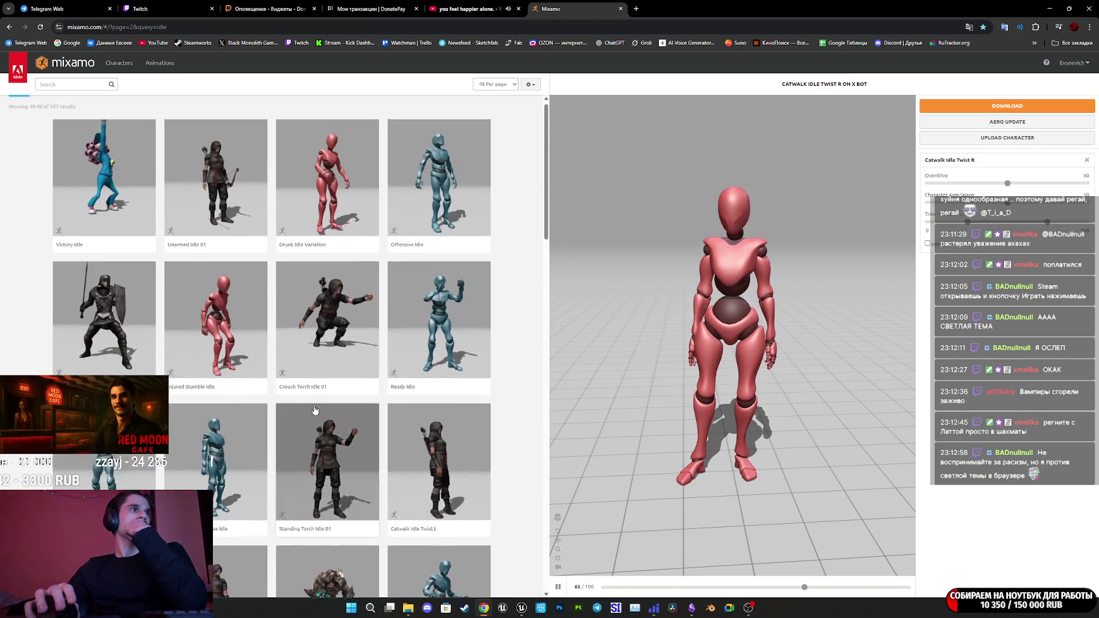
{"action": "left_click", "coordinate": [231, 468]}
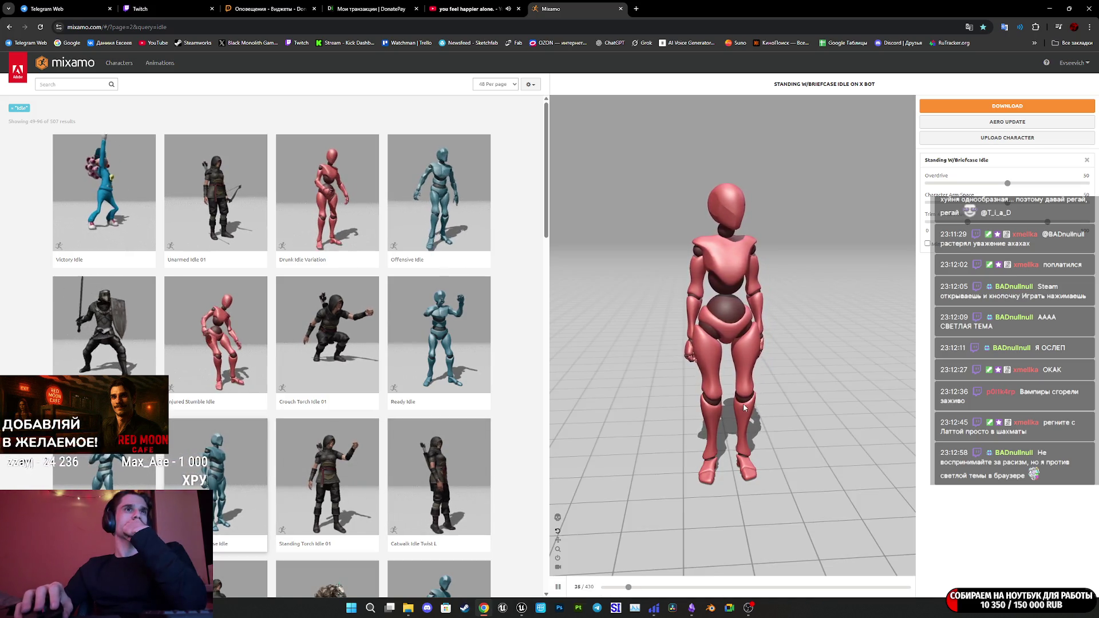
{"action": "mouse_move", "coordinate": [743, 407]}
{"action": "left_mouse_down"}
{"action": "mouse_move", "coordinate": [683, 413]}
{"action": "mouse_move", "coordinate": [724, 411]}
{"action": "left_mouse_up"}
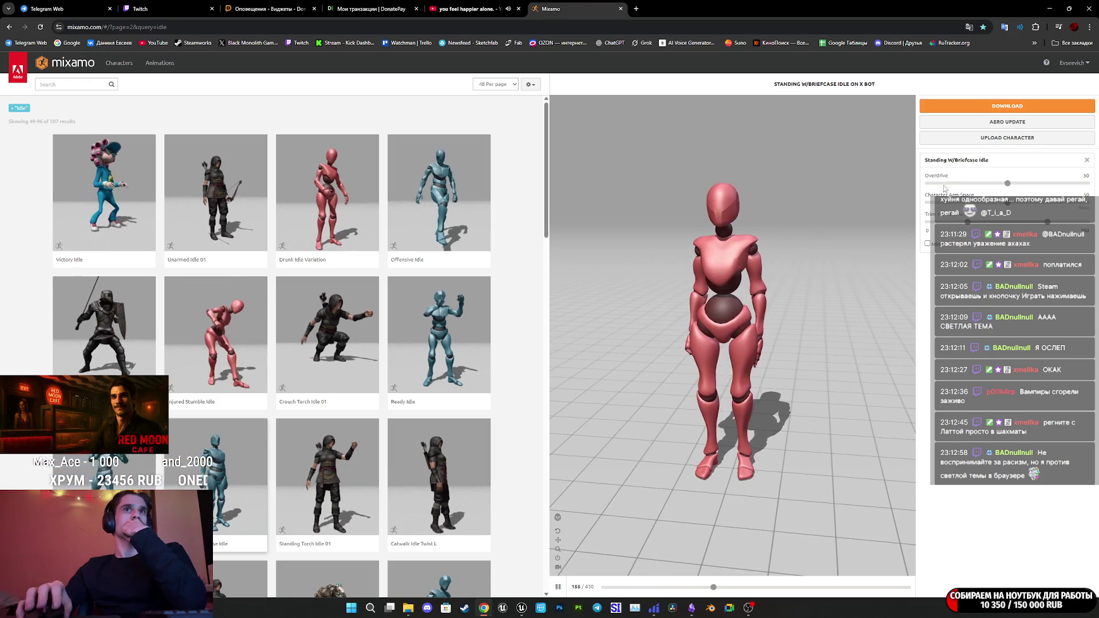
{"action": "left_click", "coordinate": [1007, 106]}
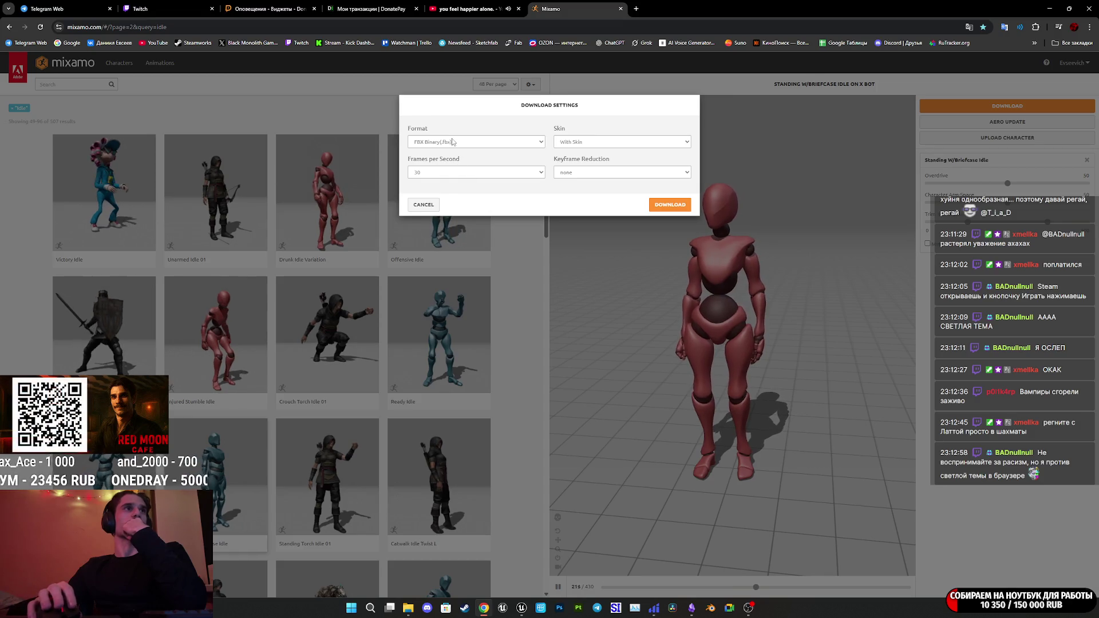
Set download options to FBX for Unity, With Skin, 30 fps, Non-Uniform keyframe reduction.
{"action": "left_click", "coordinate": [530, 142]}
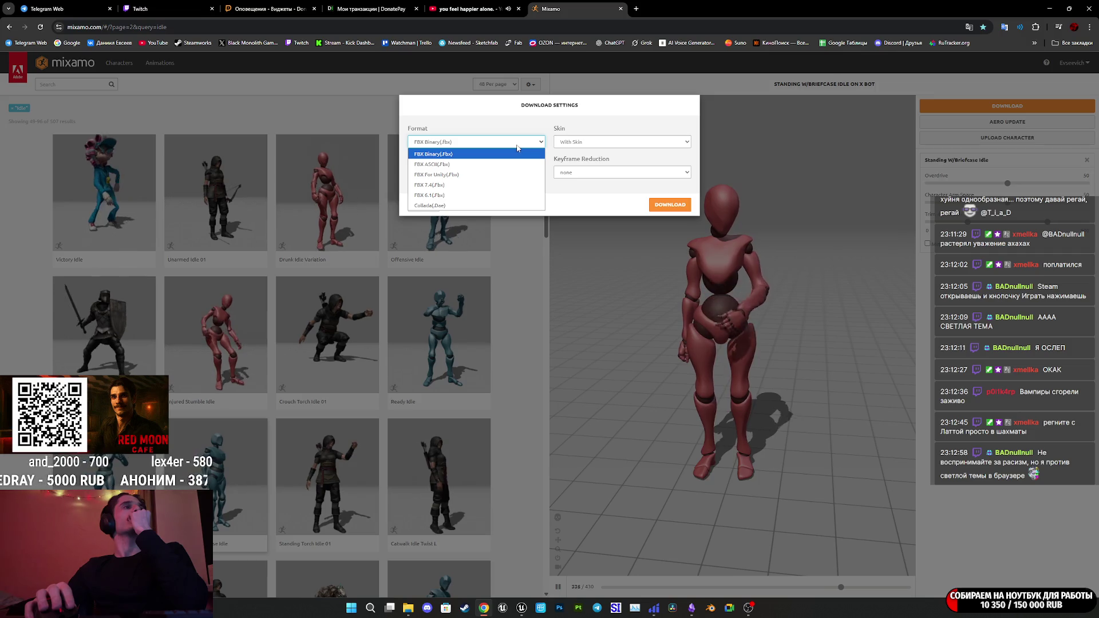
{"action": "left_click", "coordinate": [450, 175]}
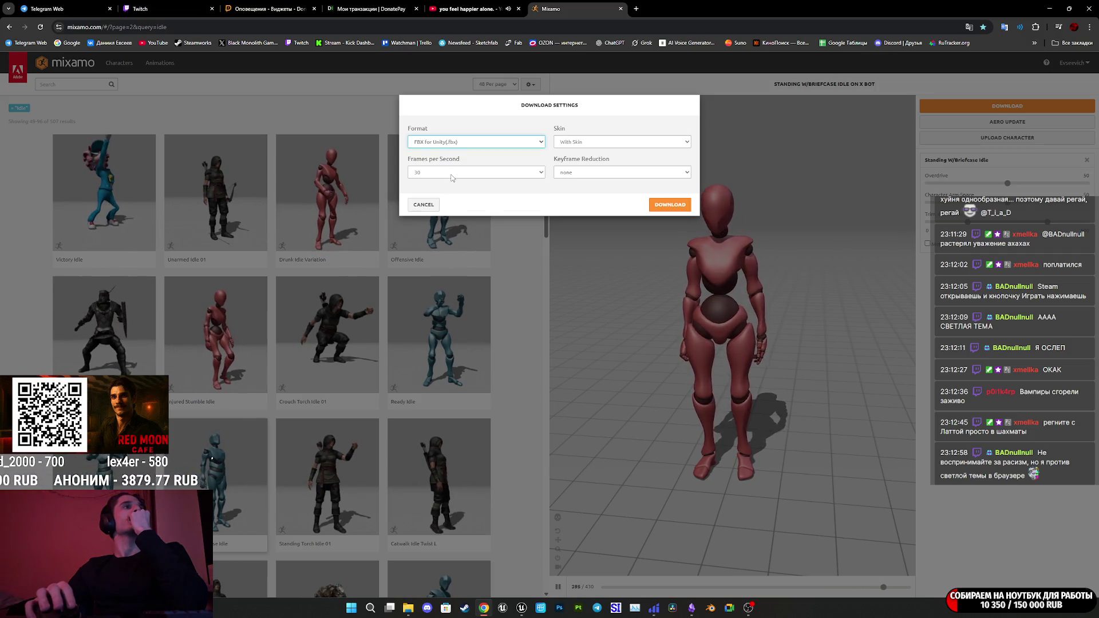
{"action": "left_click", "coordinate": [584, 143]}
{"action": "left_click", "coordinate": [578, 152]}
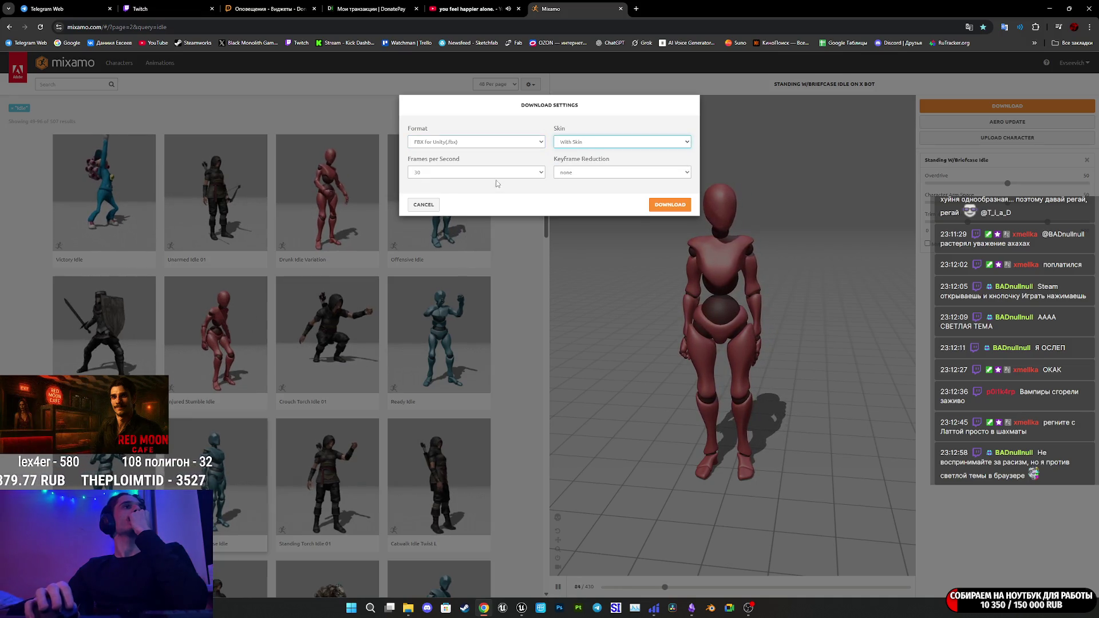
{"action": "left_click", "coordinate": [481, 173]}
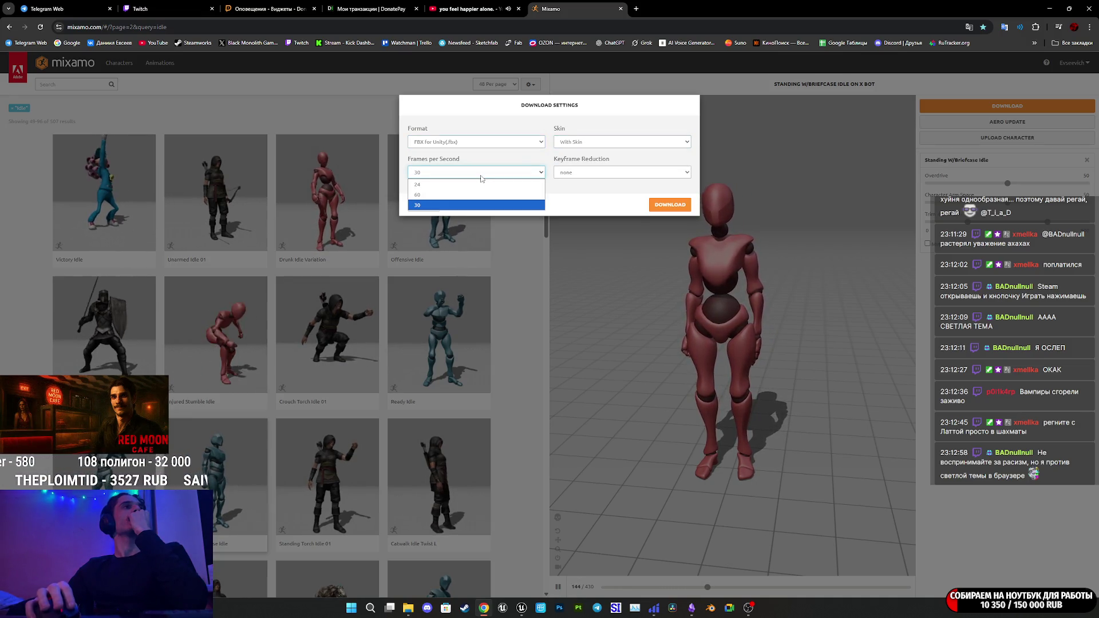
{"action": "left_click", "coordinate": [481, 176]}
{"action": "left_click", "coordinate": [608, 173]}
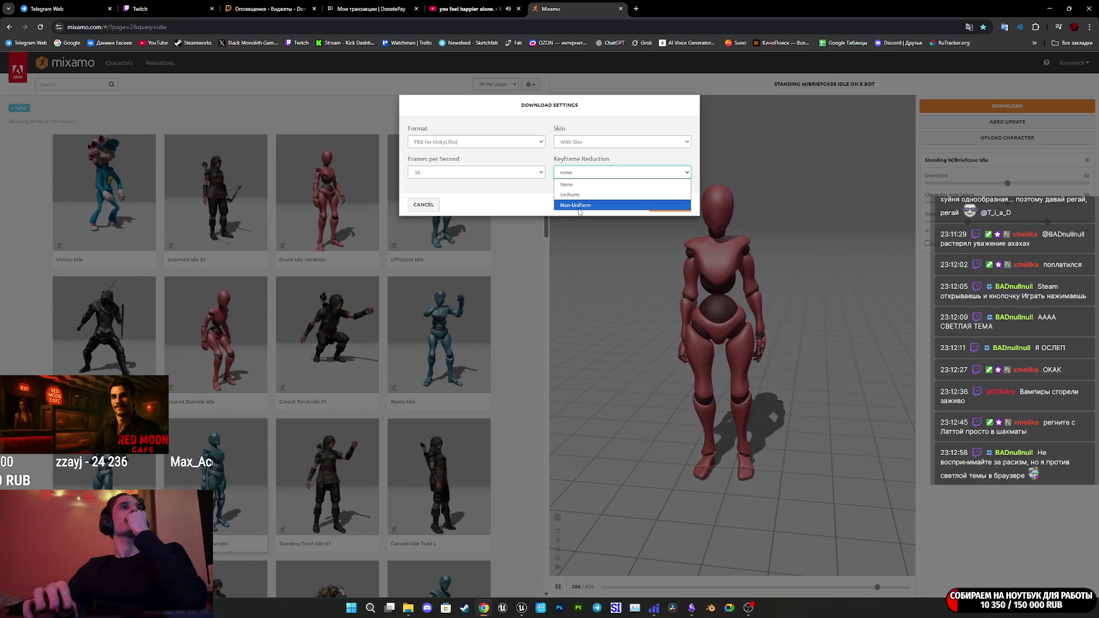
{"action": "left_click", "coordinate": [579, 206]}
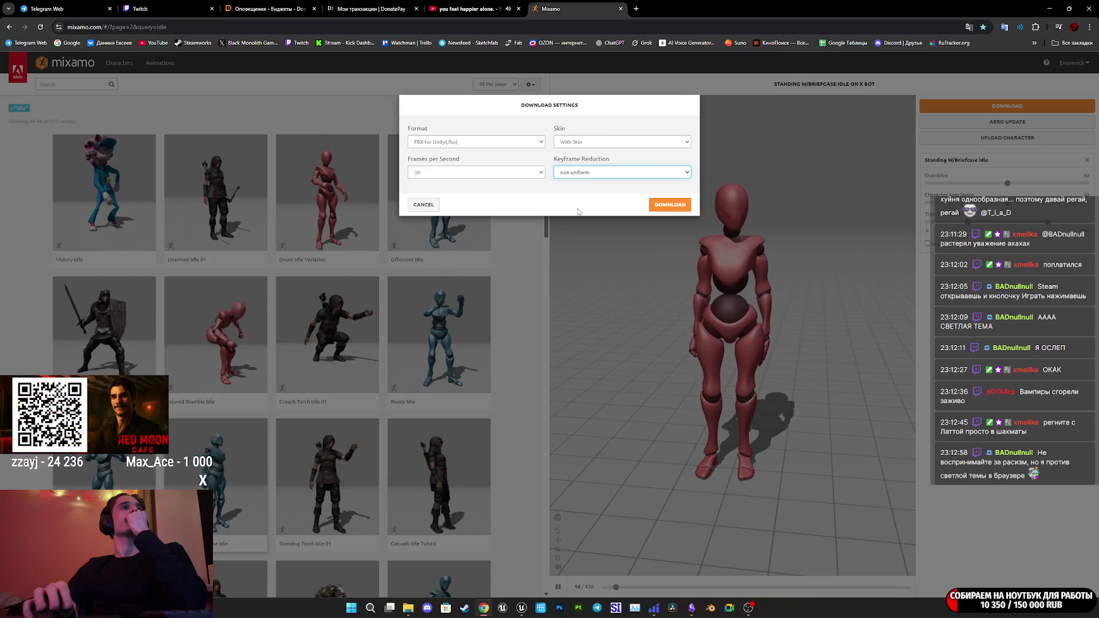
Download the briefcase idle FBX and save it to Downloads.
{"action": "left_click", "coordinate": [667, 207]}
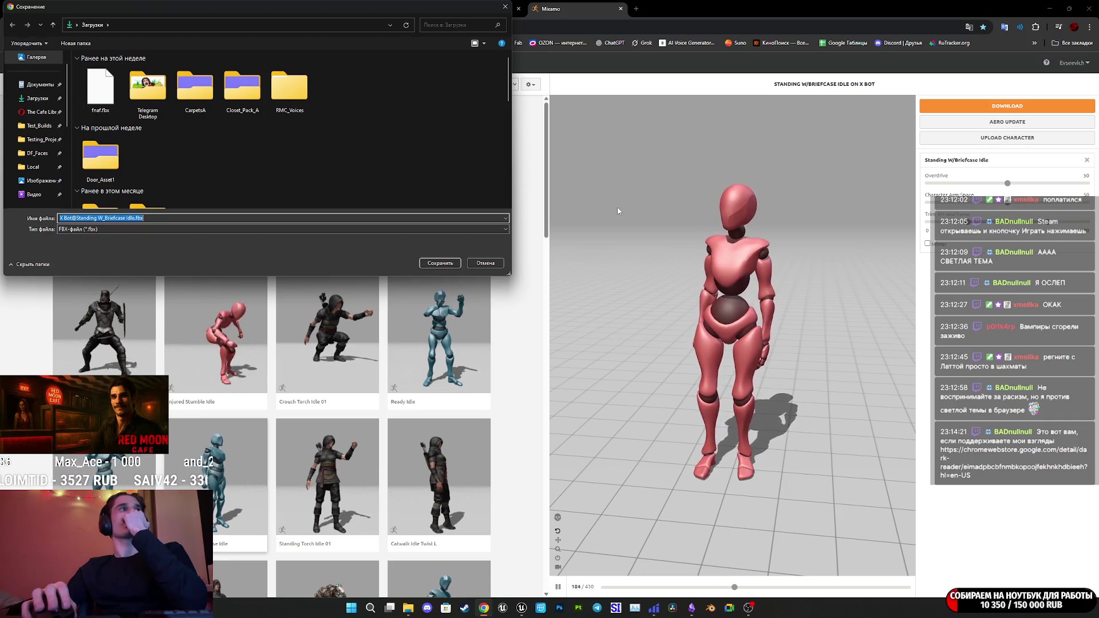
{"action": "left_click", "coordinate": [441, 263]}
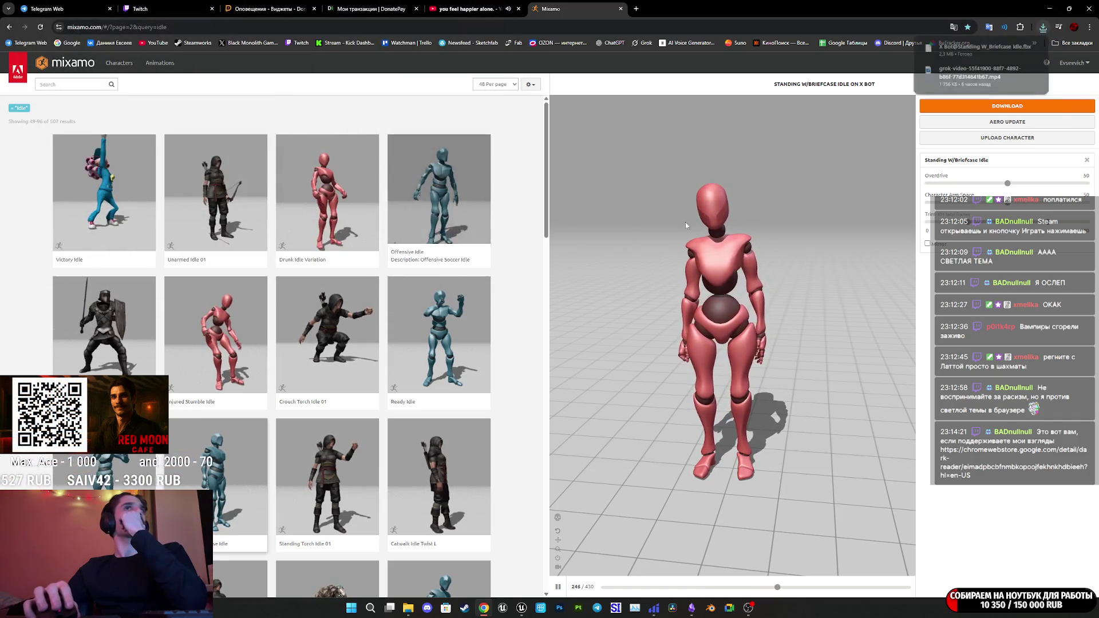
{"action": "left_click", "coordinate": [522, 611]}
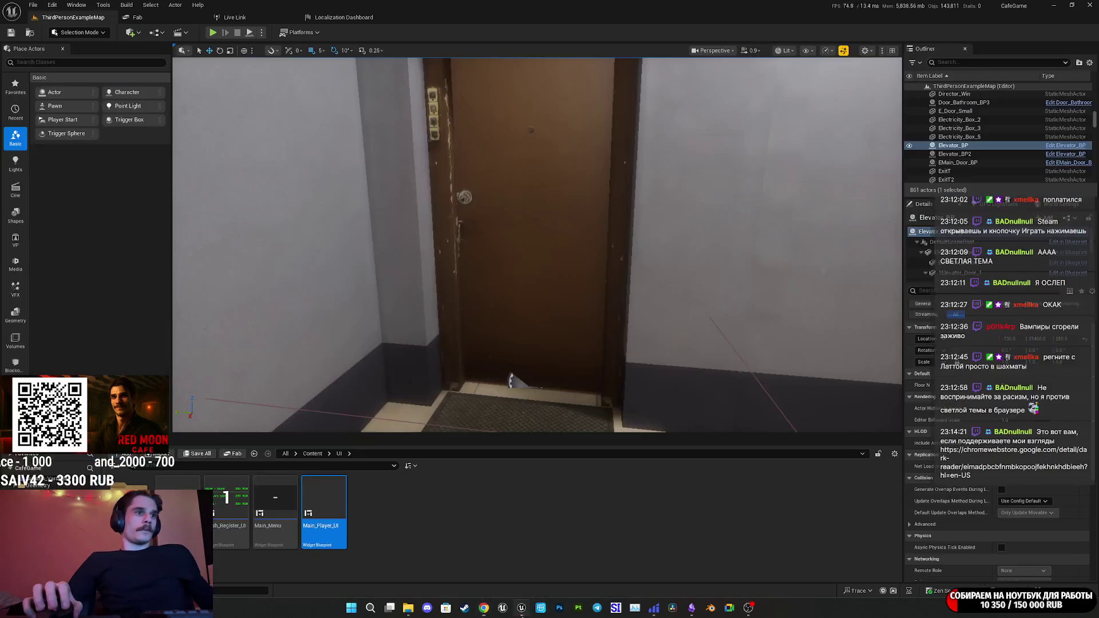
Browse Content > Characters > TestAnim in the Content Browser and enter the empty testM folder.
{"action": "left_click", "coordinate": [312, 454]}
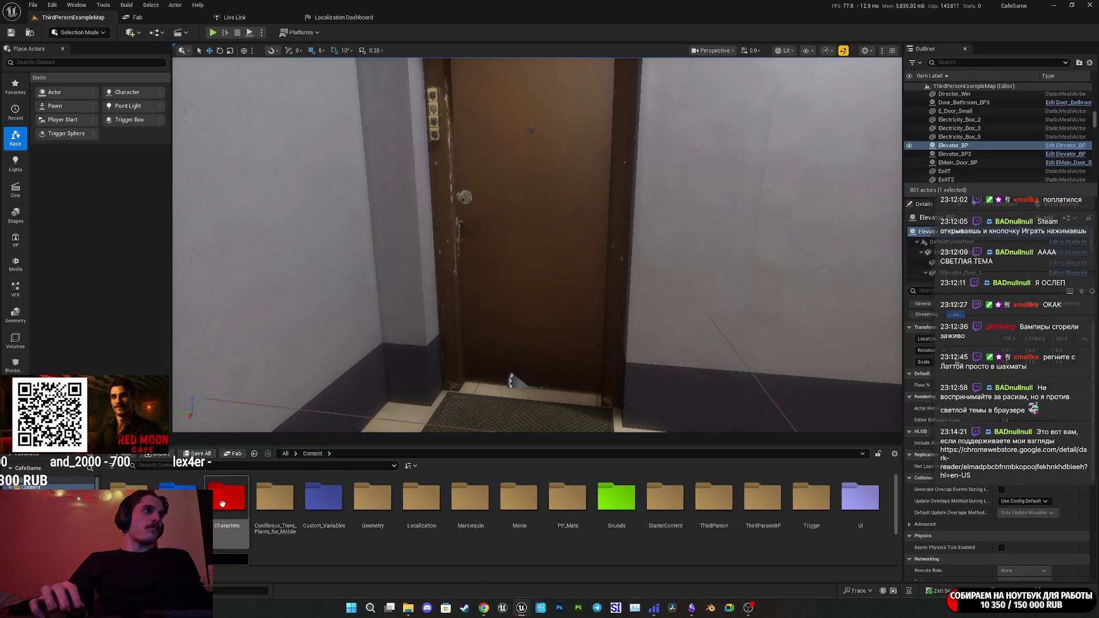
{"action": "double_click", "coordinate": [226, 508]}
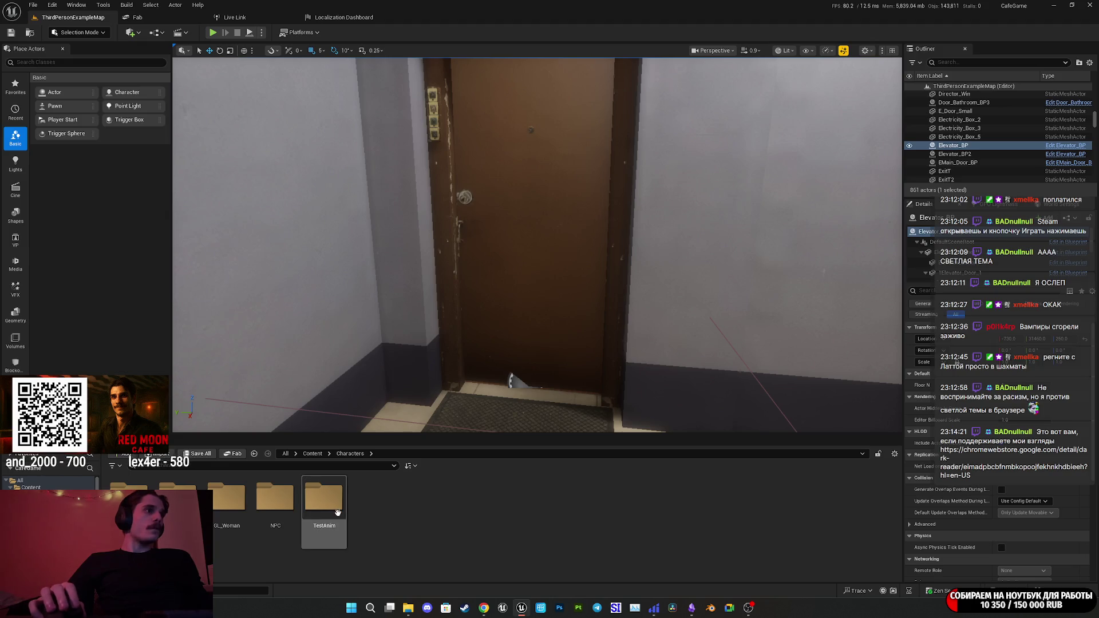
{"action": "double_click", "coordinate": [323, 499]}
{"action": "scroll", "coordinate": [573, 514], "scroll_direction": "down", "scroll_amount": 2}
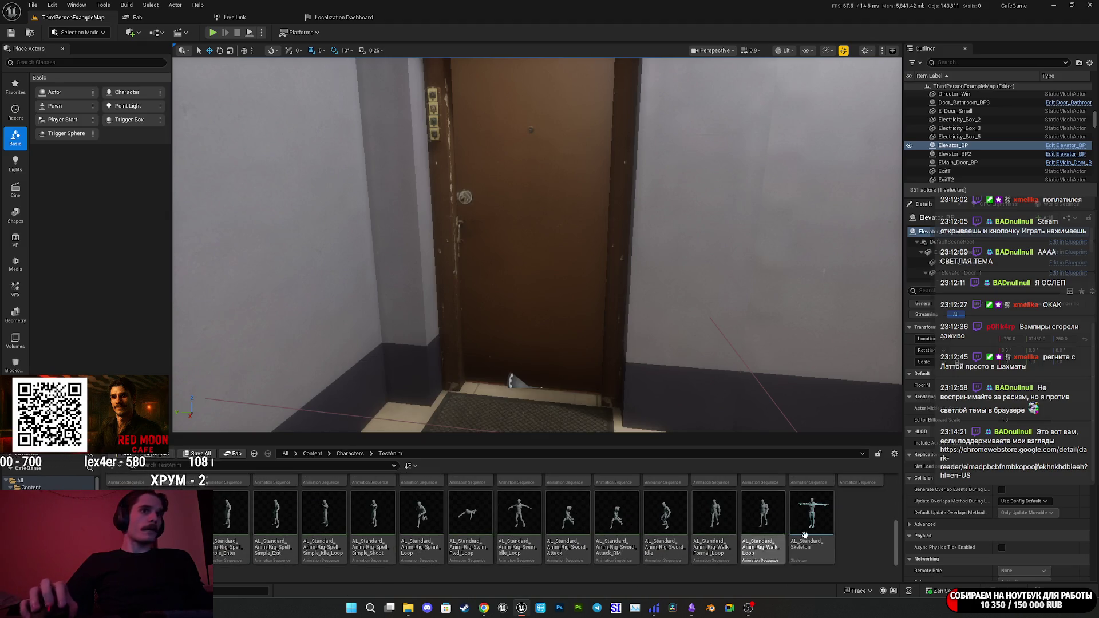
{"action": "right_click", "coordinate": [857, 523]}
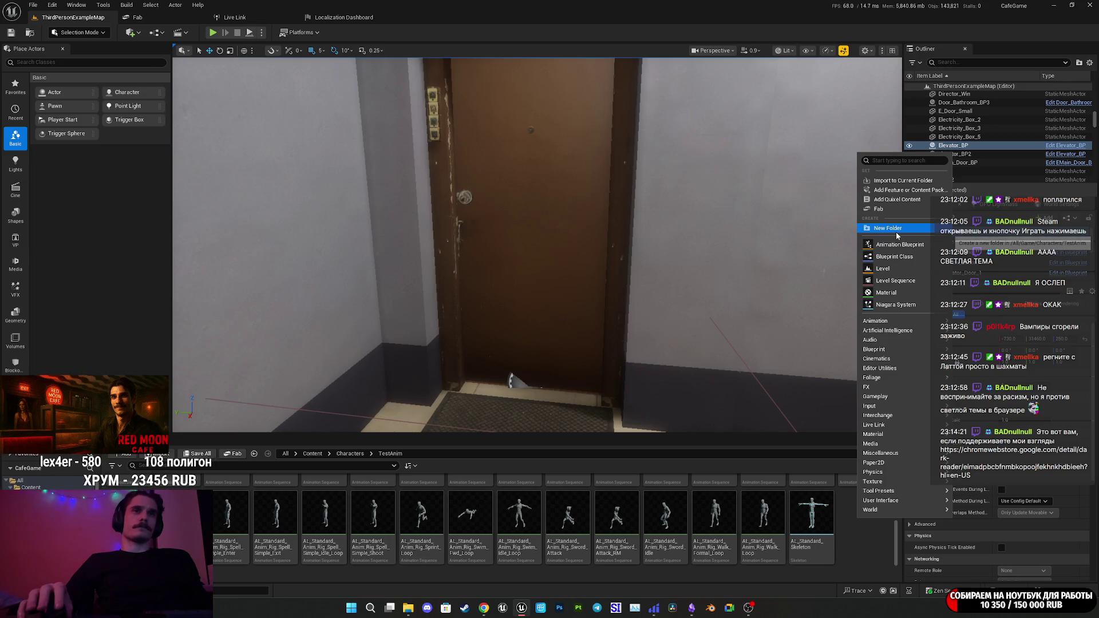
{"action": "scroll", "coordinate": [372, 515], "scroll_direction": "up", "scroll_amount": 2}
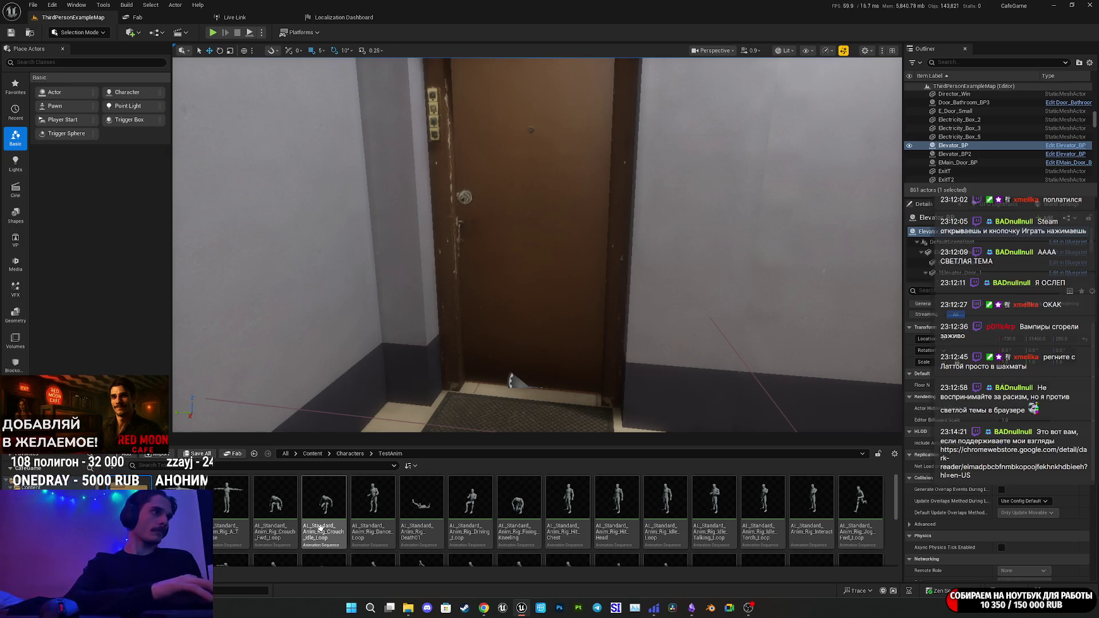
{"action": "double_click", "coordinate": [319, 528]}
{"action": "left_click", "coordinate": [394, 453]}
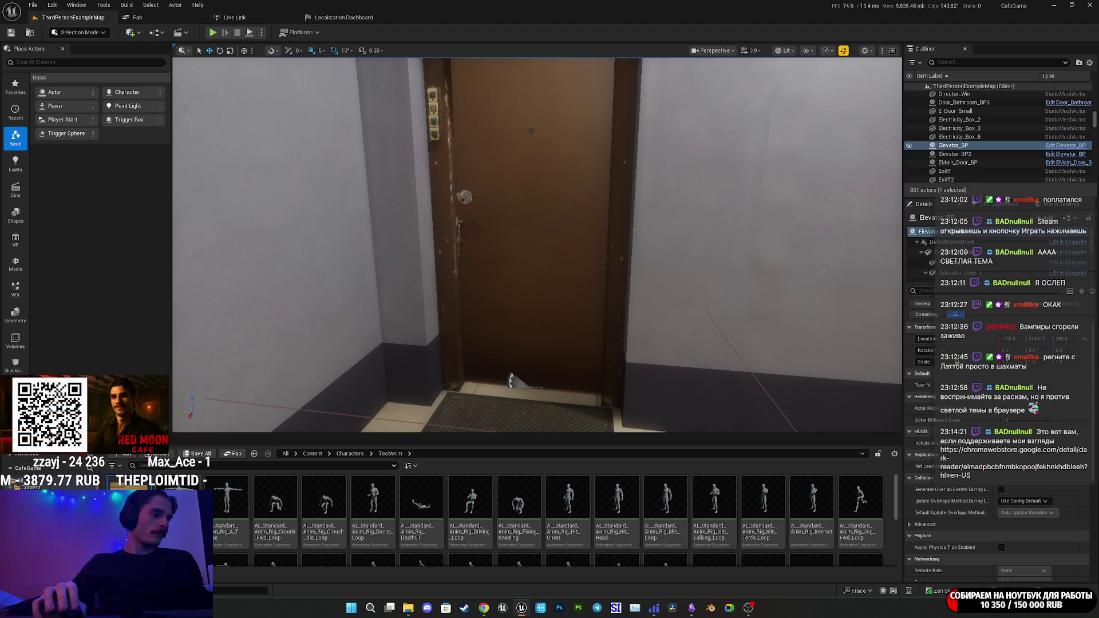
{"action": "double_click", "coordinate": [189, 515]}
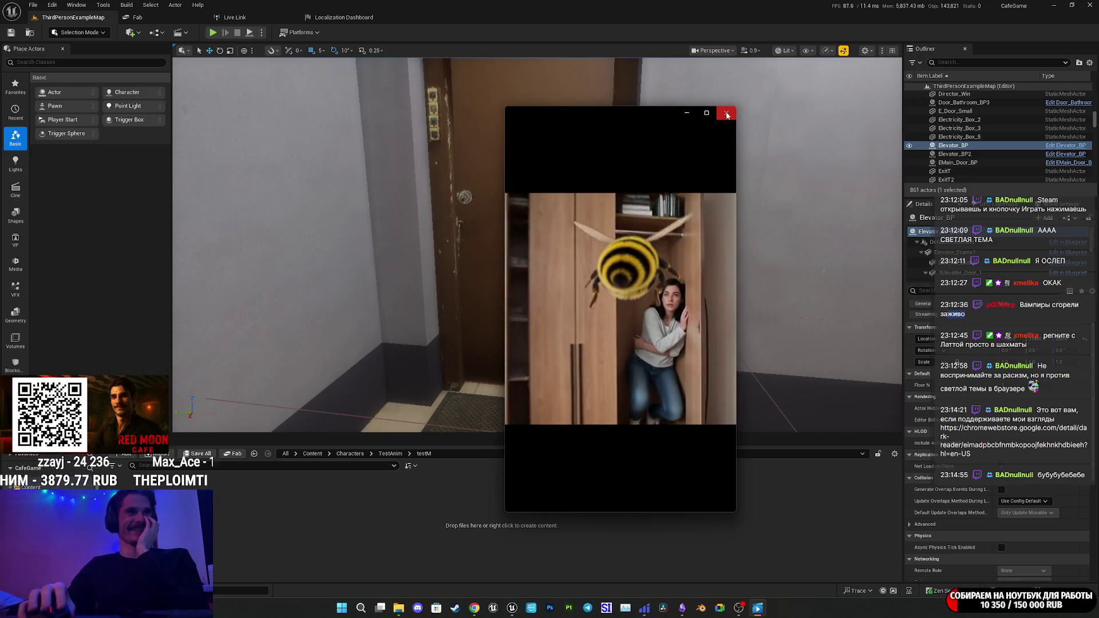
Close the bee and black Media Player windows and bring up the browser's YouTube tab.
{"action": "left_click", "coordinate": [727, 115]}
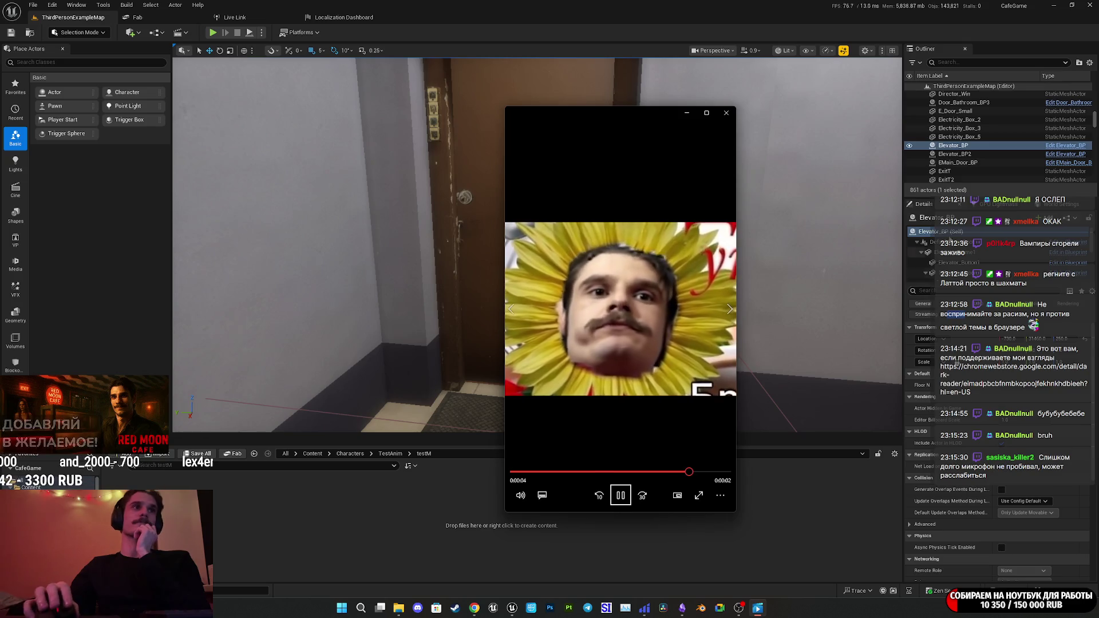
{"action": "left_click", "coordinate": [733, 117]}
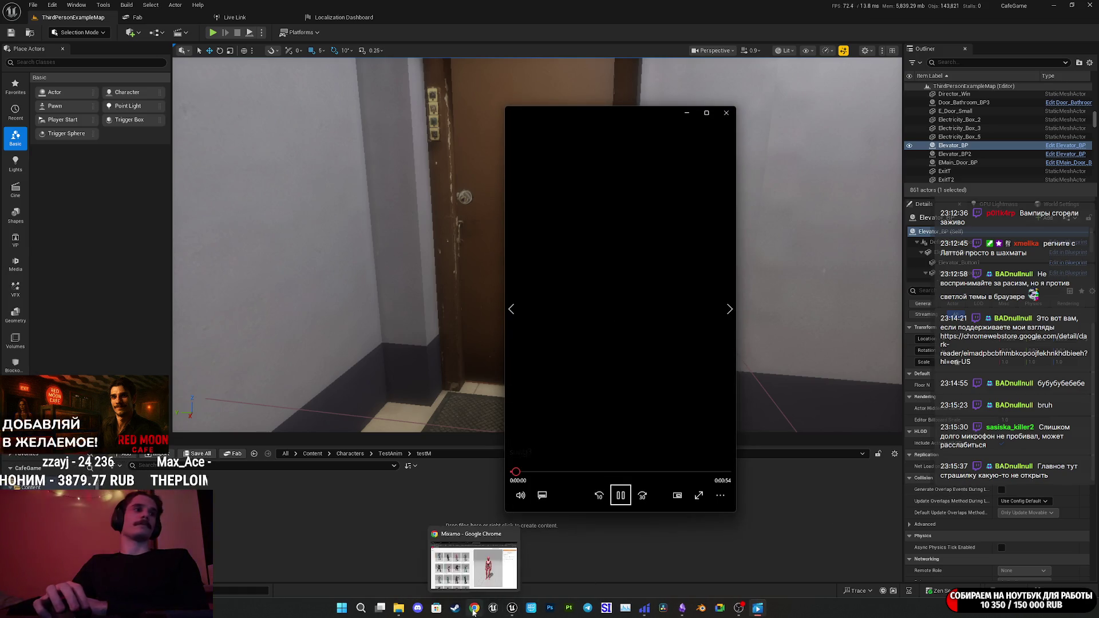
{"action": "left_click", "coordinate": [484, 608]}
{"action": "left_click", "coordinate": [467, 8]}
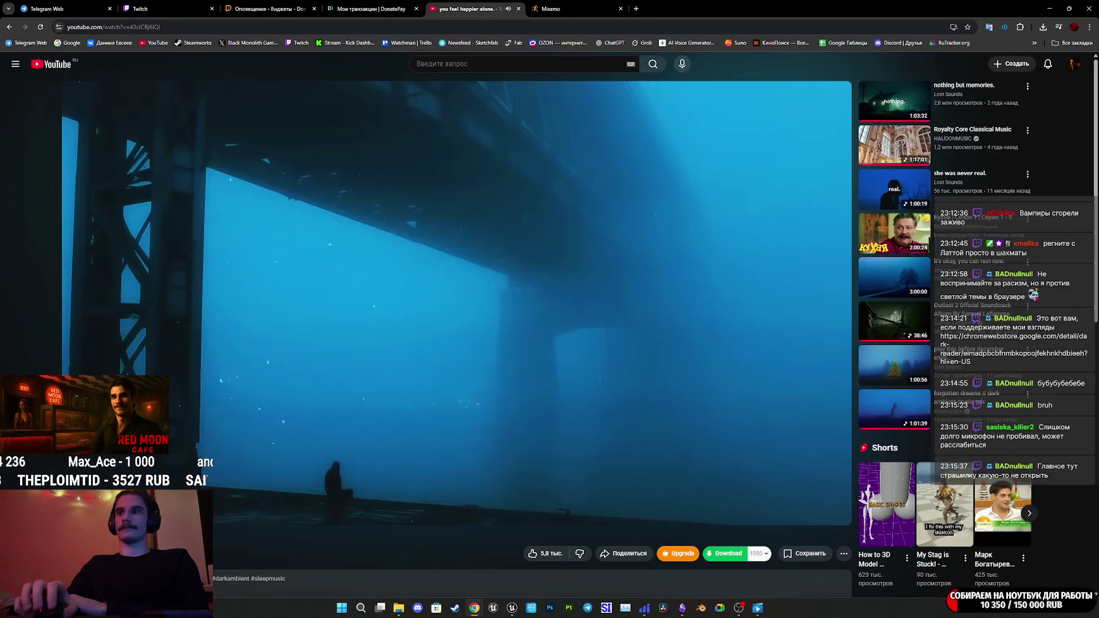
Turn the portrait video player's volume down, close it, and return to the Mixamo tab.
{"action": "key", "text": "alt+Tab"}
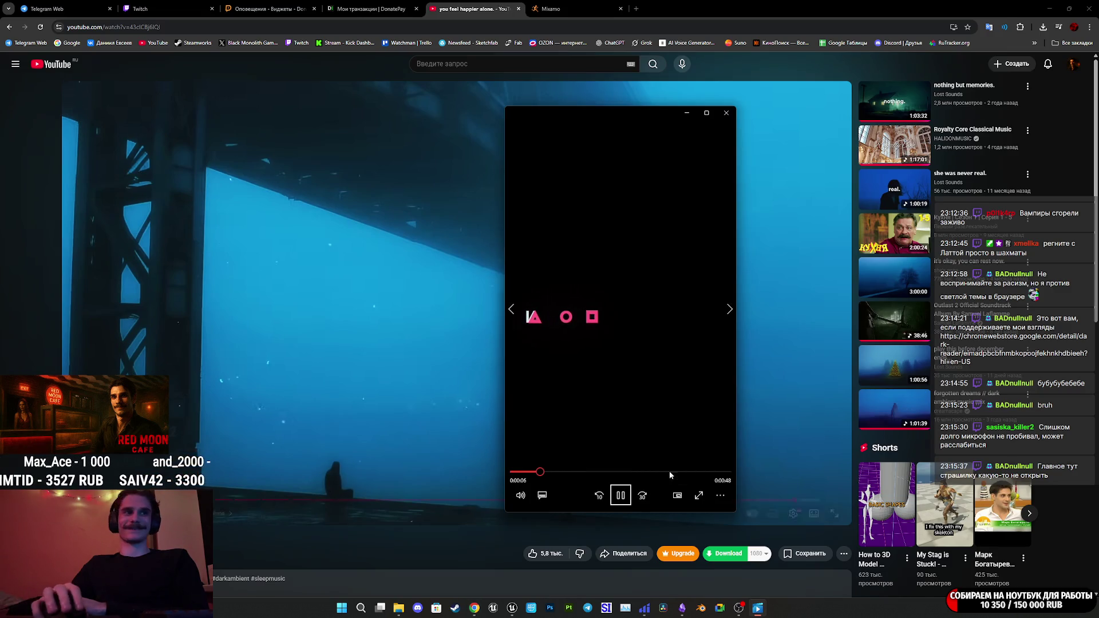
{"action": "mouse_move", "coordinate": [521, 493]}
{"action": "left_click", "coordinate": [542, 467]}
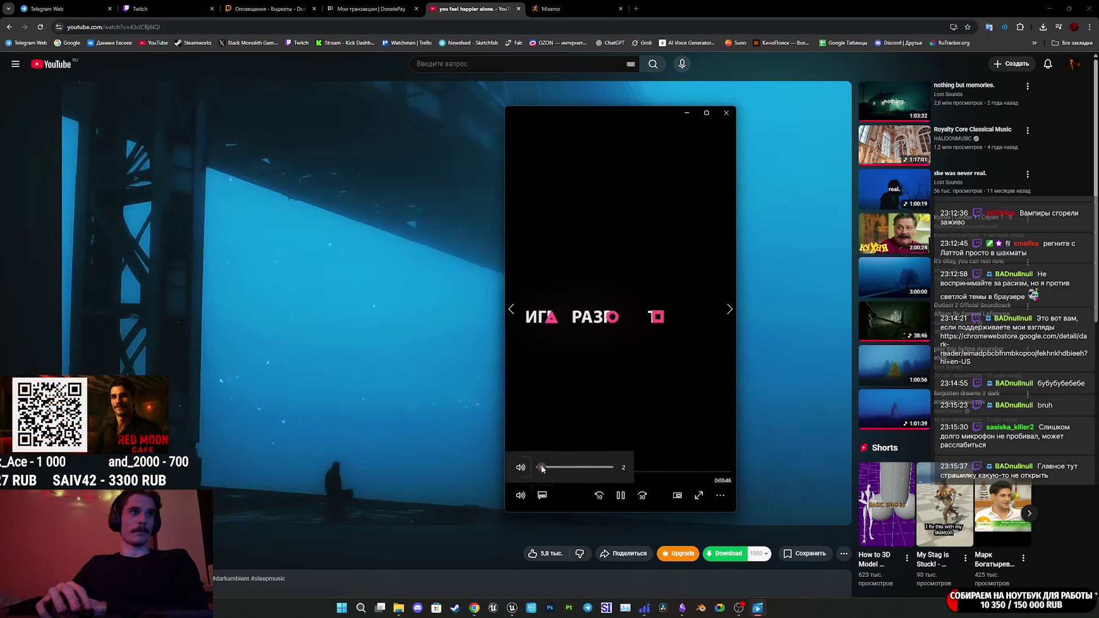
{"action": "left_click", "coordinate": [720, 495]}
{"action": "left_click", "coordinate": [647, 444]}
{"action": "left_click", "coordinate": [514, 113]}
{"action": "left_click", "coordinate": [552, 8]}
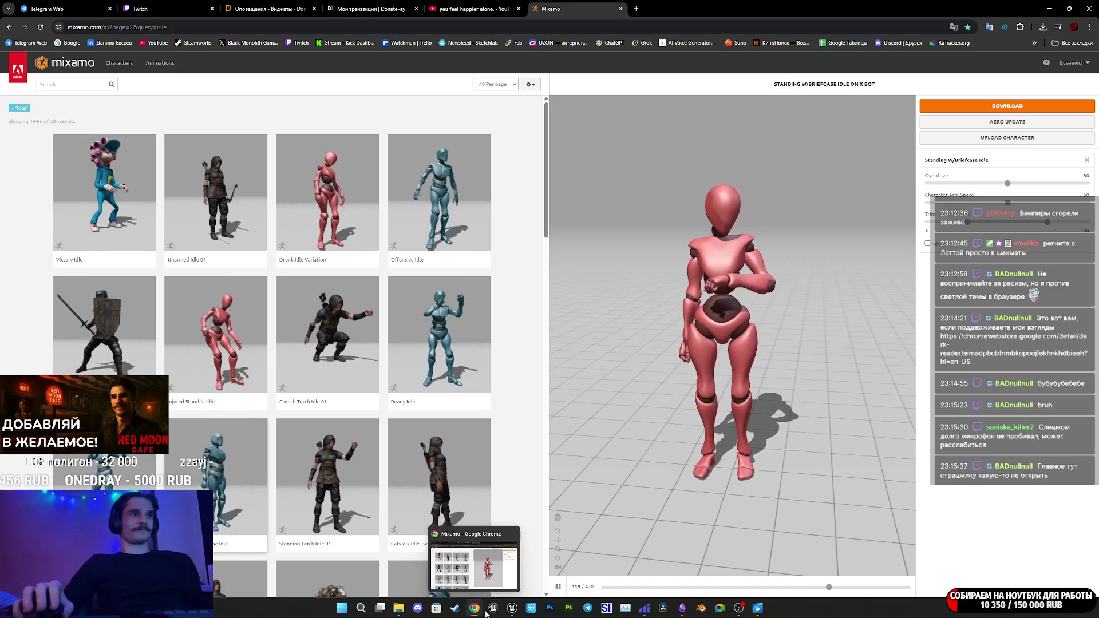
Drag the X Bot Standing W_Briefcase Idle FBX into testM, check the preview, and import it.
{"action": "mouse_move", "coordinate": [513, 607]}
{"action": "left_click", "coordinate": [521, 571]}
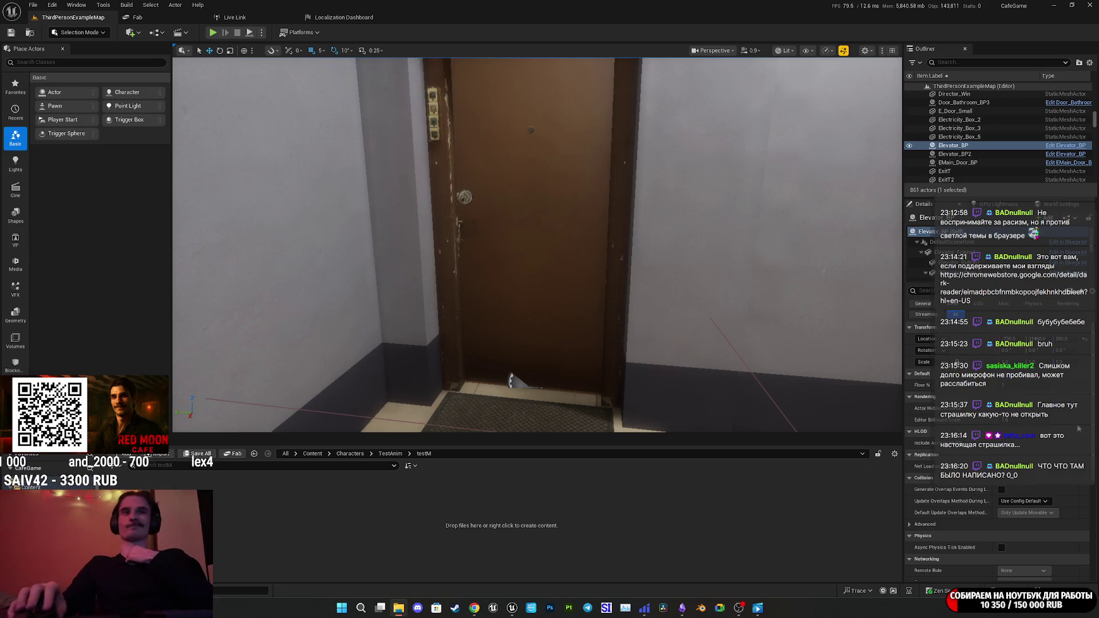
{"action": "left_click_drag", "start_coordinate": [630, 496], "coordinate": [633, 491]}
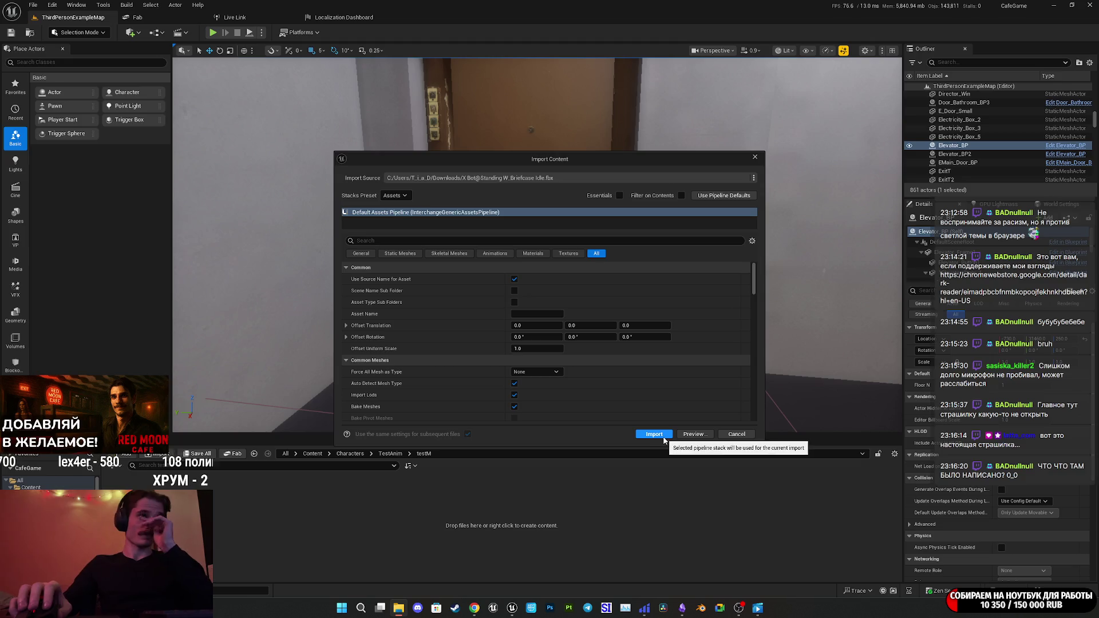
{"action": "left_click", "coordinate": [694, 434]}
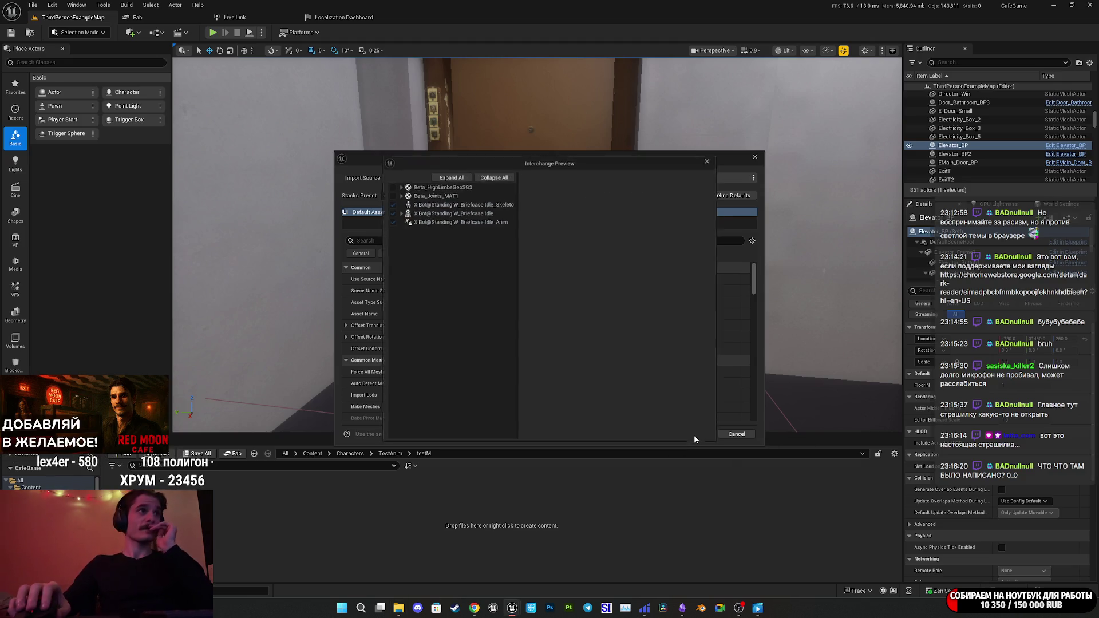
{"action": "left_click", "coordinate": [719, 158]}
{"action": "left_click", "coordinate": [655, 436]}
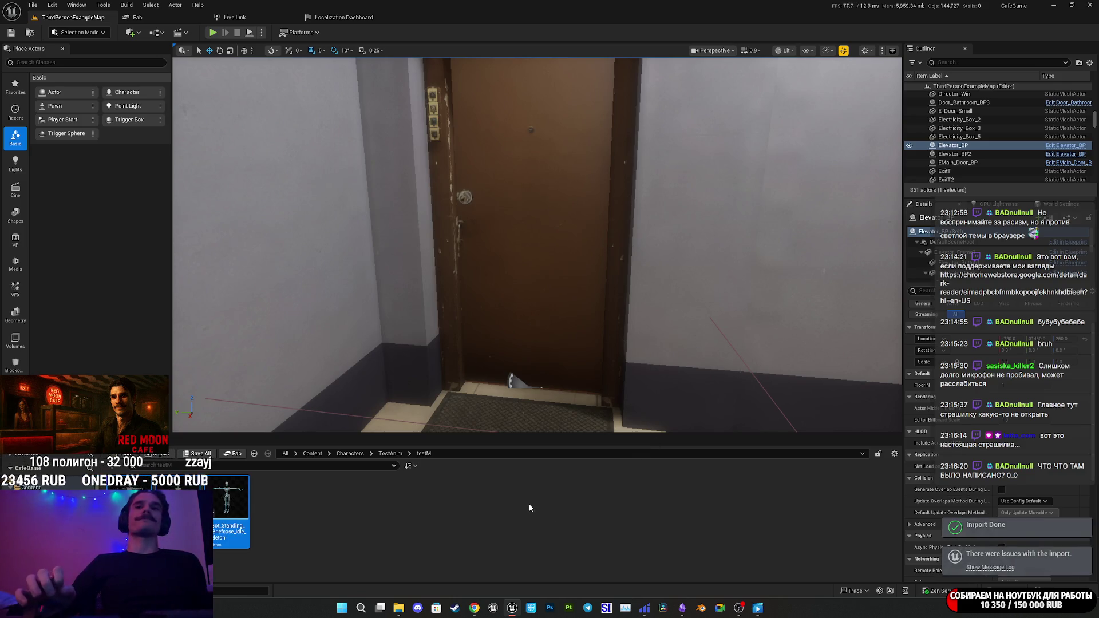
Save the three imported X Bot assets and watch the briefcase idle animation play.
{"action": "mouse_move", "coordinate": [282, 524]}
{"action": "key", "text": "ctrl+shift+s"}
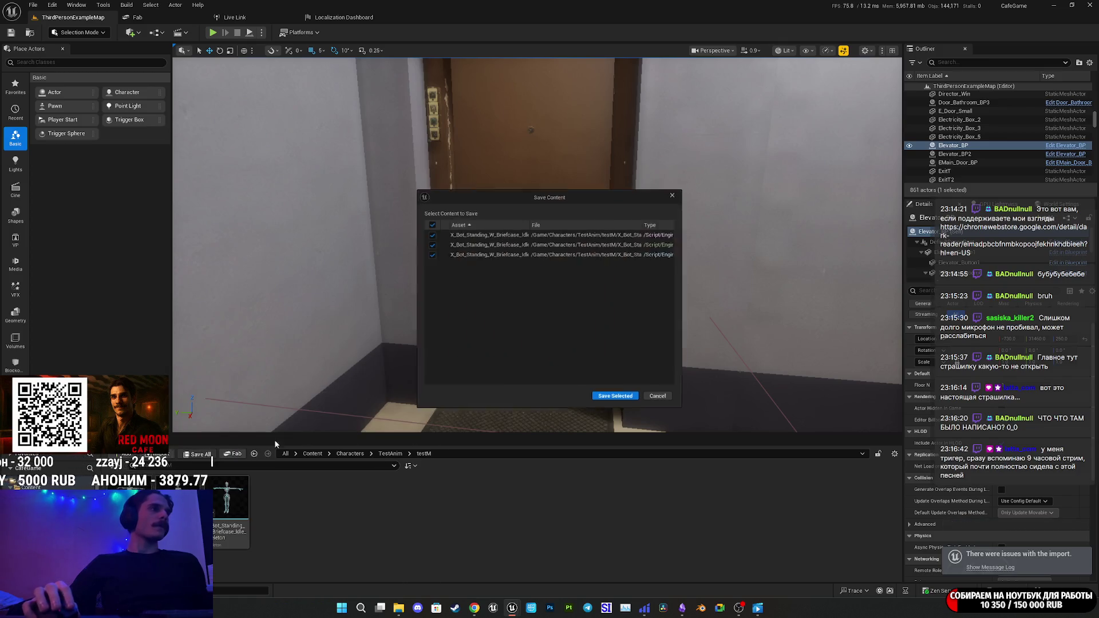
{"action": "left_click", "coordinate": [619, 401]}
{"action": "double_click", "coordinate": [242, 490]}
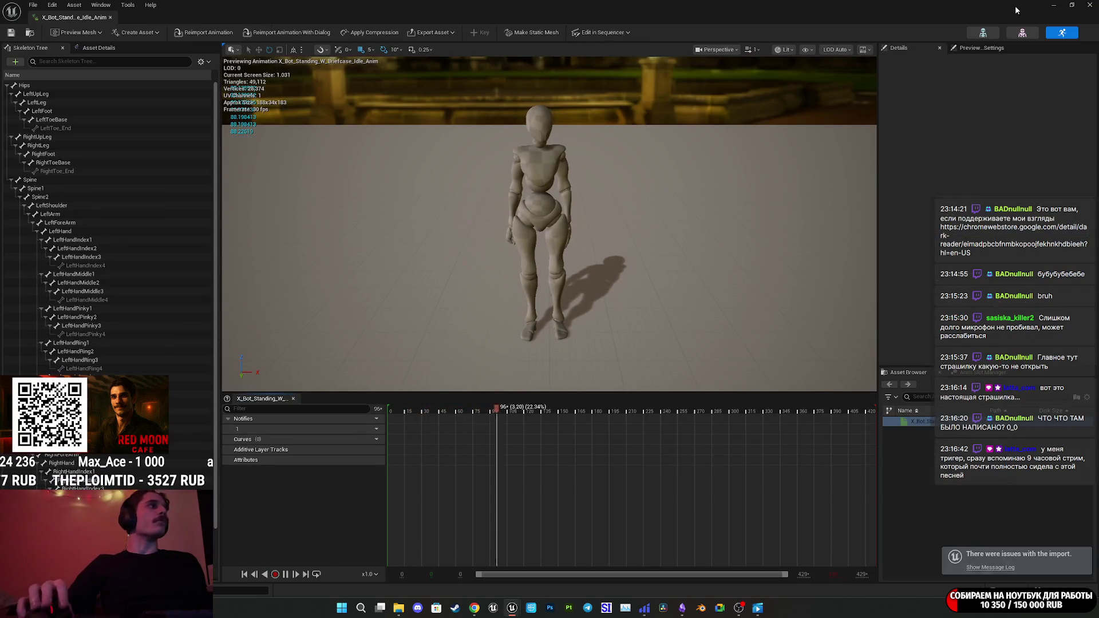
{"action": "key", "text": "alt+Tab"}
Retarget the briefcase idle animation with WomanNorm as the target skeletal mesh.
{"action": "right_click", "coordinate": [230, 506]}
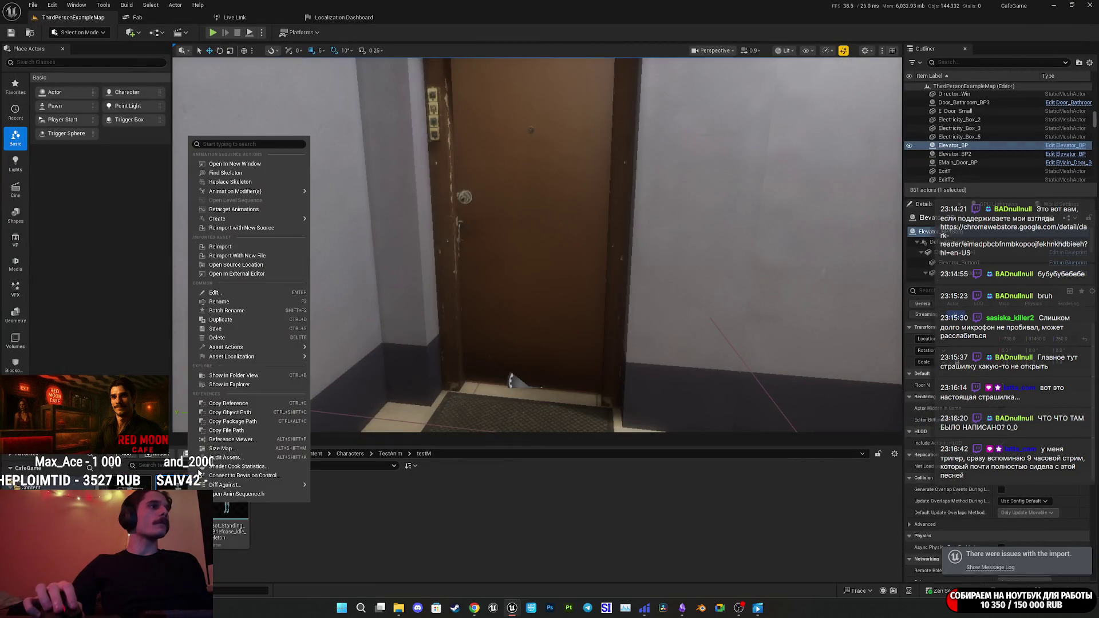
{"action": "mouse_move", "coordinate": [259, 192]}
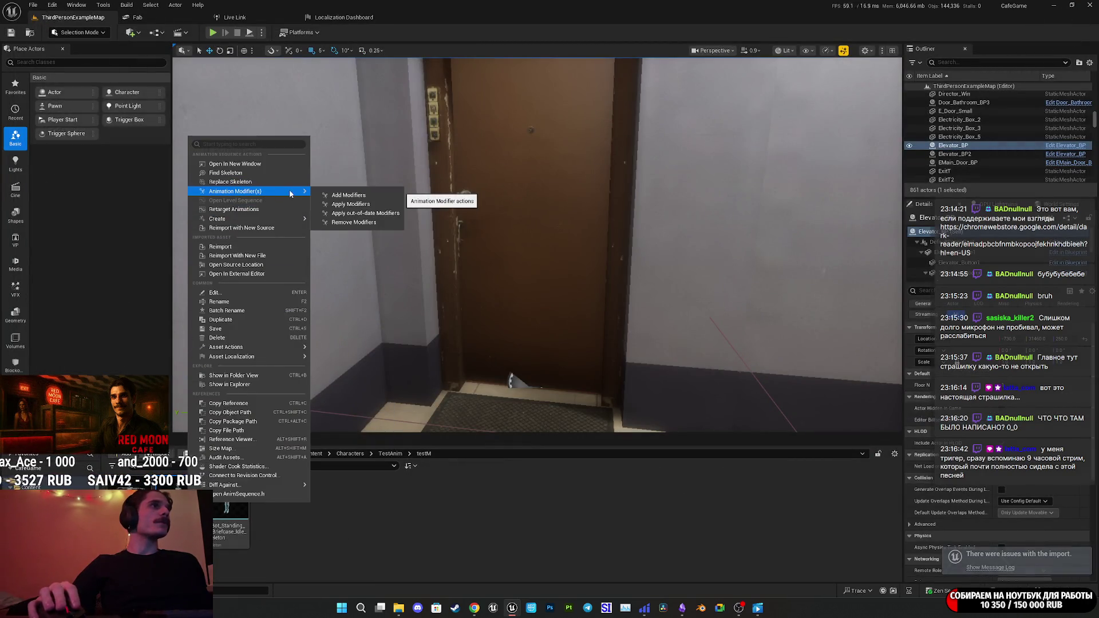
{"action": "left_click", "coordinate": [248, 210]}
{"action": "left_click", "coordinate": [651, 307]}
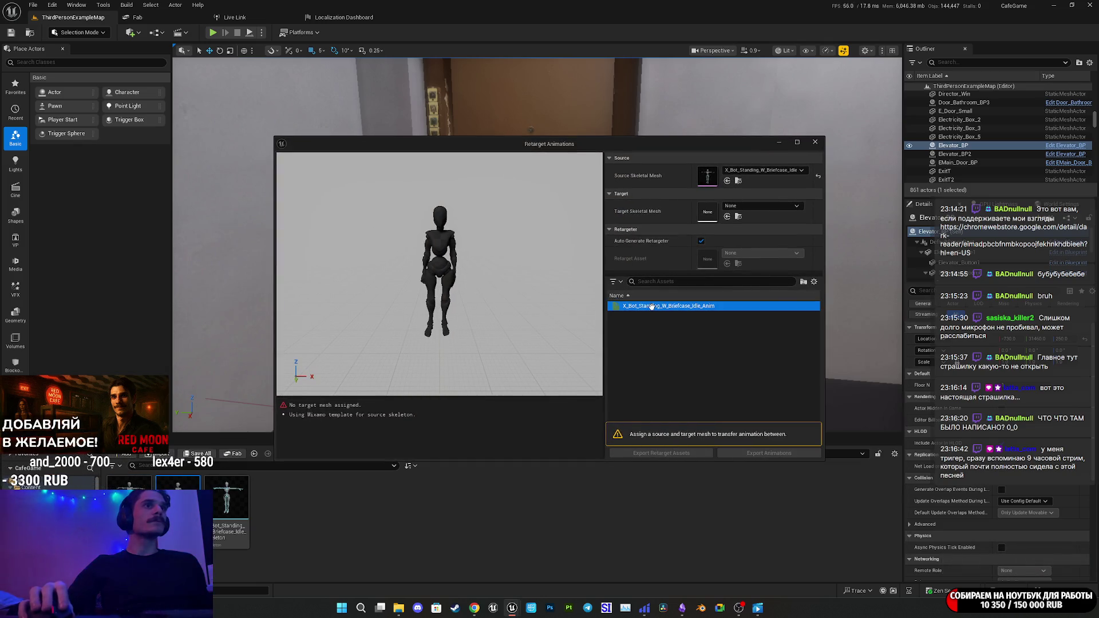
{"action": "left_click", "coordinate": [761, 206]}
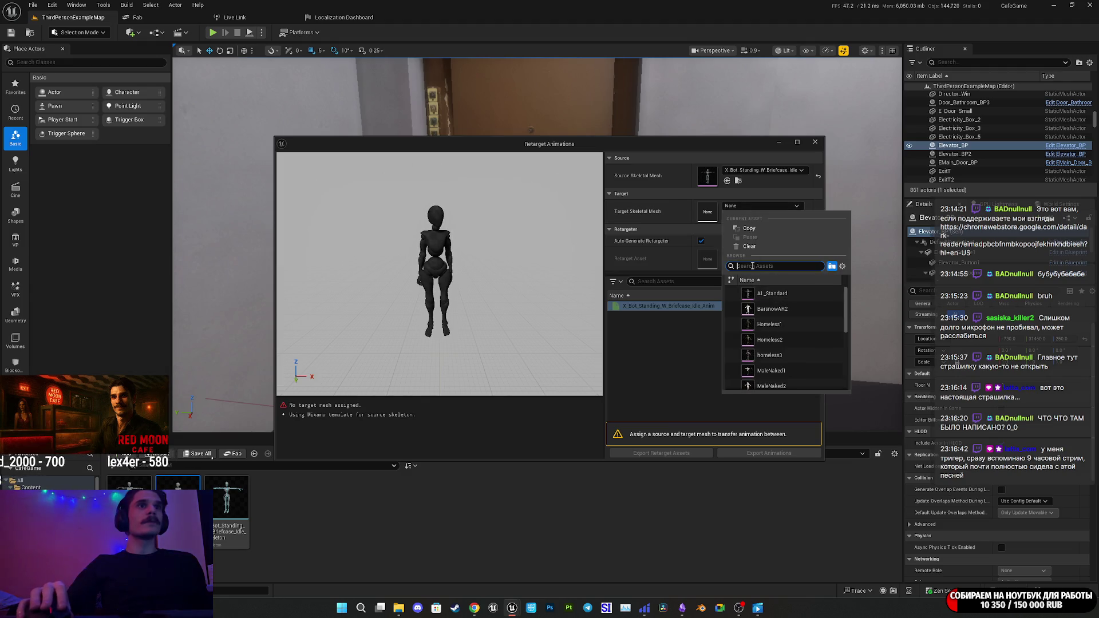
{"action": "type", "text": "moma"}
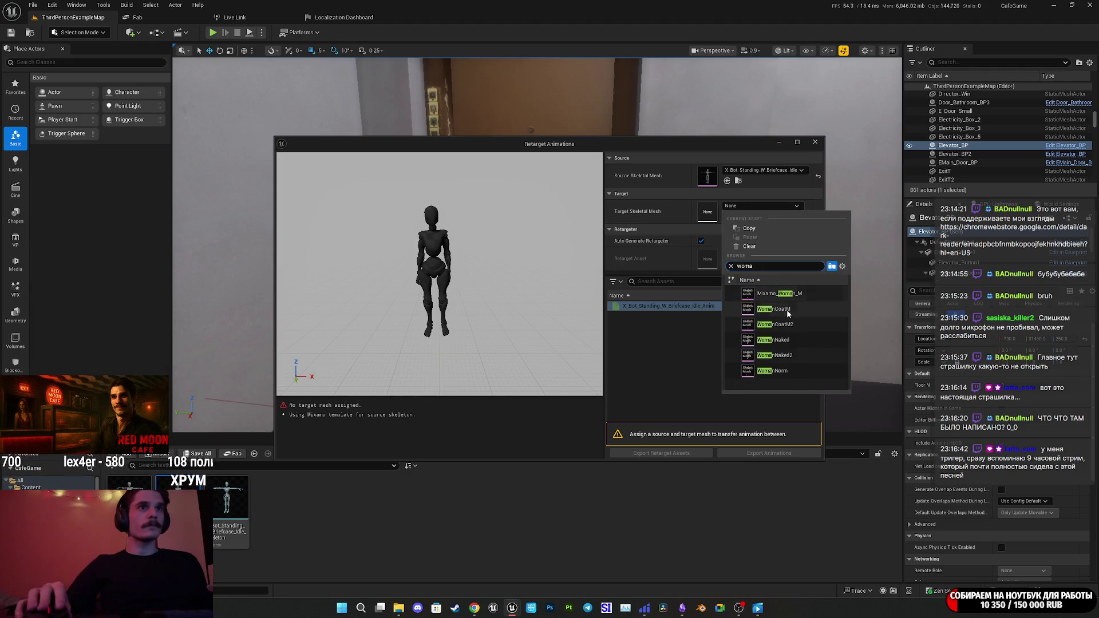
{"action": "left_click", "coordinate": [756, 371]}
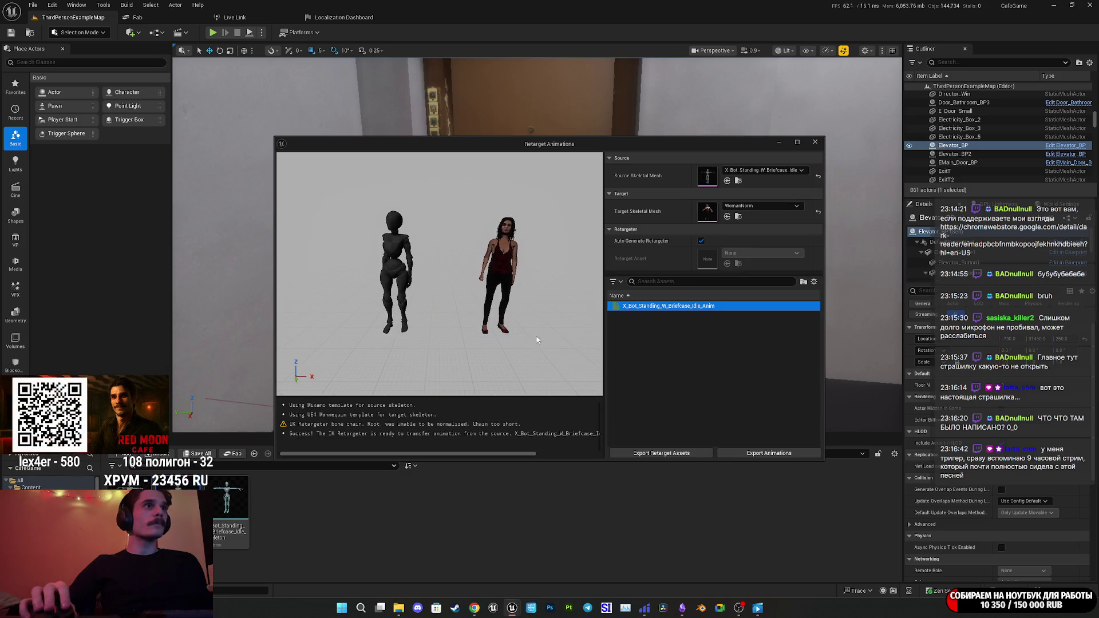
Orbit the retarget preview to compare both characters, then close the window.
{"action": "mouse_move", "coordinate": [541, 341]}
{"action": "left_mouse_down"}
{"action": "mouse_move", "coordinate": [541, 298]}
{"action": "mouse_move", "coordinate": [541, 344]}
{"action": "mouse_move", "coordinate": [602, 343]}
{"action": "mouse_move", "coordinate": [602, 309]}
{"action": "mouse_move", "coordinate": [595, 344]}
{"action": "mouse_move", "coordinate": [569, 343]}
{"action": "left_mouse_up"}
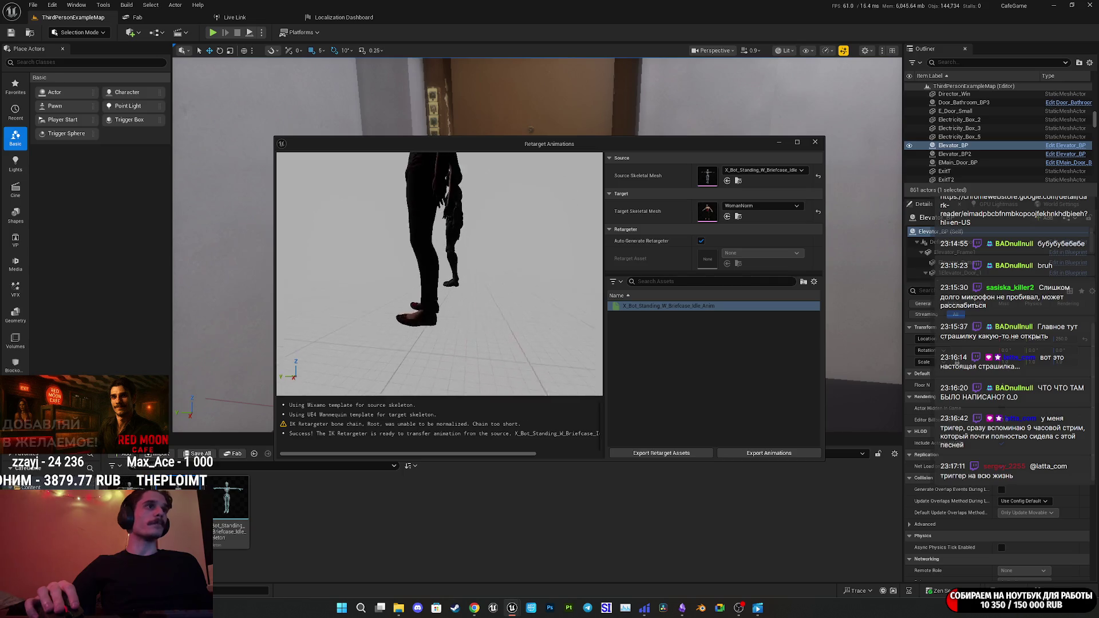
{"action": "left_click_drag", "start_coordinate": [570, 343], "coordinate": [559, 344]}
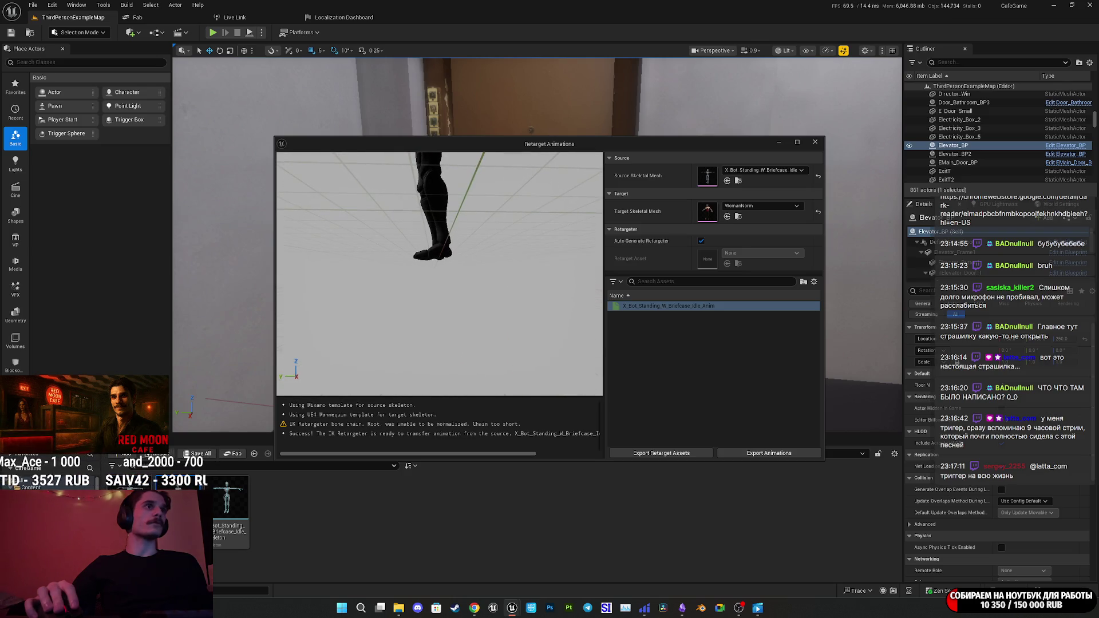
{"action": "left_click_drag", "start_coordinate": [558, 343], "coordinate": [544, 344]}
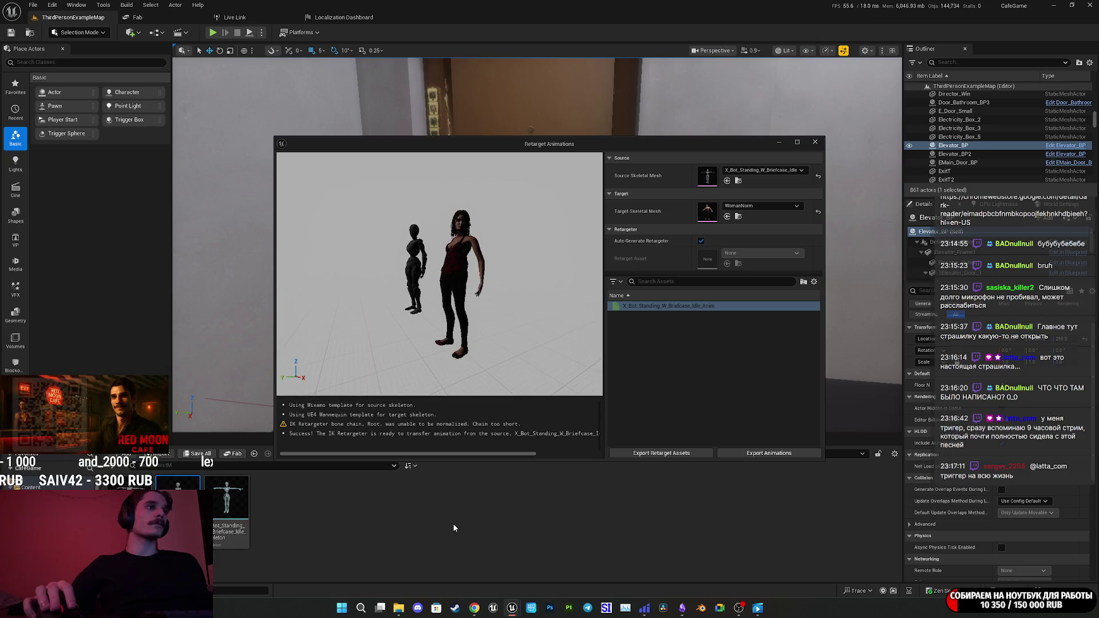
{"action": "left_click", "coordinate": [814, 143]}
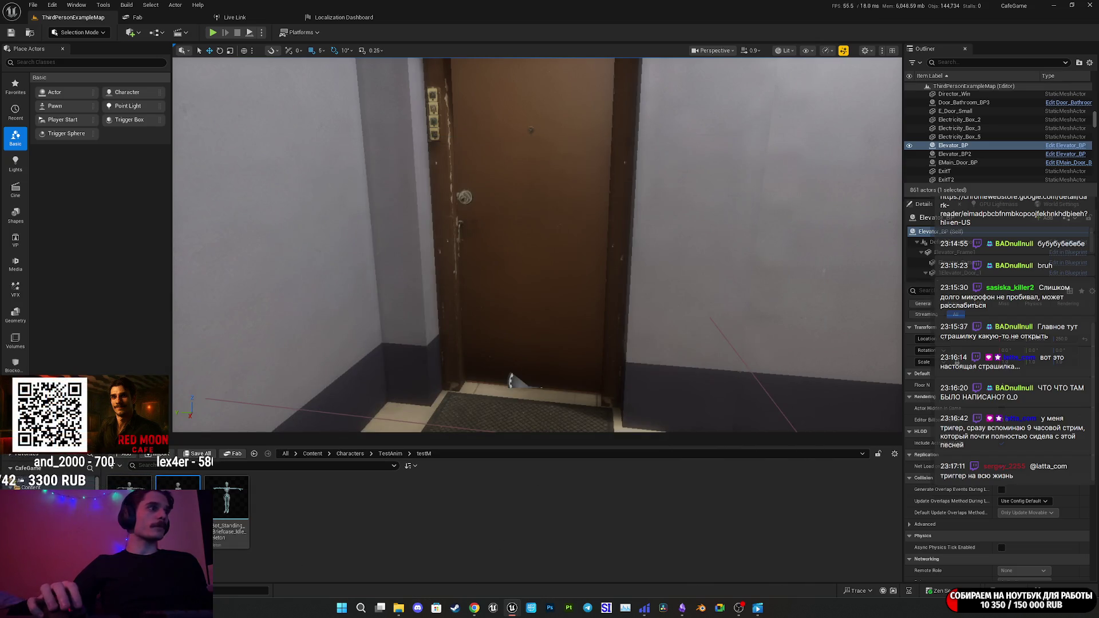
{"action": "left_click", "coordinate": [466, 441]}
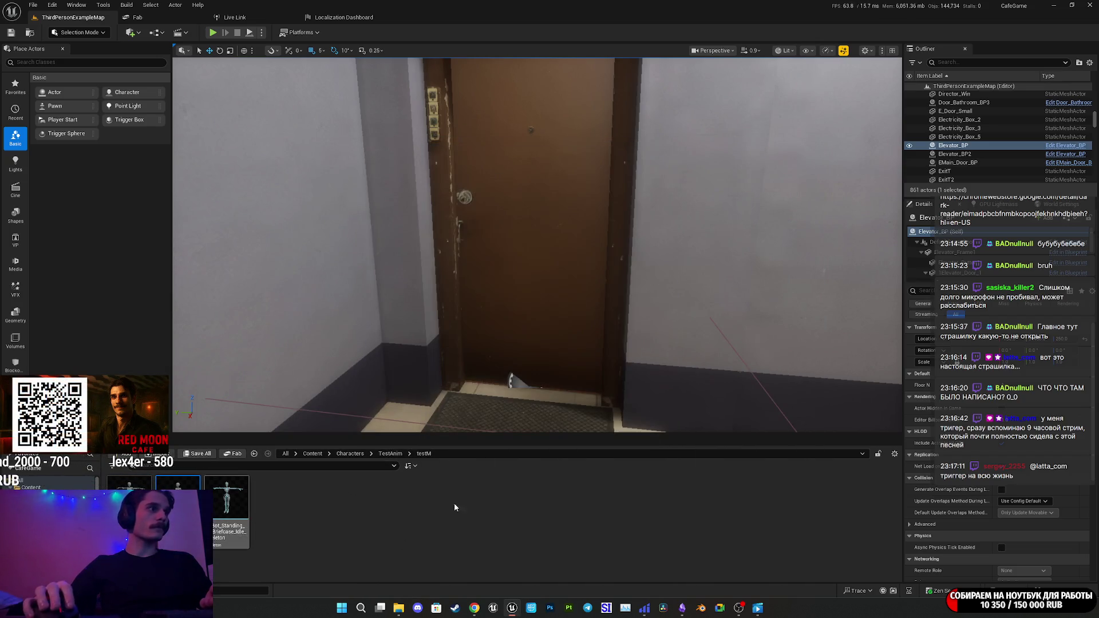
{"action": "left_click", "coordinate": [475, 607]}
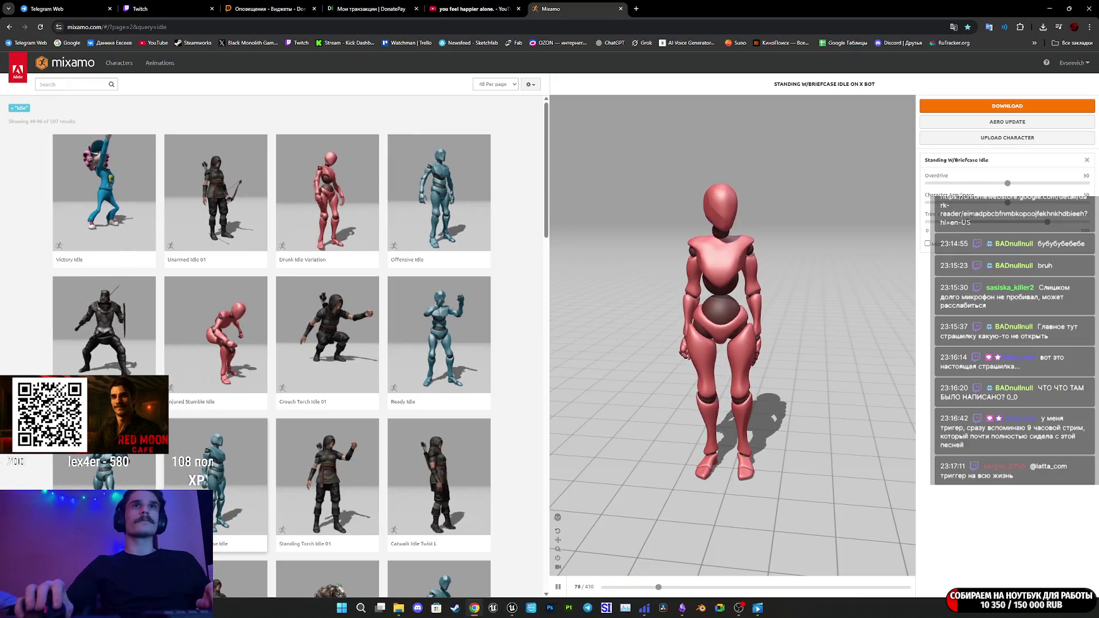
Download Standing W/Briefcase Idle again with Uniform keyframe reduction.
{"action": "left_click", "coordinate": [995, 109]}
{"action": "left_click", "coordinate": [621, 172]}
{"action": "left_click", "coordinate": [619, 180]}
{"action": "left_click", "coordinate": [612, 172]}
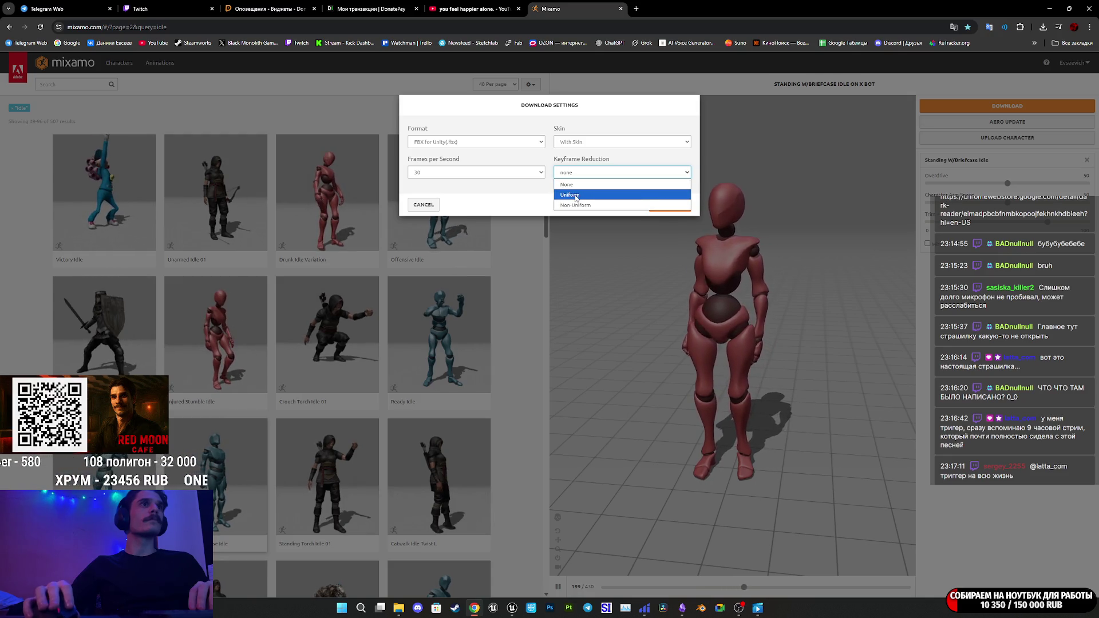
{"action": "left_click", "coordinate": [576, 196]}
{"action": "left_click", "coordinate": [658, 206]}
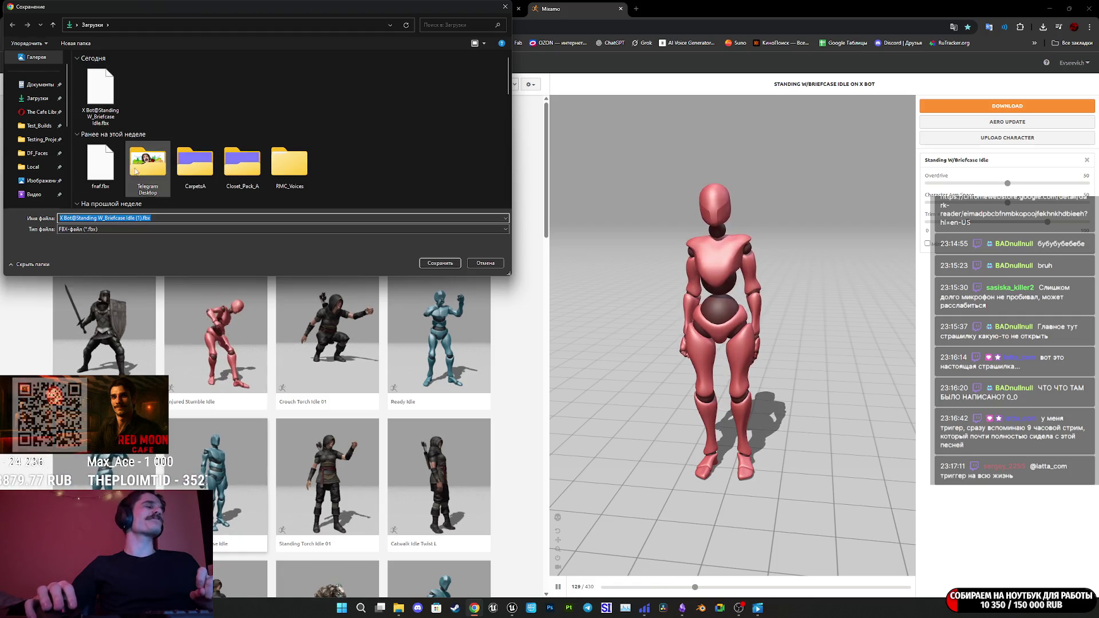
Rename the download to idle.fbx and save it in Downloads.
{"action": "left_click", "coordinate": [151, 220]}
{"action": "left_click", "coordinate": [144, 218]}
{"action": "key", "text": "BackSpace"}
{"action": "key", "text": "BackSpace"}
{"action": "key", "text": "BackSpace"}
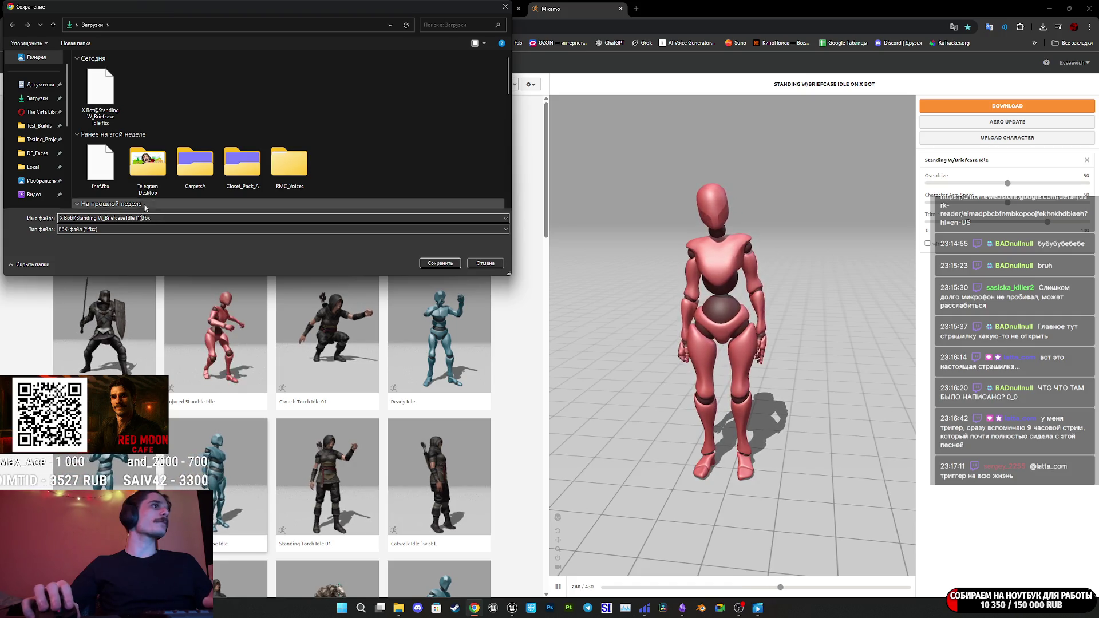
{"action": "key", "text": "BackSpace"}
{"action": "key", "text": "BackSpace"}
{"action": "key", "text": "BackSpace"}
{"action": "type", "text": "idle"}
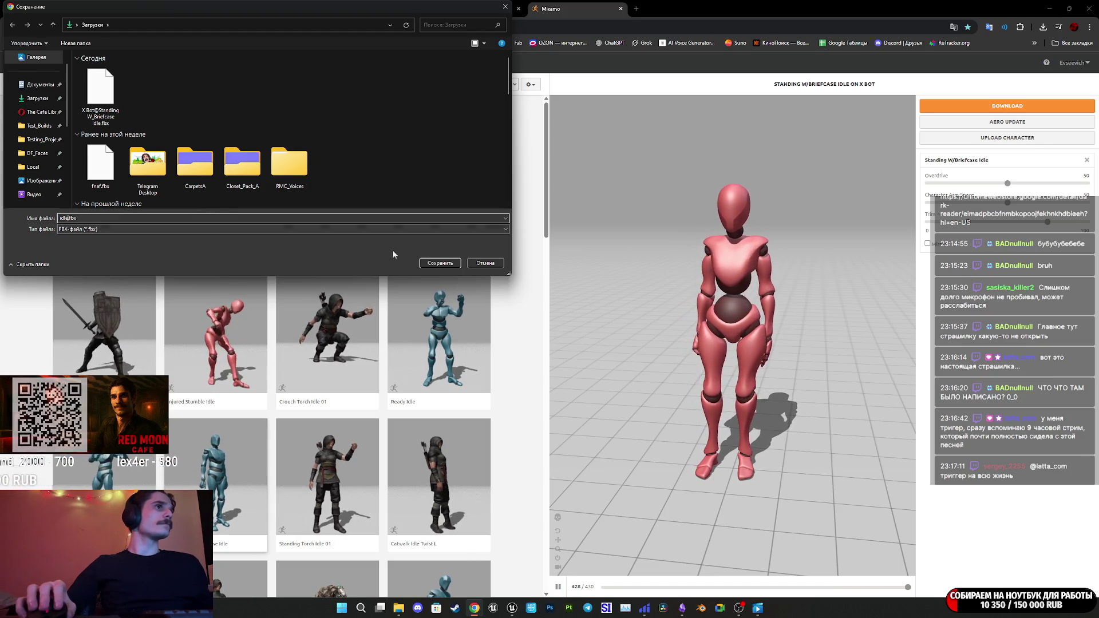
{"action": "left_click", "coordinate": [440, 263]}
{"action": "left_click", "coordinate": [513, 609]}
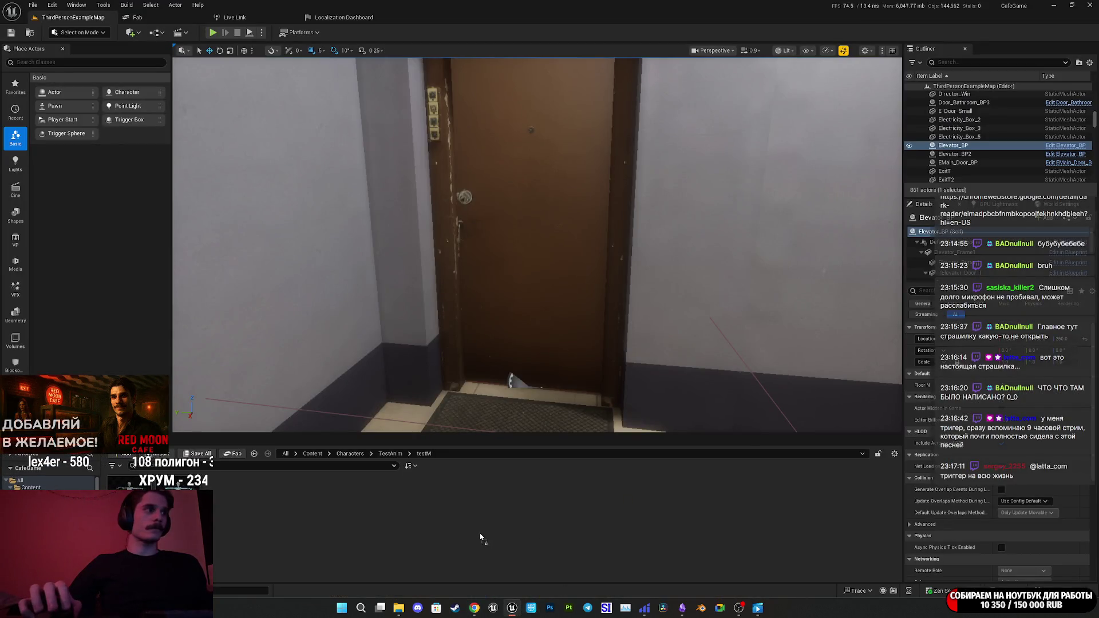
Drag idle.fbx into the testM folder and import it.
{"action": "left_click_drag", "start_coordinate": [514, 609], "coordinate": [515, 516]}
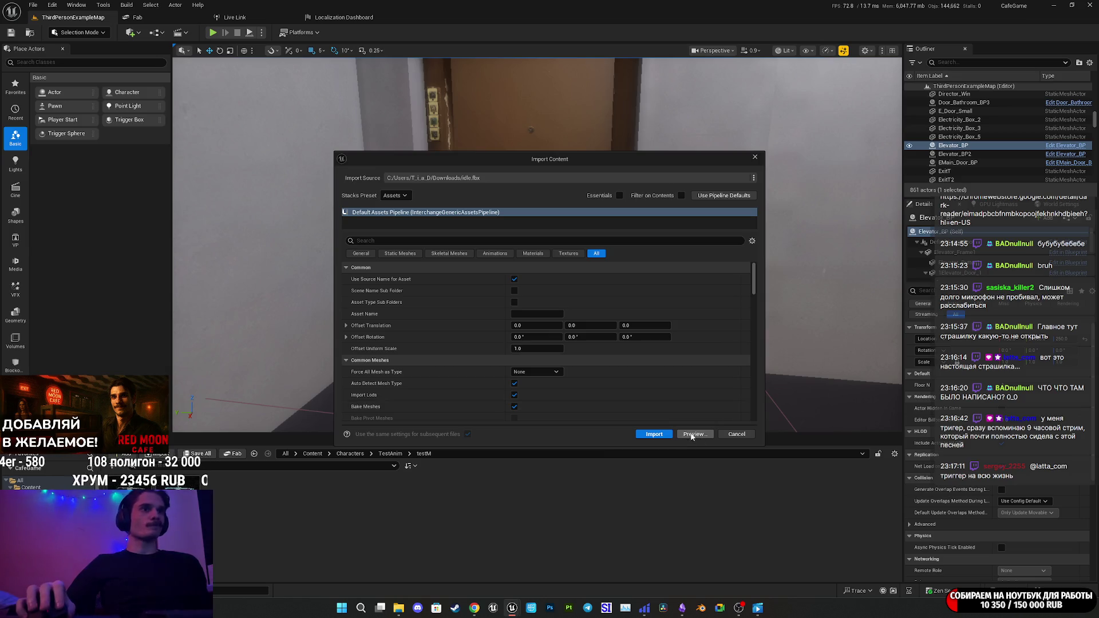
{"action": "left_click", "coordinate": [694, 434]}
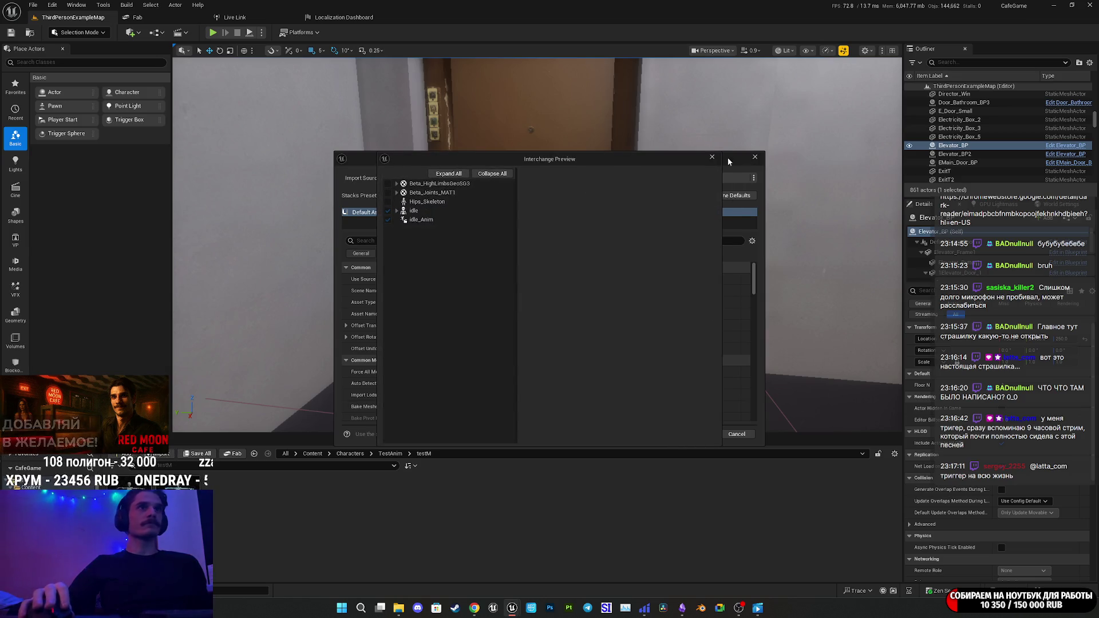
{"action": "left_click", "coordinate": [712, 157]}
{"action": "left_click", "coordinate": [653, 435]}
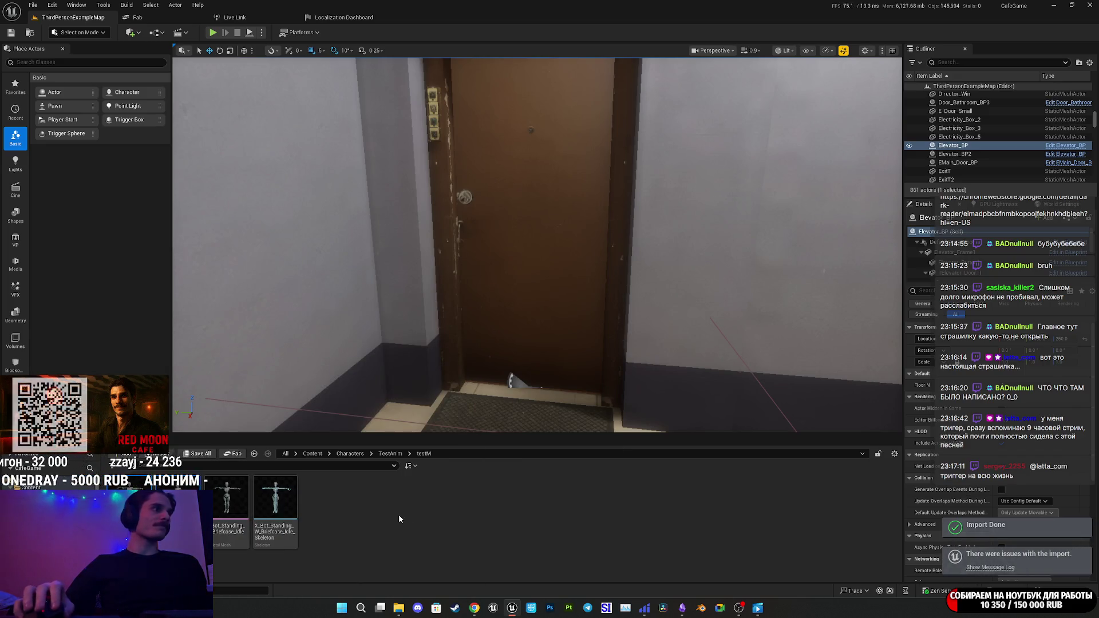
Watch idle_Anim play, then save the new idle and idle_Anim assets.
{"action": "double_click", "coordinate": [252, 525]}
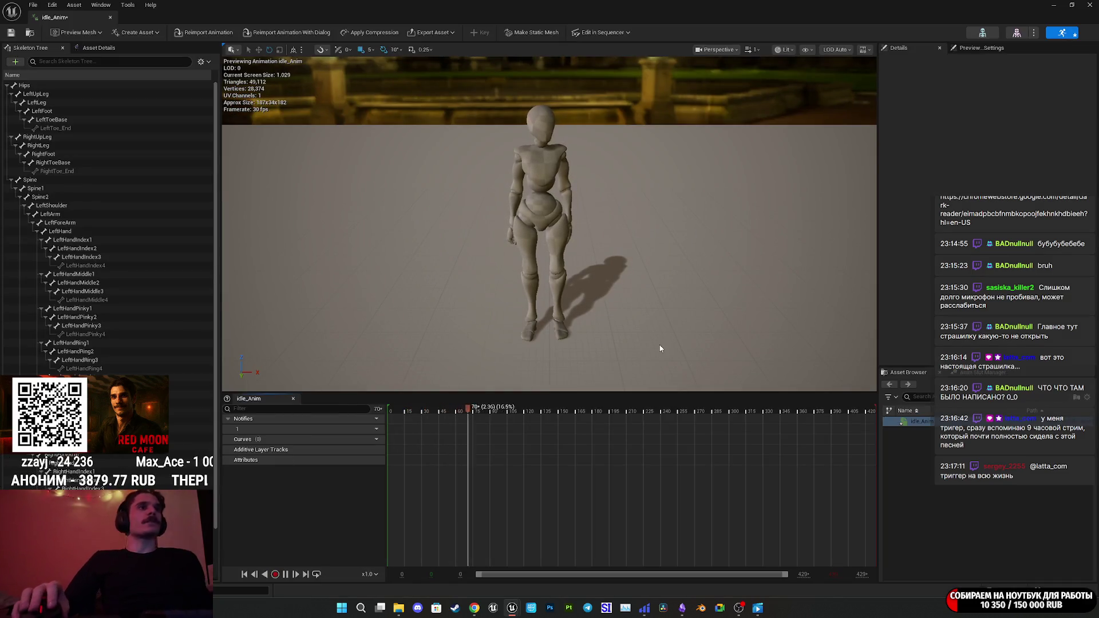
{"action": "scroll", "coordinate": [662, 348], "scroll_direction": "up", "scroll_amount": 5}
{"action": "scroll", "coordinate": [662, 348], "scroll_direction": "up", "scroll_amount": 5}
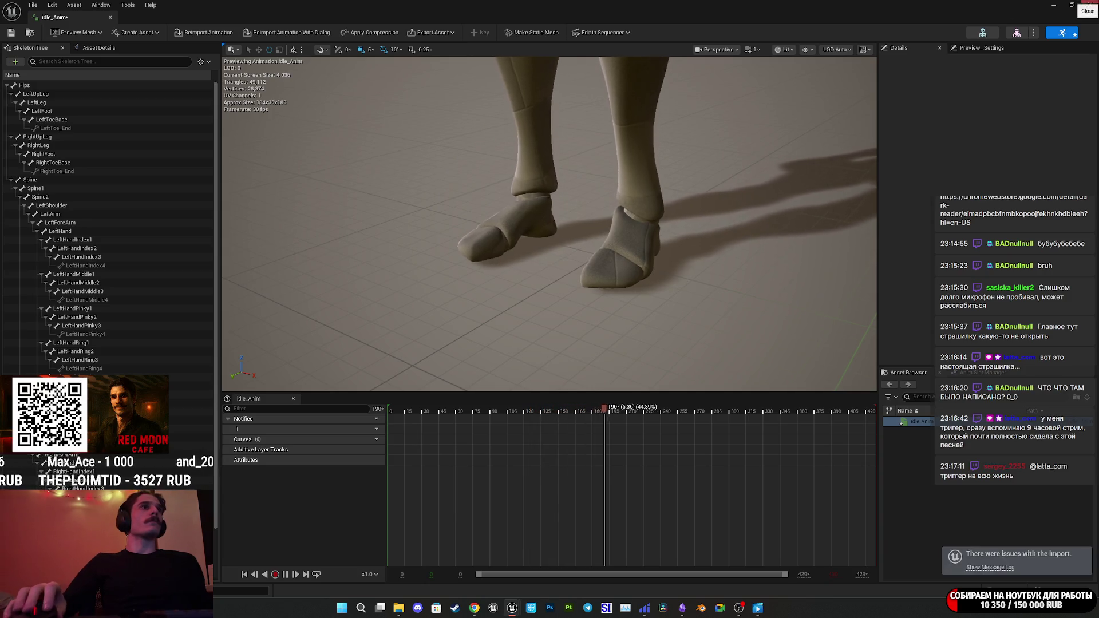
{"action": "key", "text": "alt+Tab"}
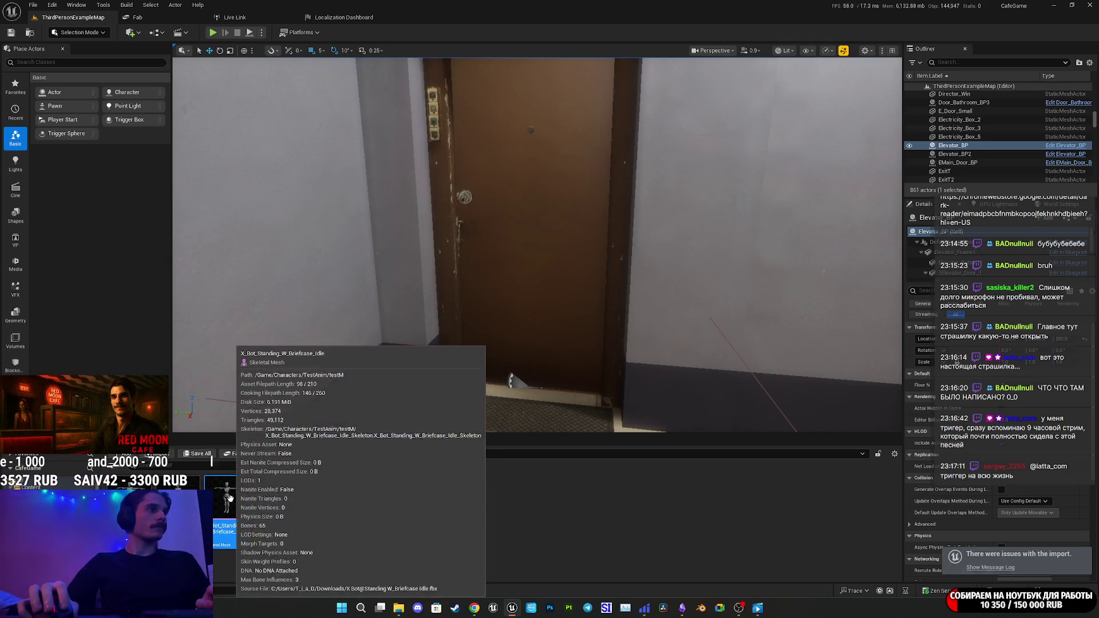
{"action": "left_click", "coordinate": [228, 503]}
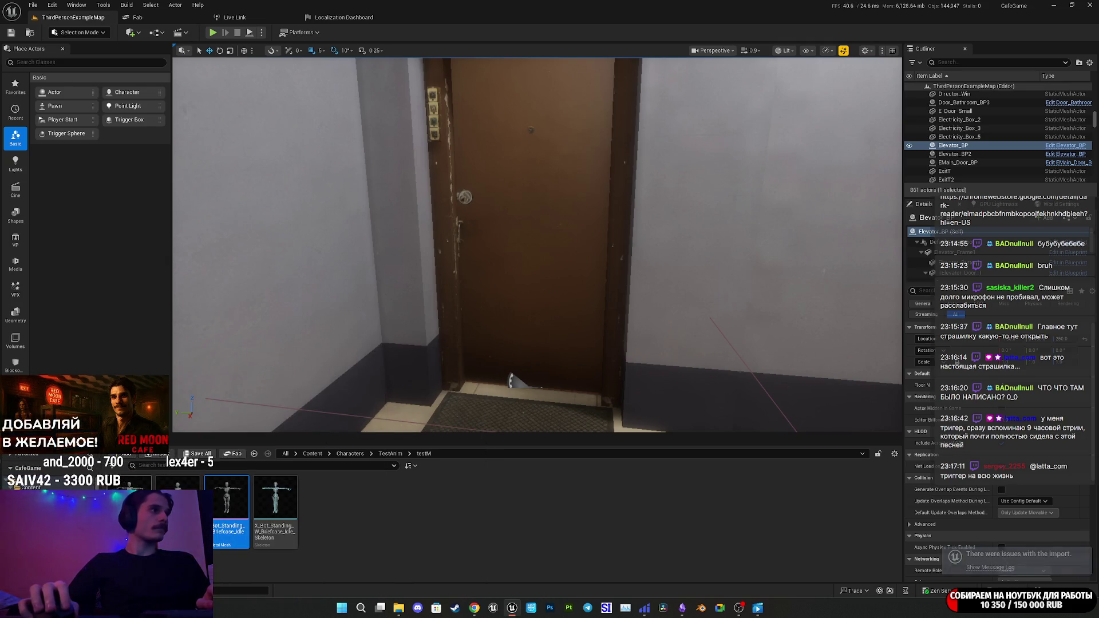
{"action": "left_click", "coordinate": [198, 453]}
{"action": "left_click", "coordinate": [619, 401]}
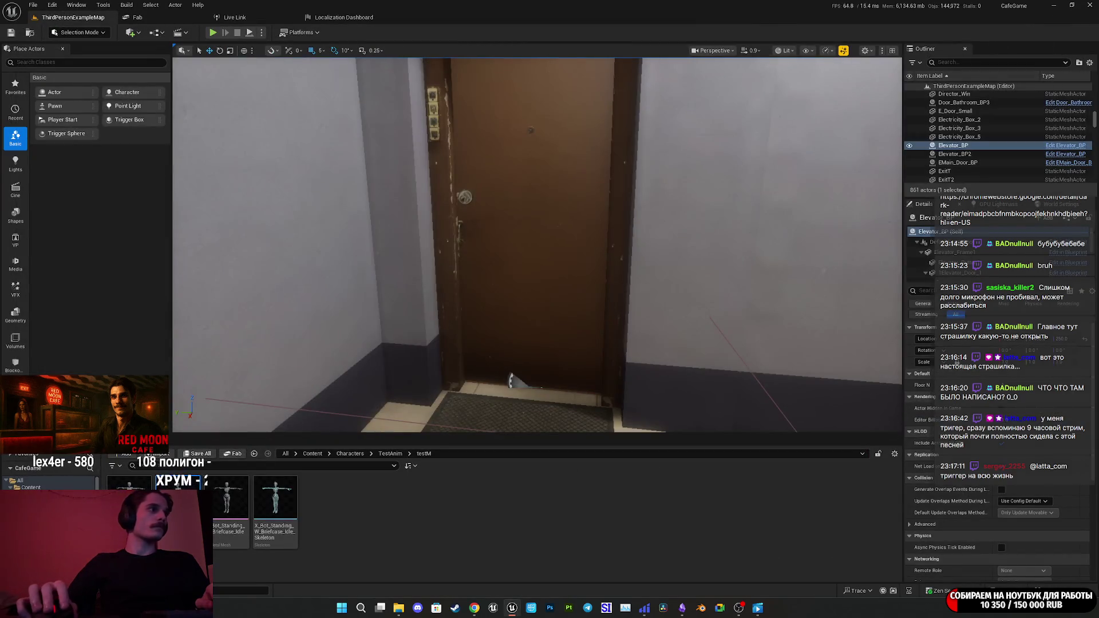
{"action": "right_click", "coordinate": [170, 511]}
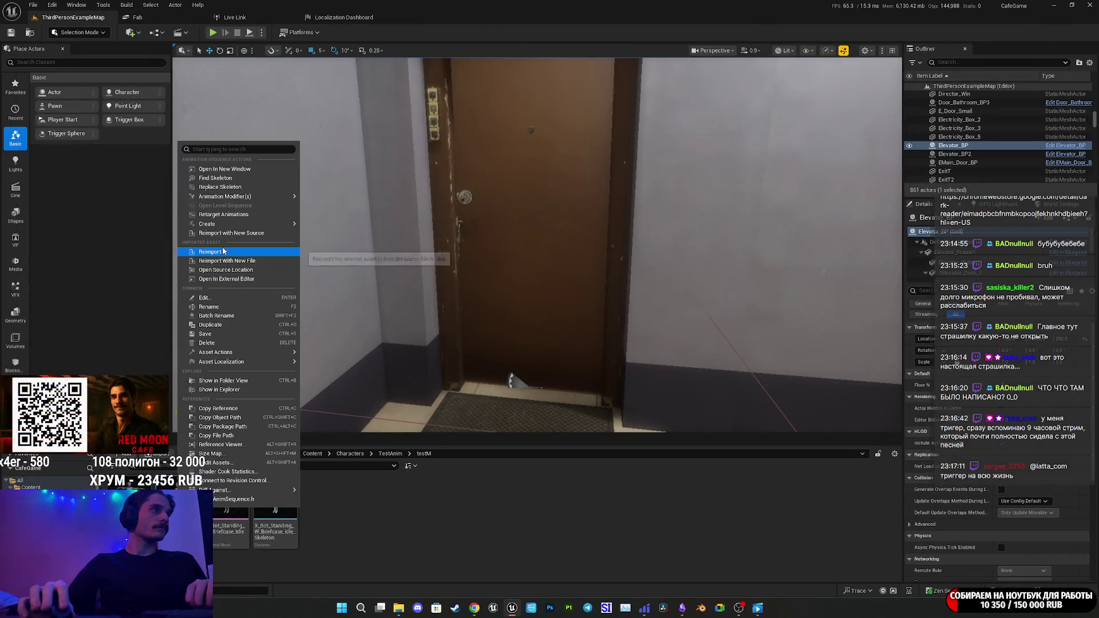
Retarget idle_Anim onto the WomanNorm mesh, selecting idle_Anim in the asset list.
{"action": "left_click", "coordinate": [224, 215]}
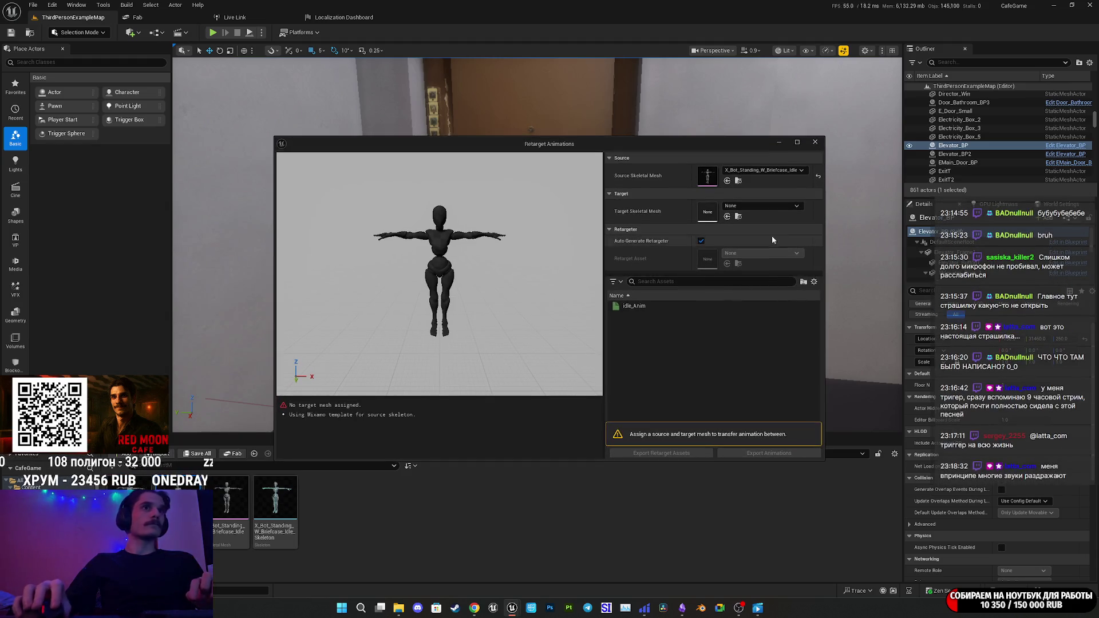
{"action": "left_click", "coordinate": [761, 205]}
{"action": "type", "text": "woma"}
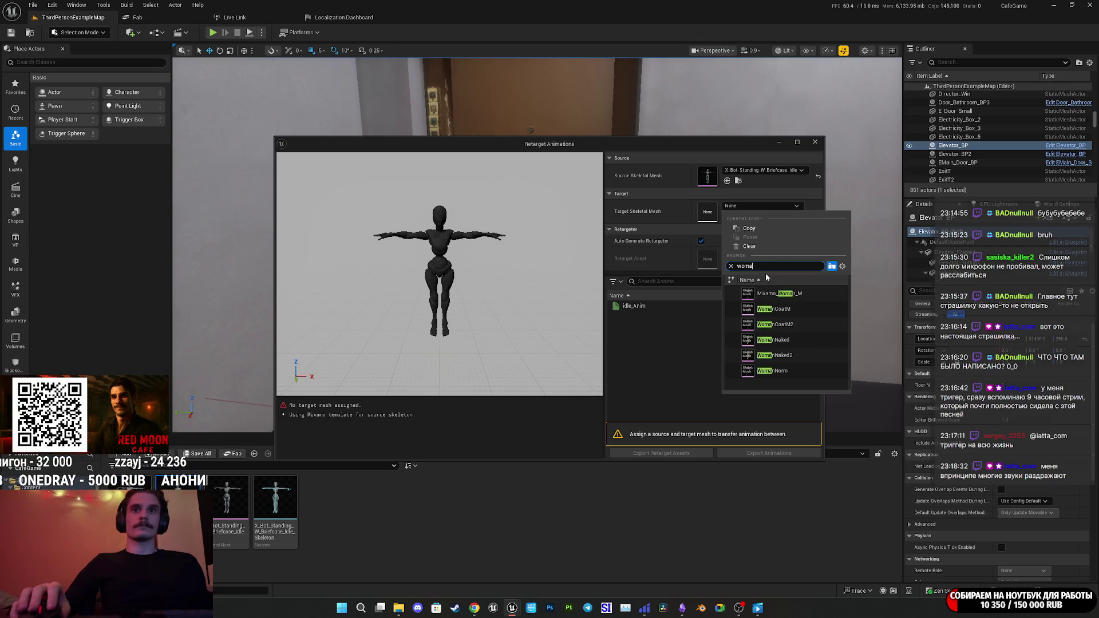
{"action": "left_click", "coordinate": [799, 373]}
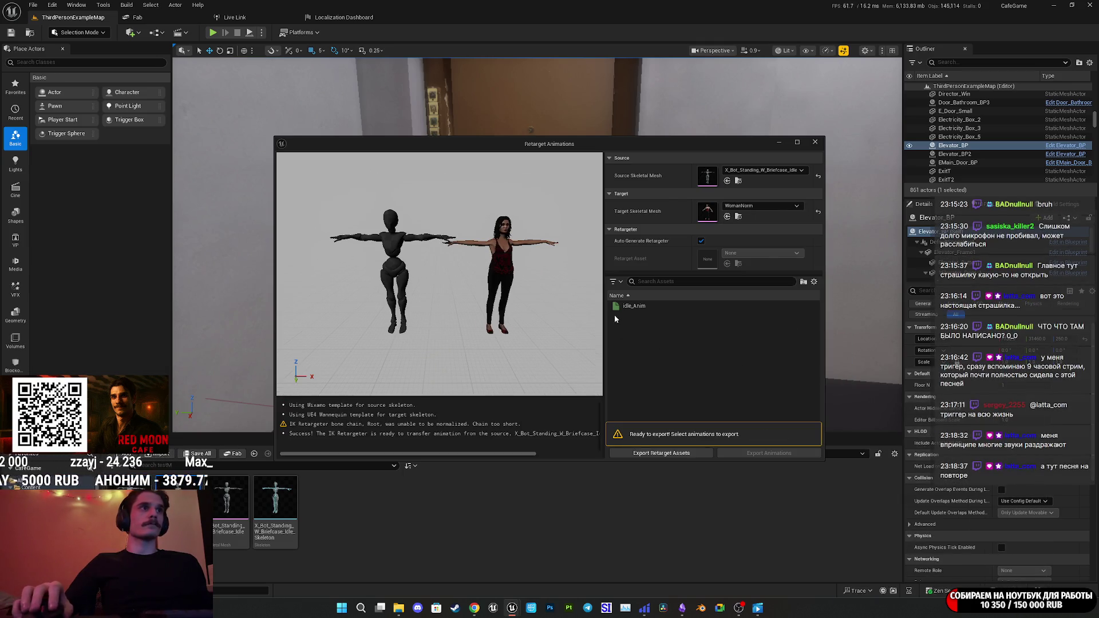
{"action": "left_click", "coordinate": [633, 306]}
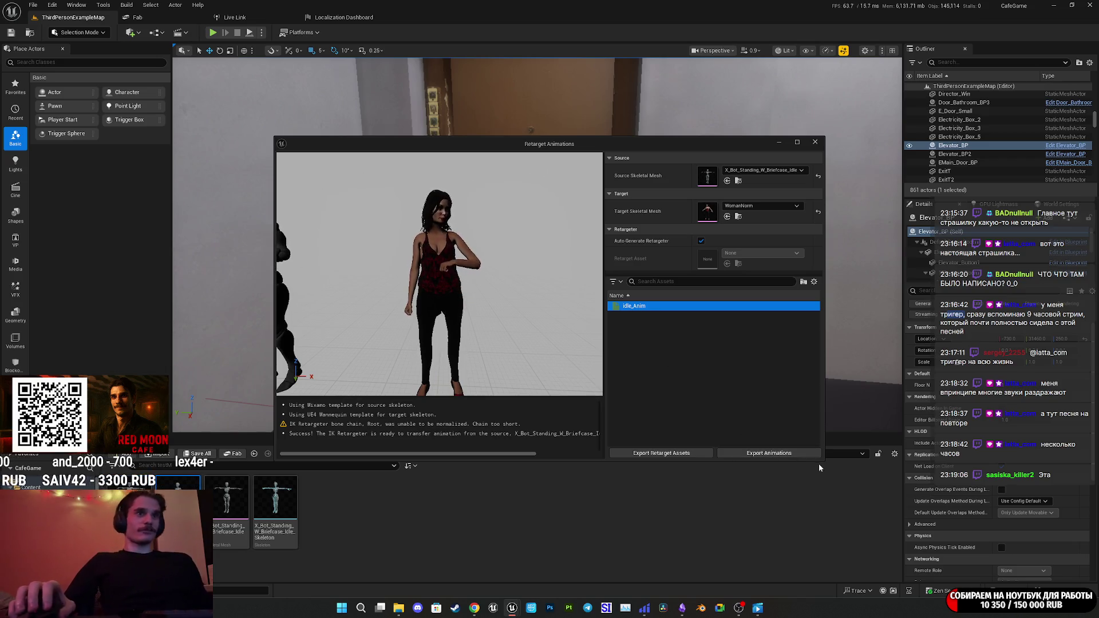
Export the retargeted idle_Anim to Characters/GL_Woman/Animations/Moving and confirm.
{"action": "left_click", "coordinate": [767, 451]}
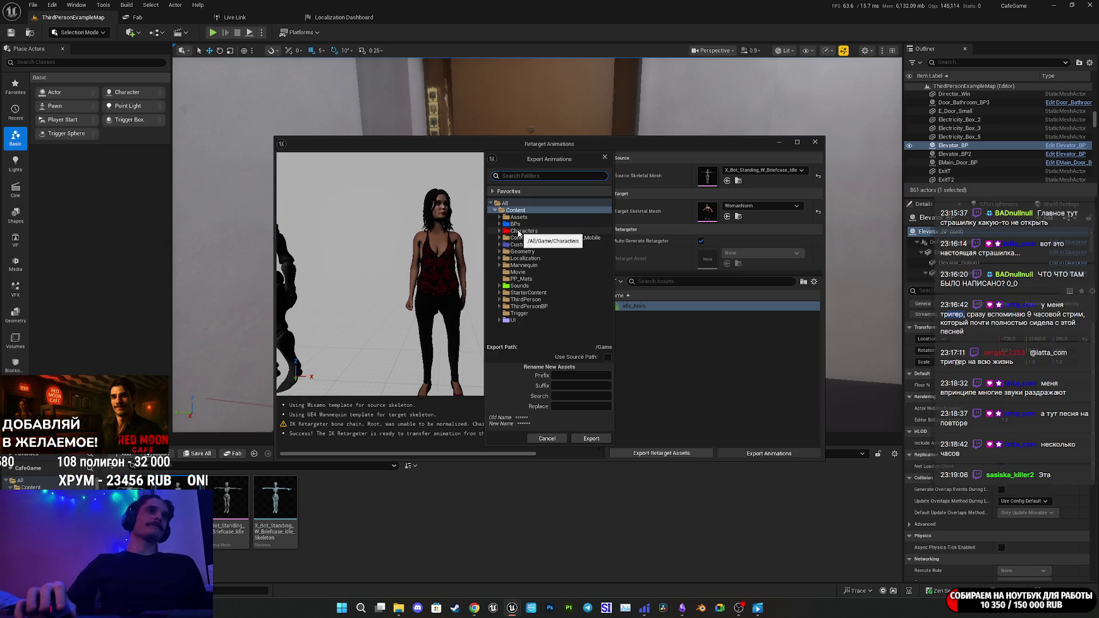
{"action": "double_click", "coordinate": [518, 231]}
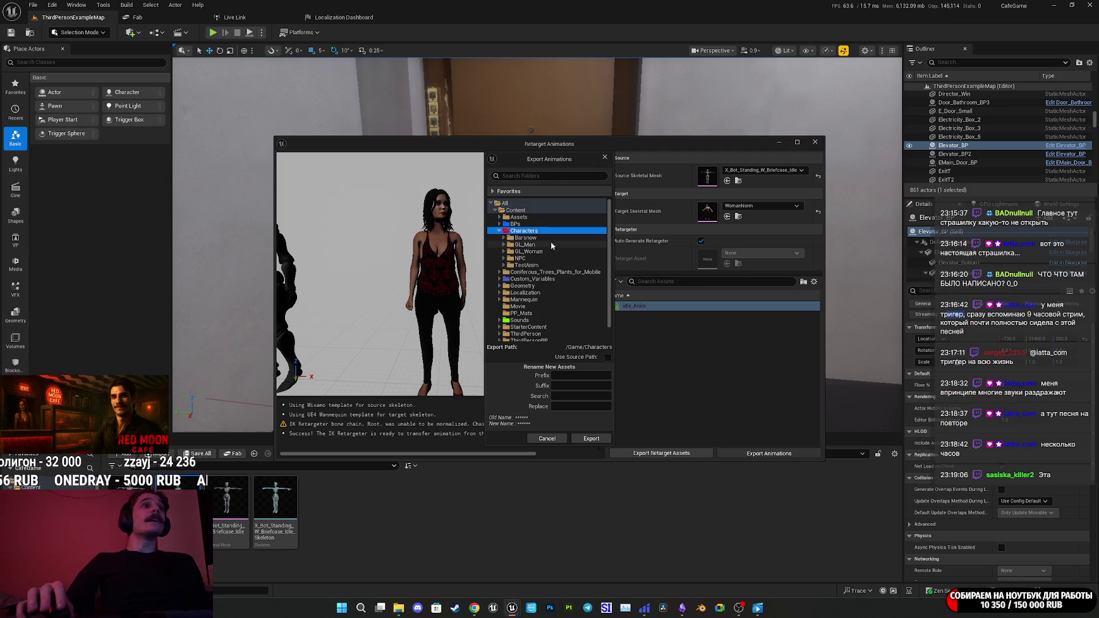
{"action": "double_click", "coordinate": [530, 252]}
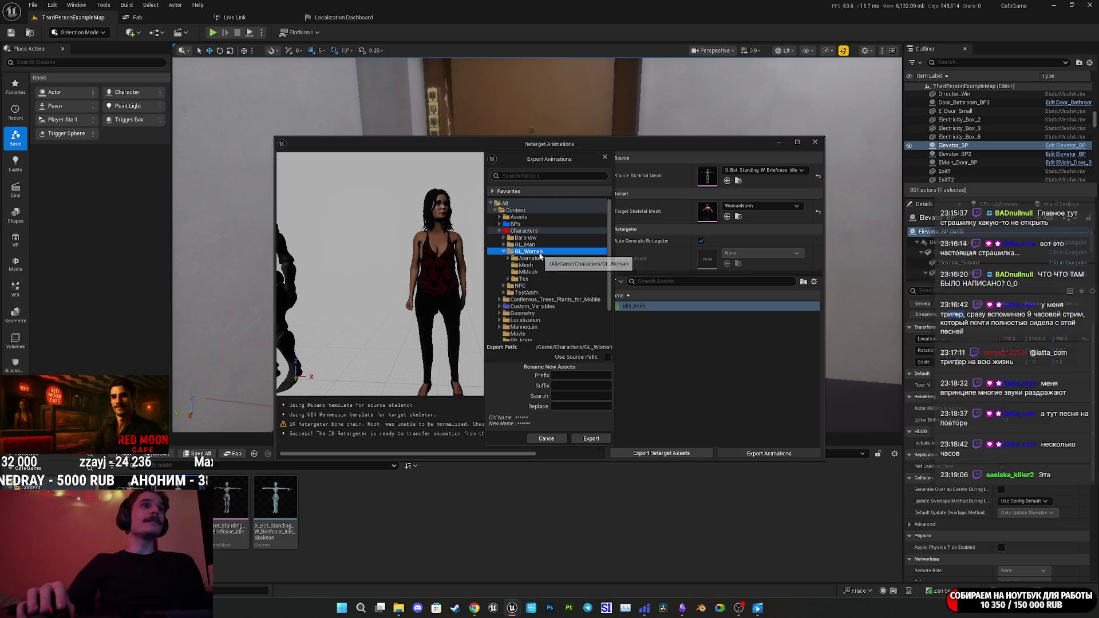
{"action": "double_click", "coordinate": [531, 259]}
{"action": "double_click", "coordinate": [532, 265]}
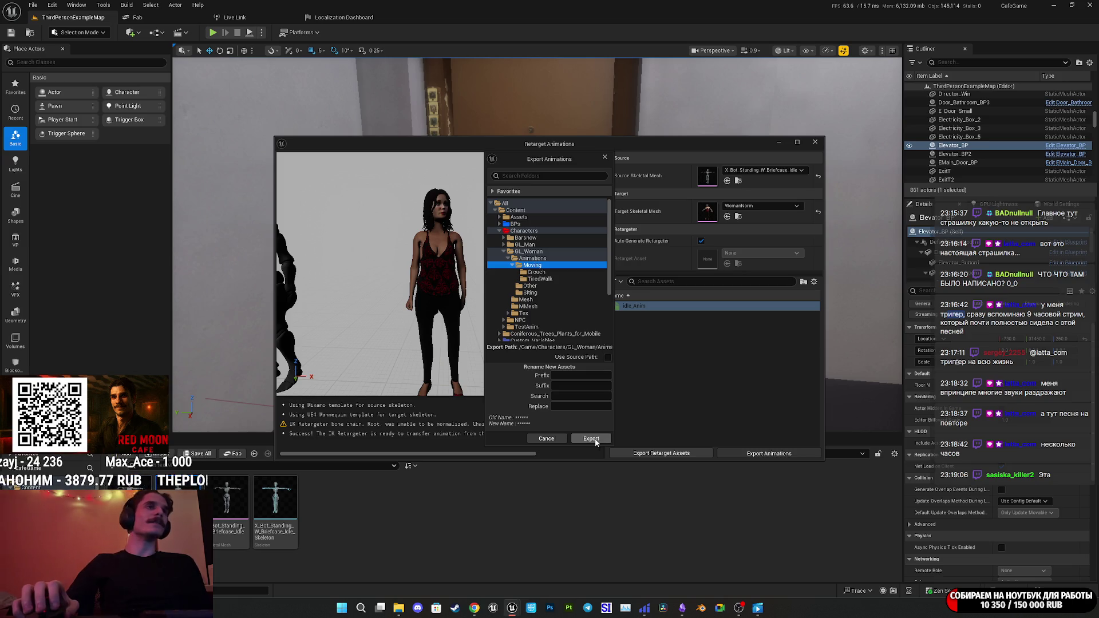
{"action": "left_click", "coordinate": [594, 442]}
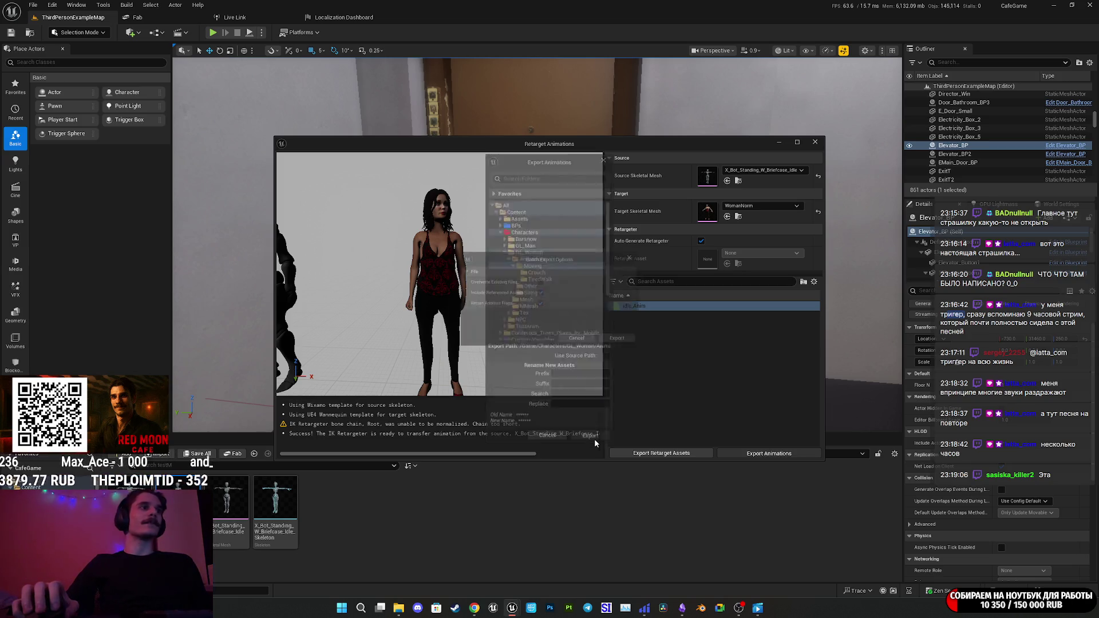
{"action": "left_click", "coordinate": [622, 340]}
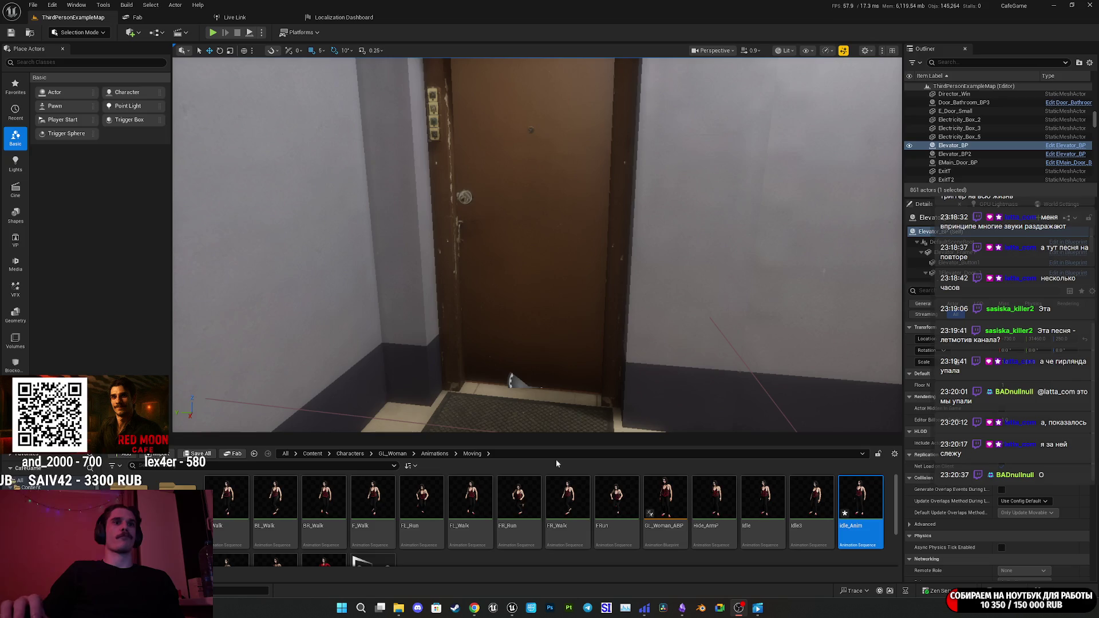
Save all unsaved assets, then open GL_Woman_ABP's Idle state inside the Moving state machine.
{"action": "left_click", "coordinate": [198, 455]}
{"action": "left_click", "coordinate": [617, 401]}
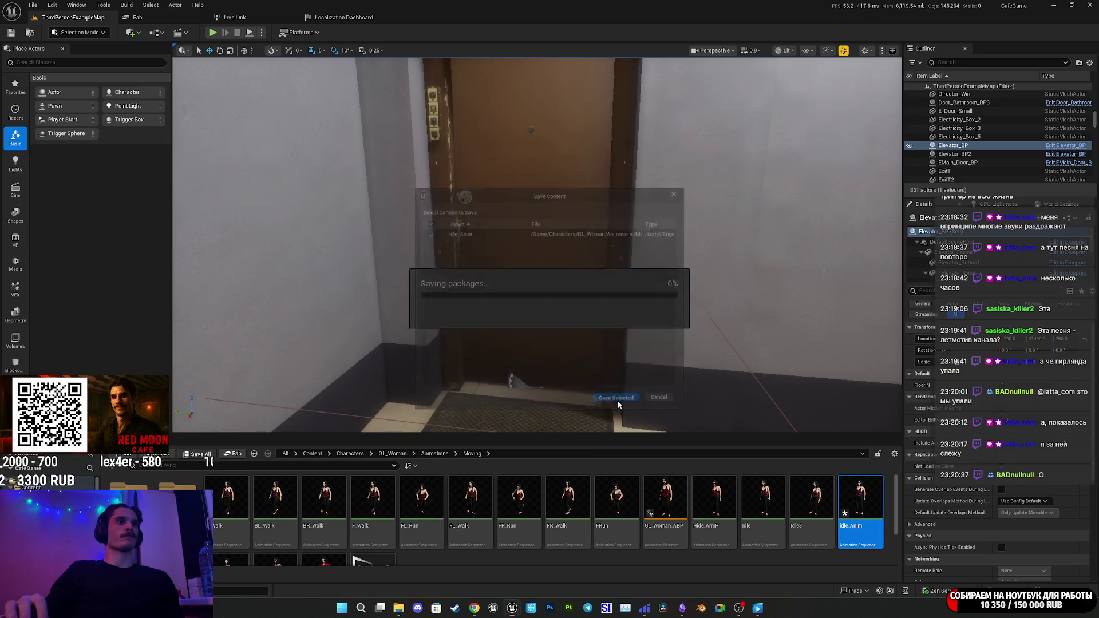
{"action": "double_click", "coordinate": [678, 493]}
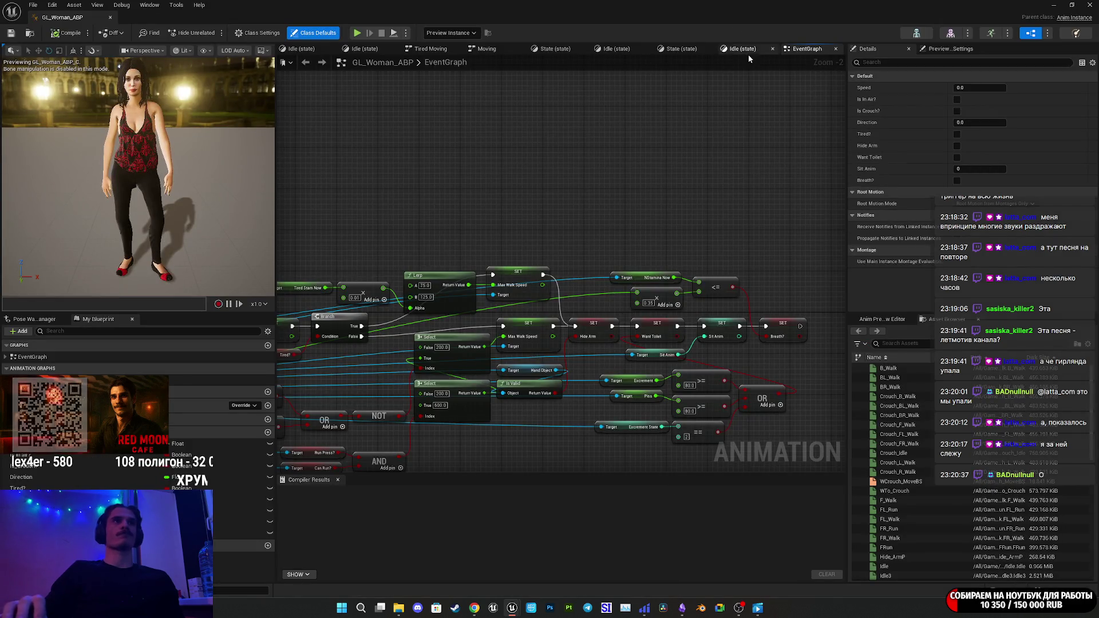
{"action": "left_click", "coordinate": [485, 49]}
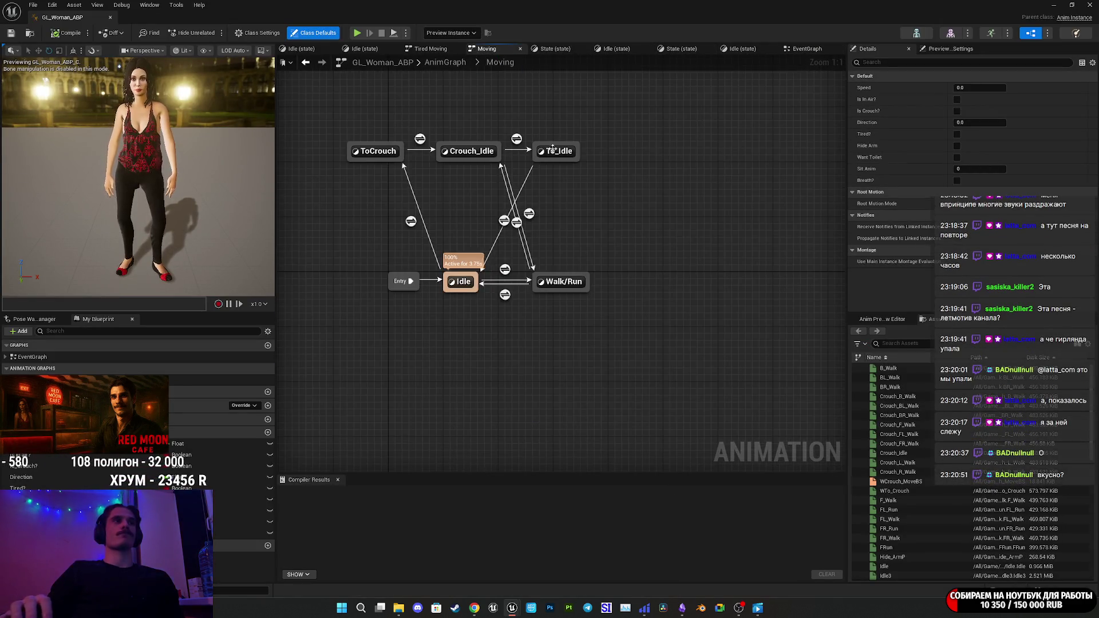
{"action": "double_click", "coordinate": [459, 280]}
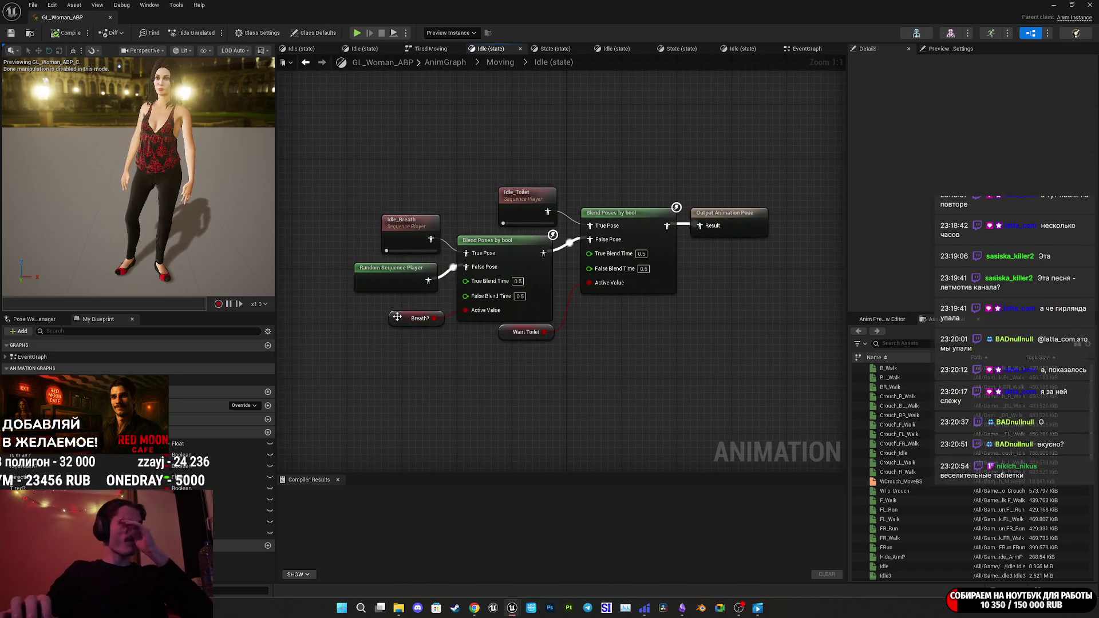
Inspect the Random Sequence Player's idle entries, previewing the Idle3 and Idle animations.
{"action": "left_click", "coordinate": [399, 284]}
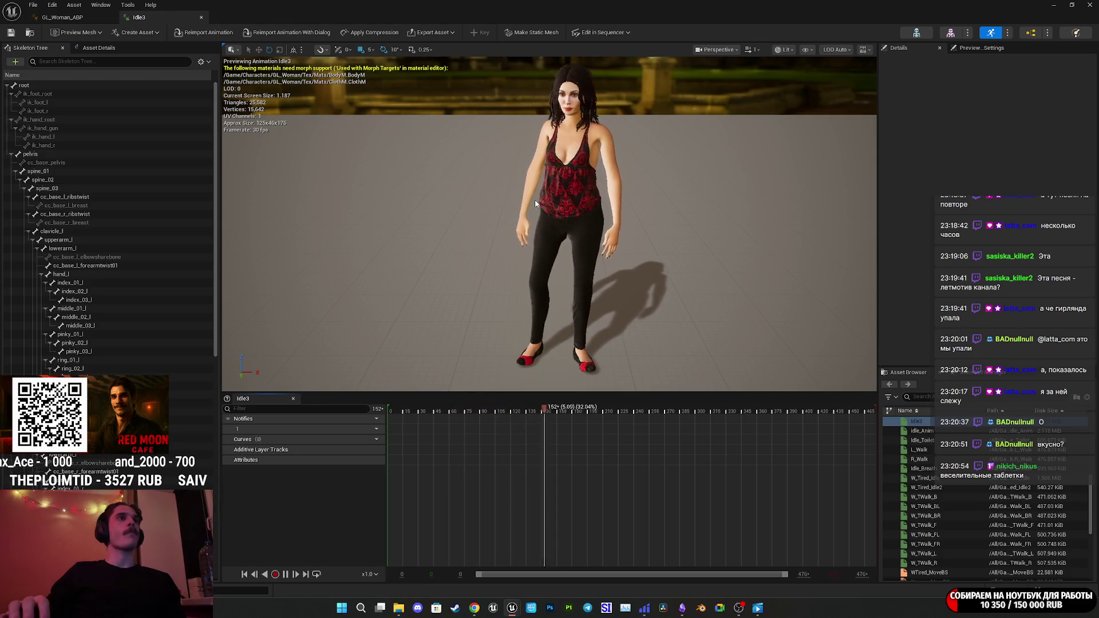
{"action": "middle_click", "coordinate": [153, 18]}
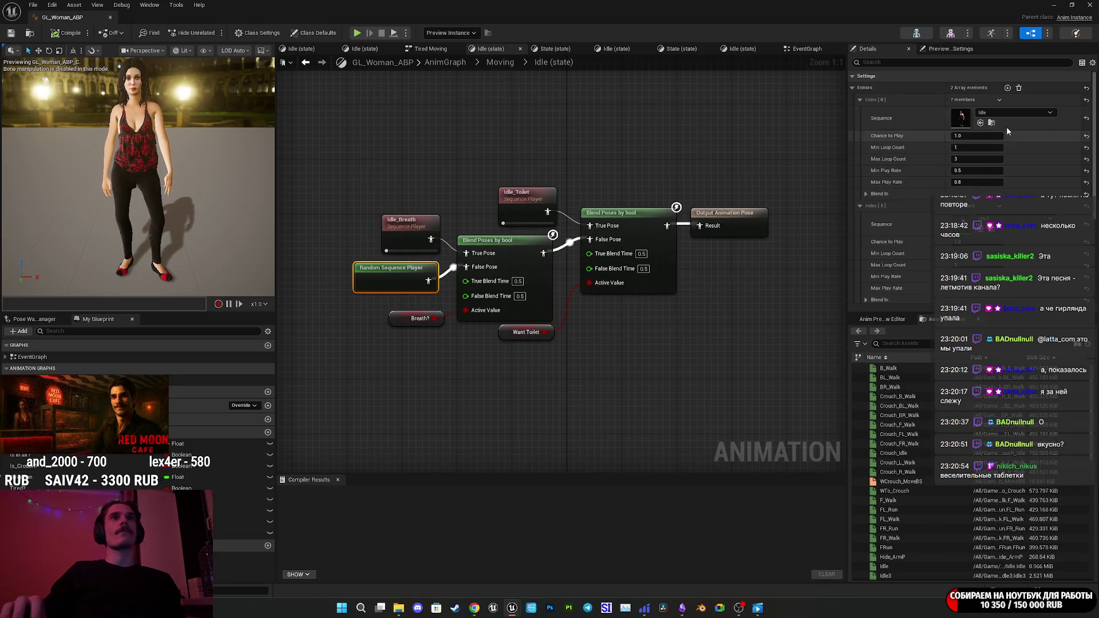
{"action": "scroll", "coordinate": [1002, 130], "scroll_direction": "down", "scroll_amount": 3}
{"action": "scroll", "coordinate": [1002, 131], "scroll_direction": "up", "scroll_amount": 3}
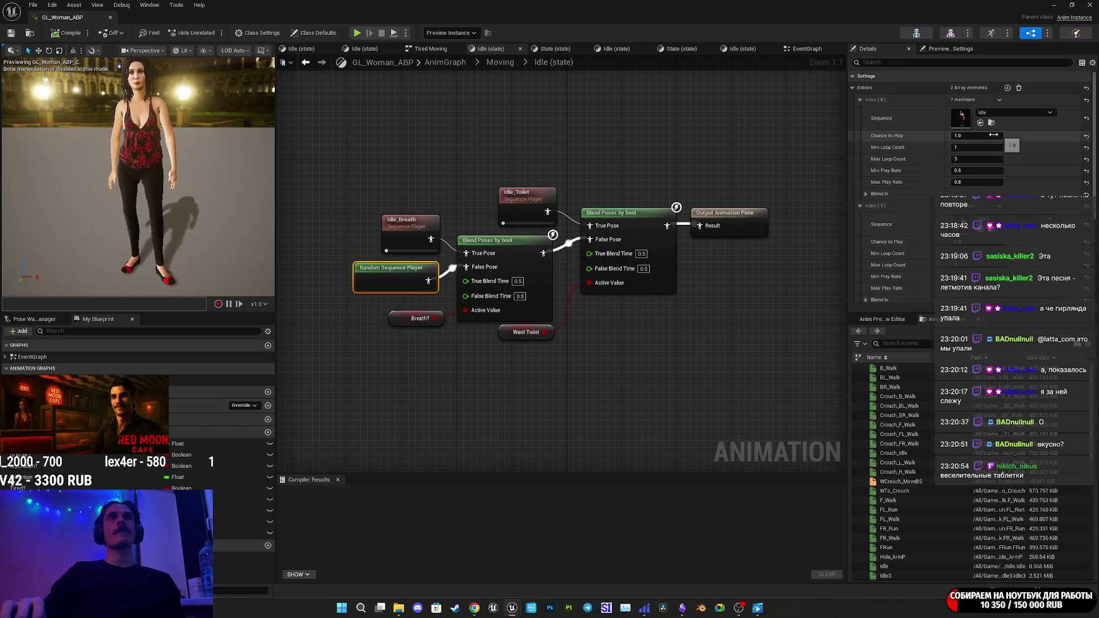
{"action": "double_click", "coordinate": [968, 123]}
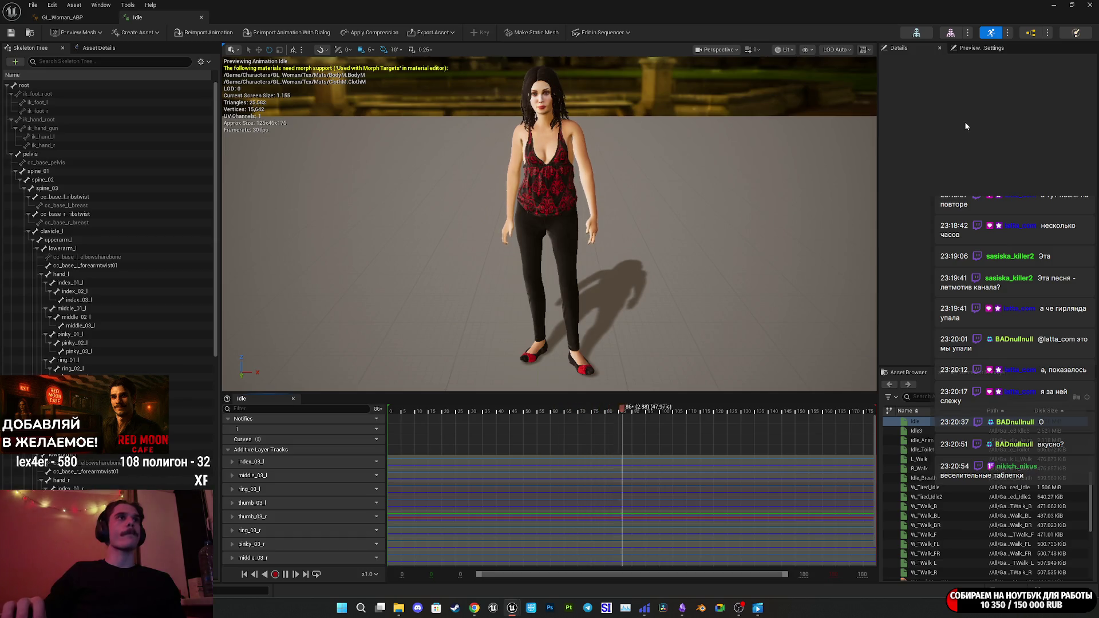
{"action": "middle_click", "coordinate": [160, 16]}
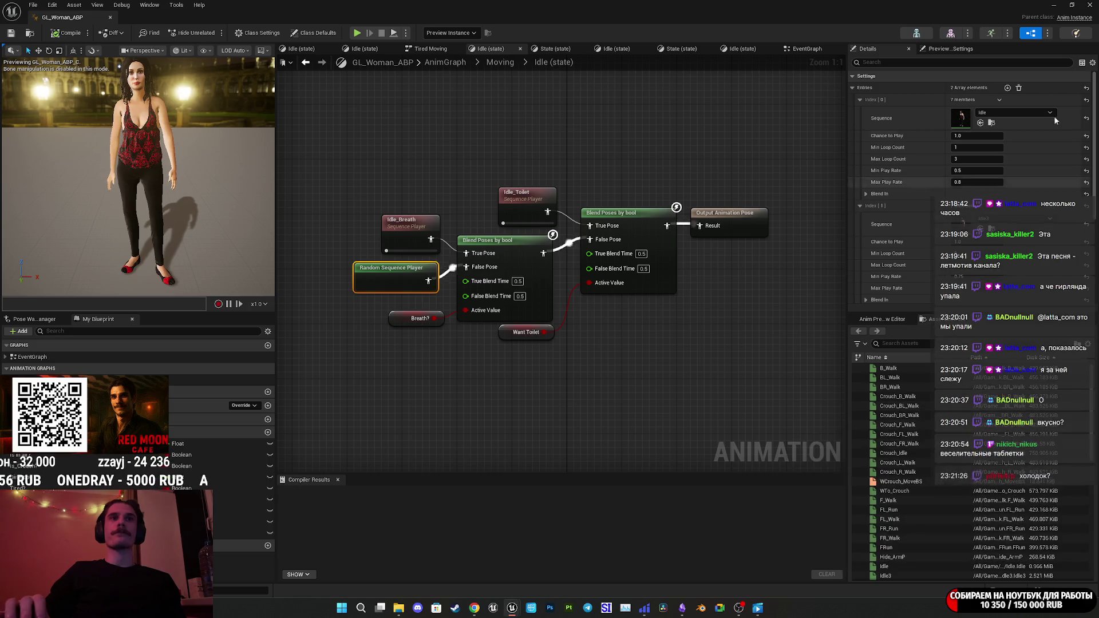
{"action": "scroll", "coordinate": [973, 458], "scroll_direction": "down", "scroll_amount": 10}
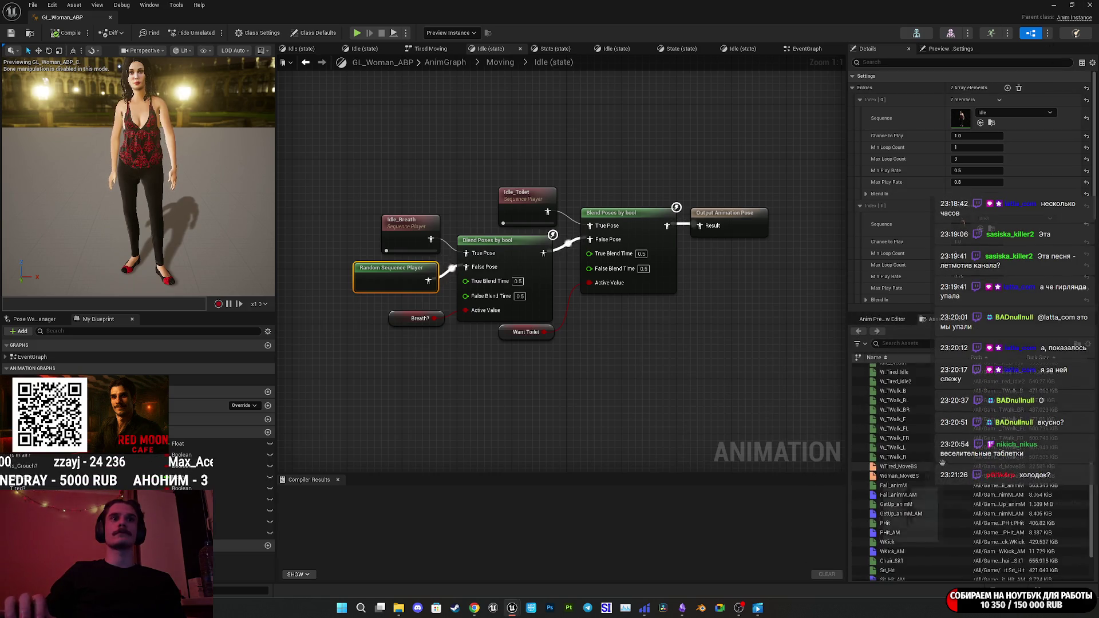
Set the Index[0] sequence to idle_Anim, save the blueprint and minimize it.
{"action": "left_click", "coordinate": [1073, 5]}
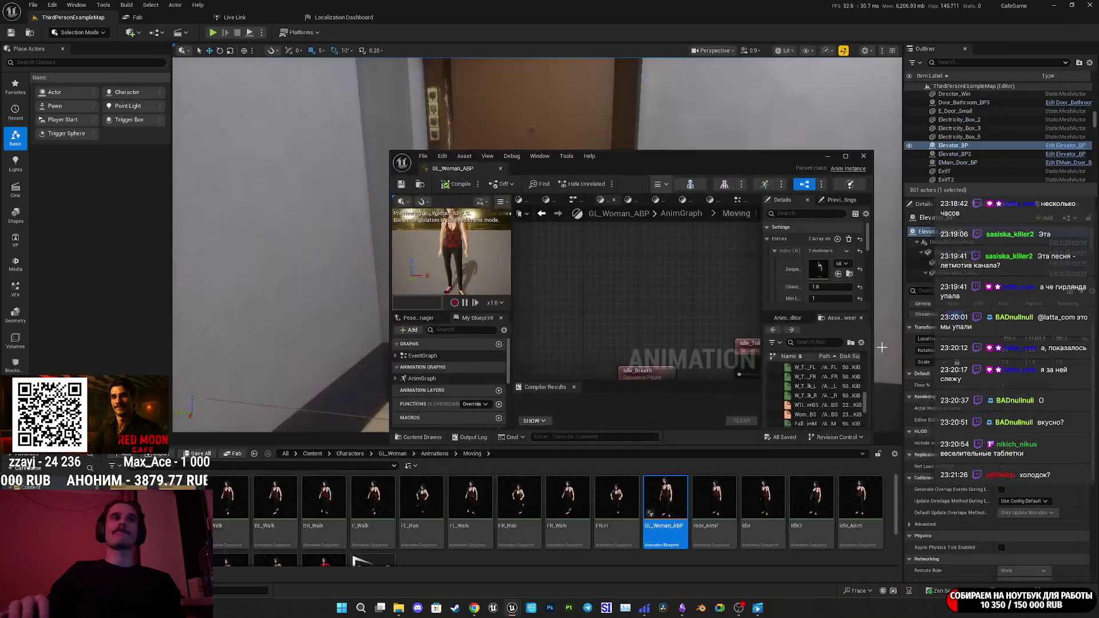
{"action": "left_click", "coordinate": [867, 499]}
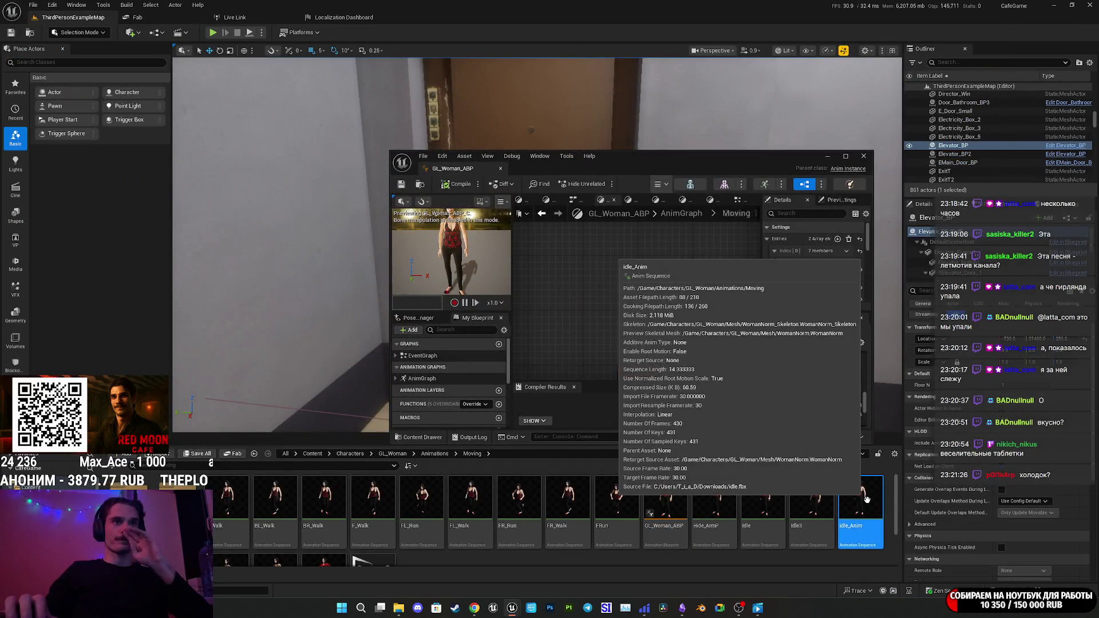
{"action": "double_click", "coordinate": [846, 166]}
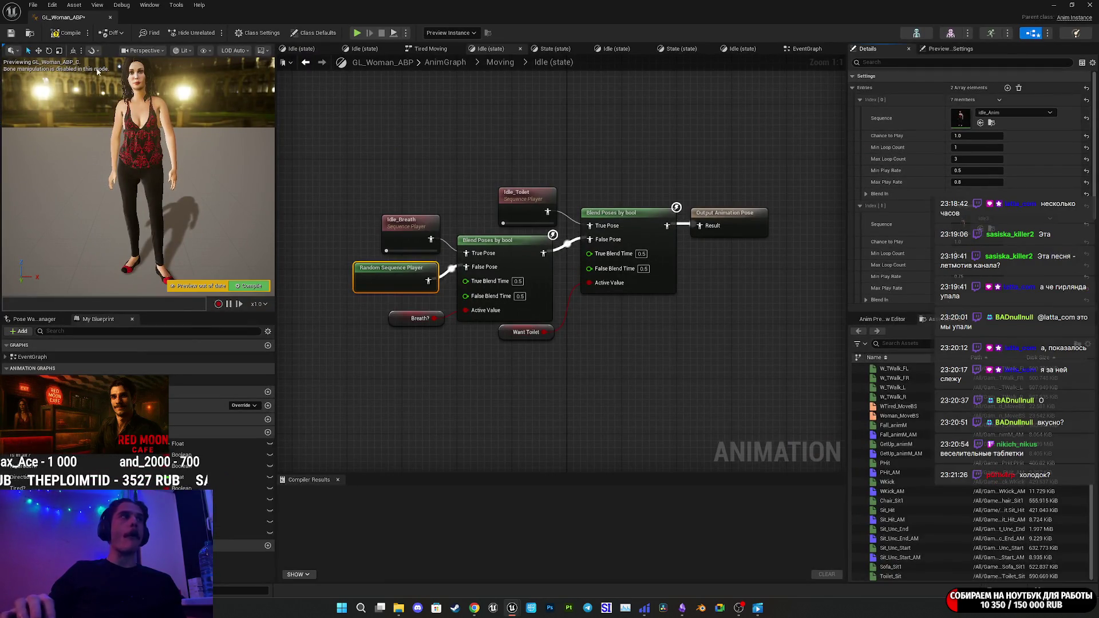
{"action": "left_click", "coordinate": [10, 35]}
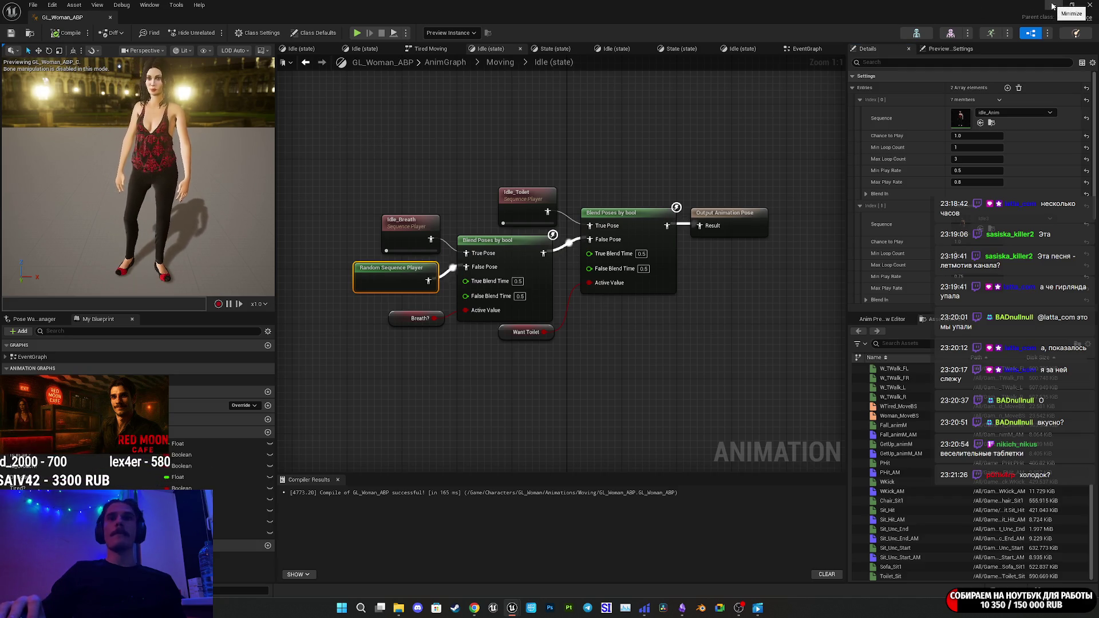
{"action": "left_click", "coordinate": [1053, 6]}
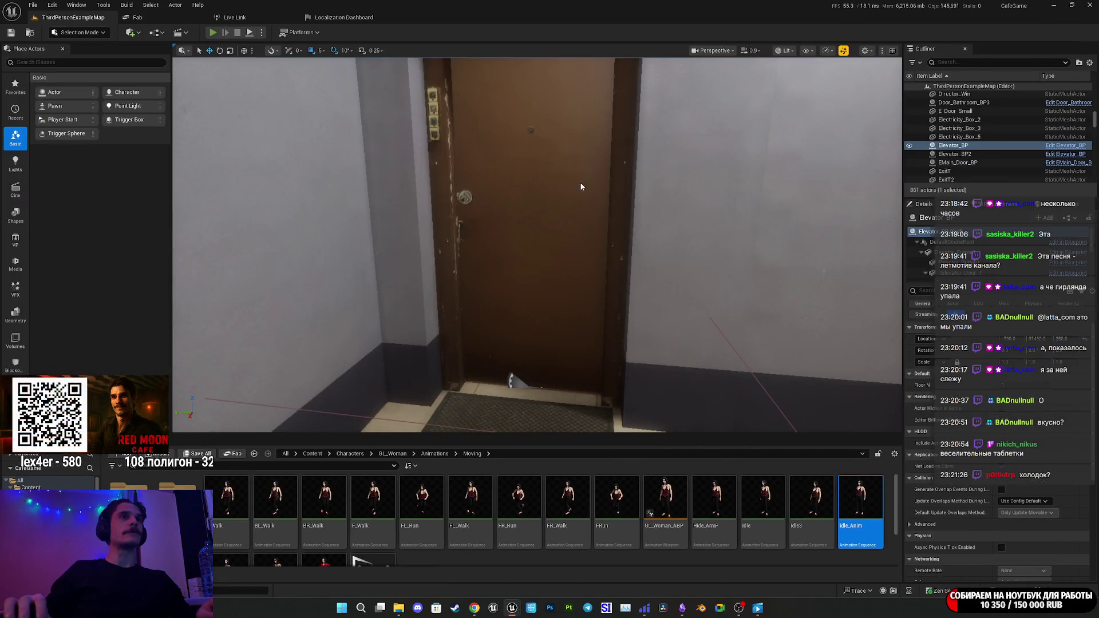
{"action": "key", "text": "alt+p"}
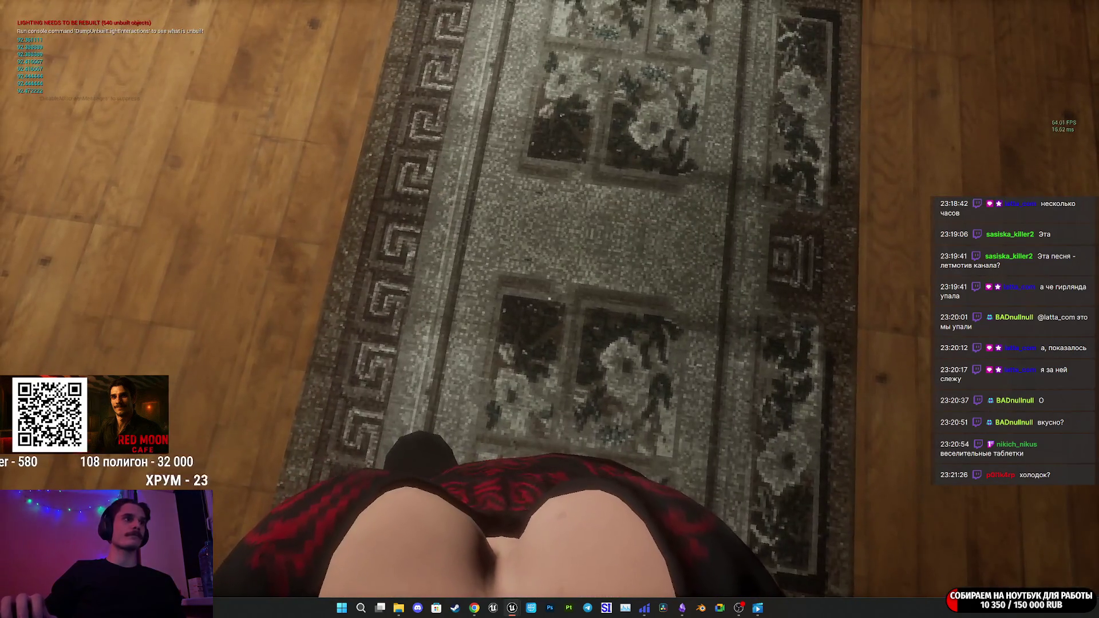
{"action": "key", "text": "w"}
{"action": "key", "text": "w"}
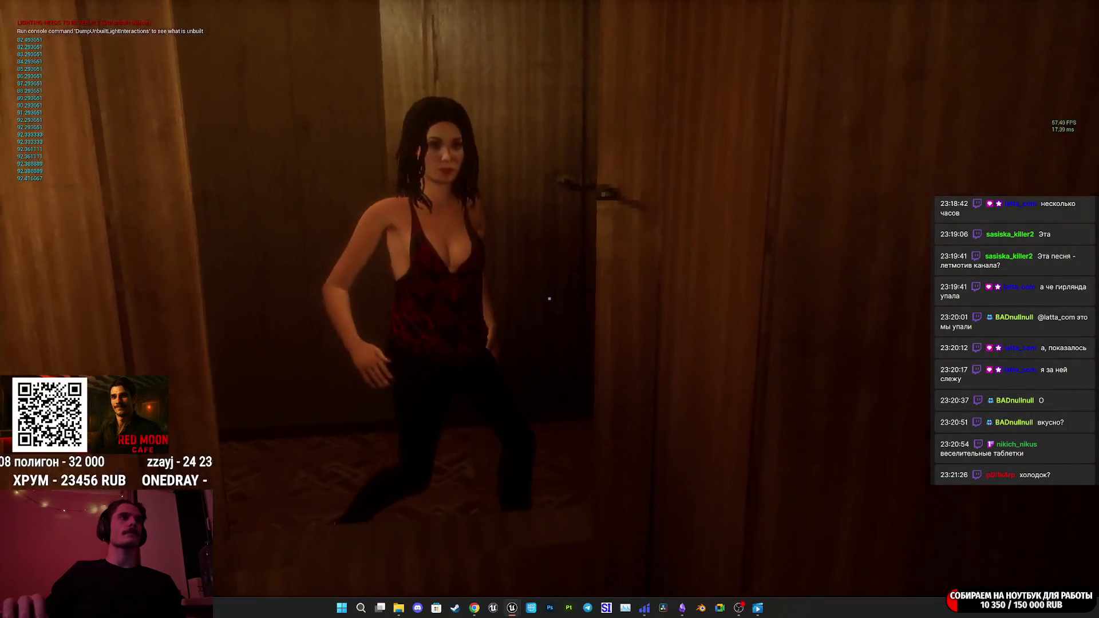
{"action": "key", "text": "a"}
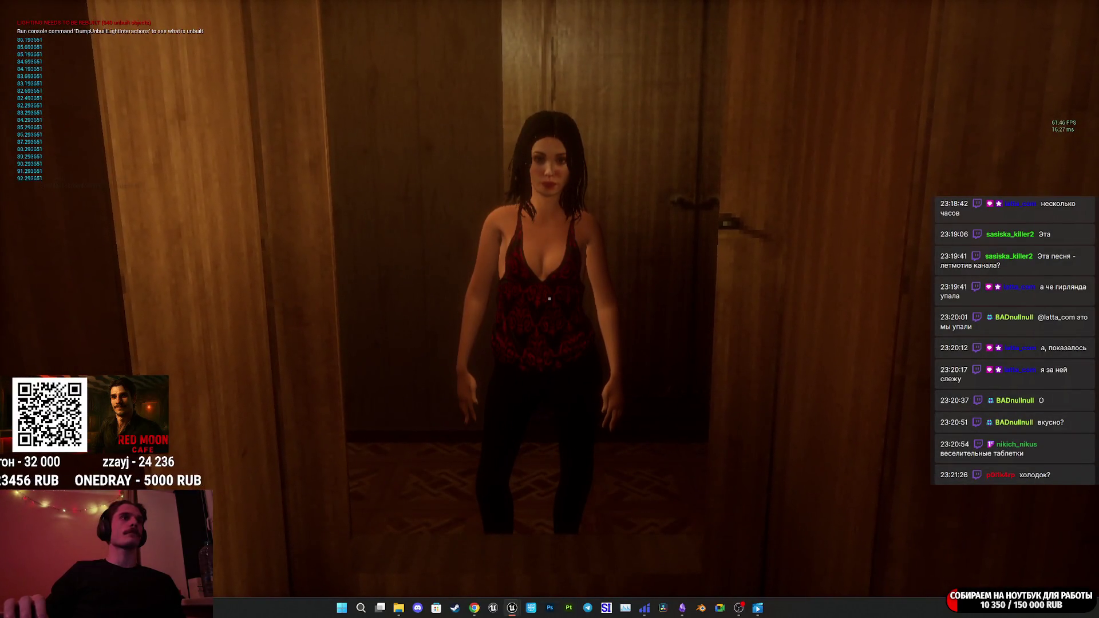
{"action": "key", "text": "w"}
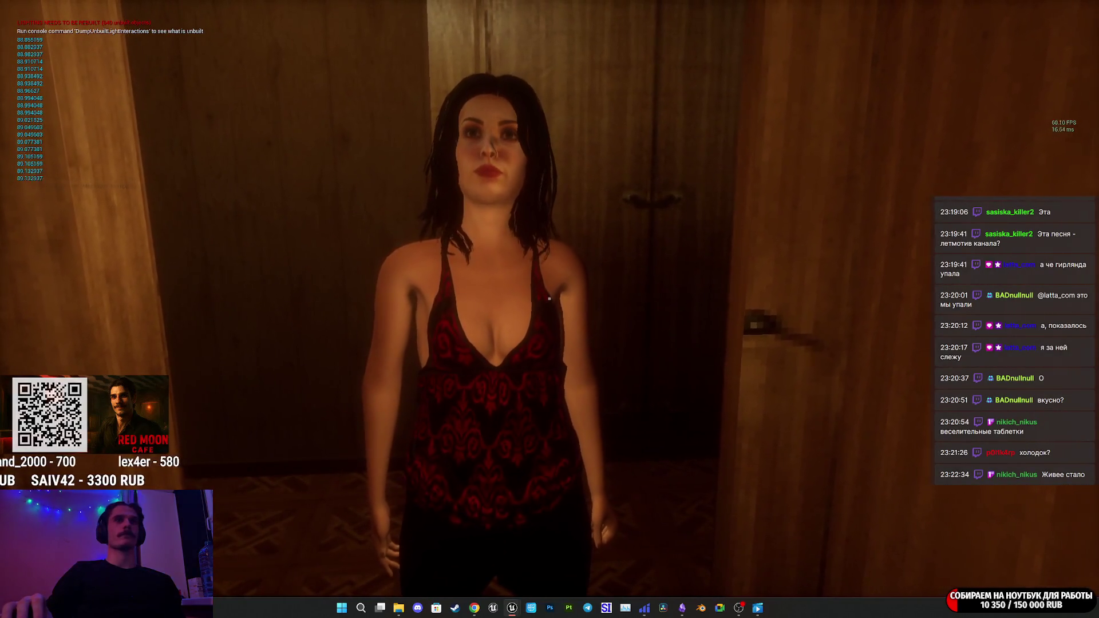
{"action": "key", "text": "Escape"}
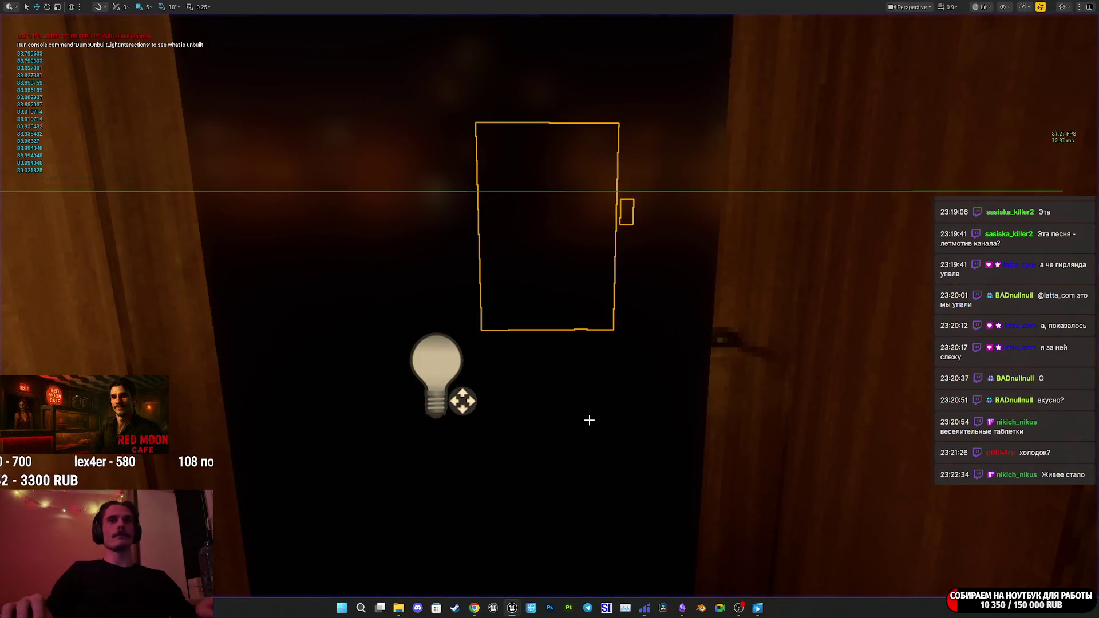
{"action": "left_click", "coordinate": [480, 611]}
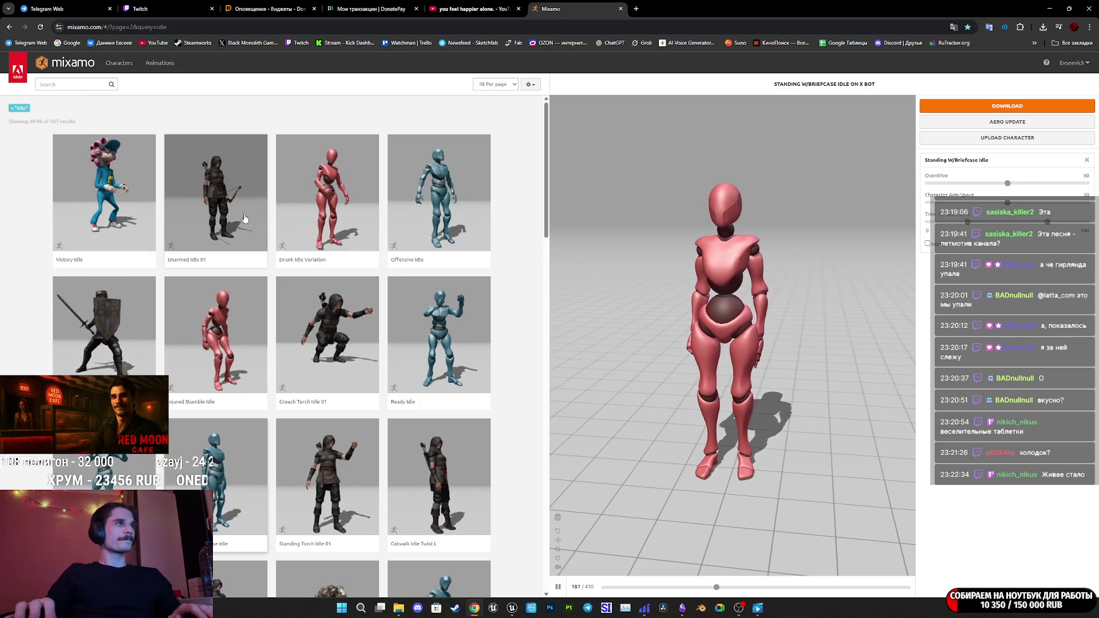
Preview Unarmed Idle 01, download it as FBX, and save the file as idle2.fbx.
{"action": "left_click", "coordinate": [243, 214]}
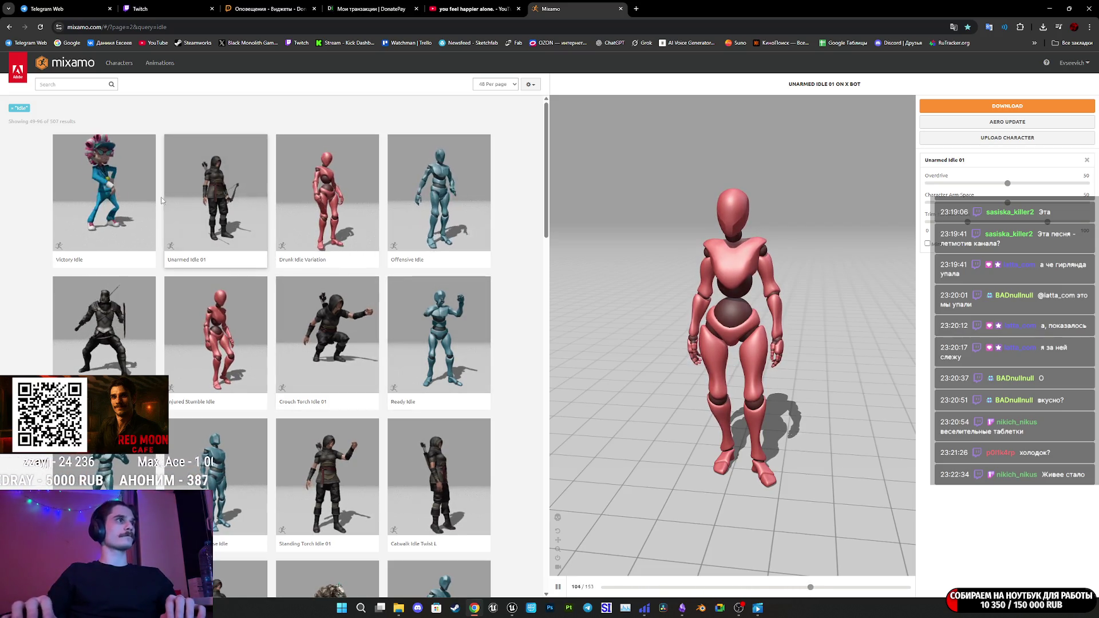
{"action": "left_click", "coordinate": [240, 200]}
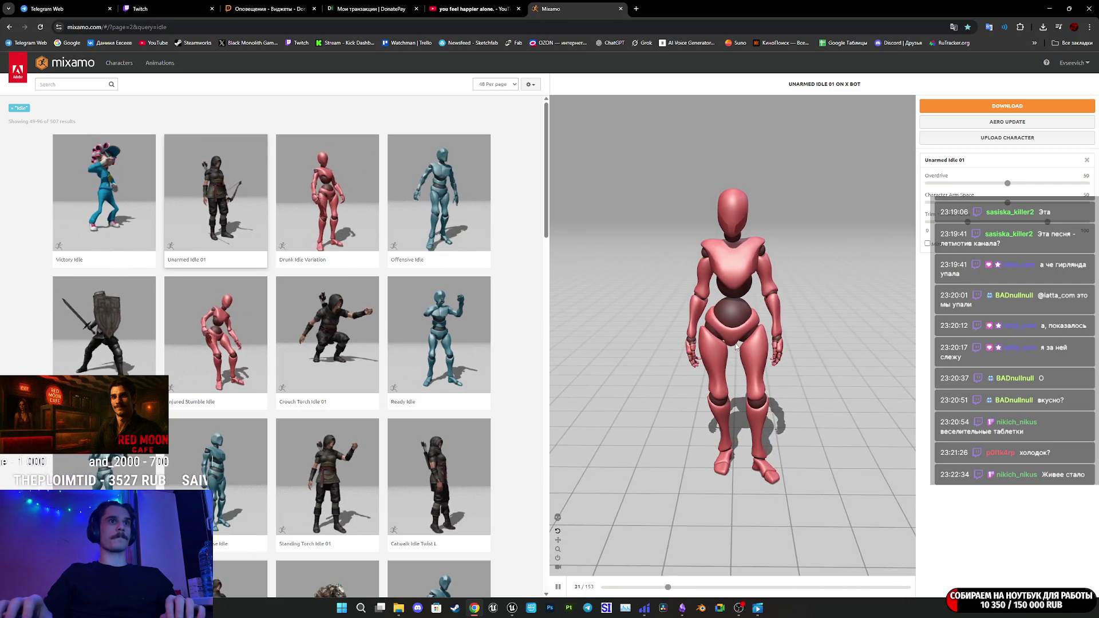
{"action": "left_click", "coordinate": [999, 107]}
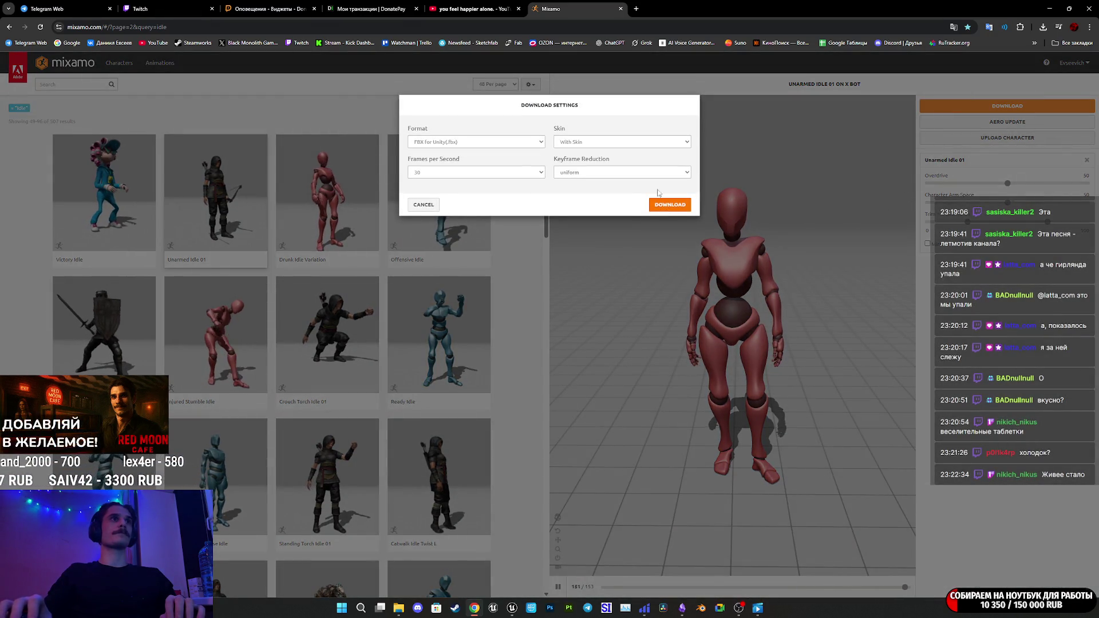
{"action": "left_click", "coordinate": [667, 204]}
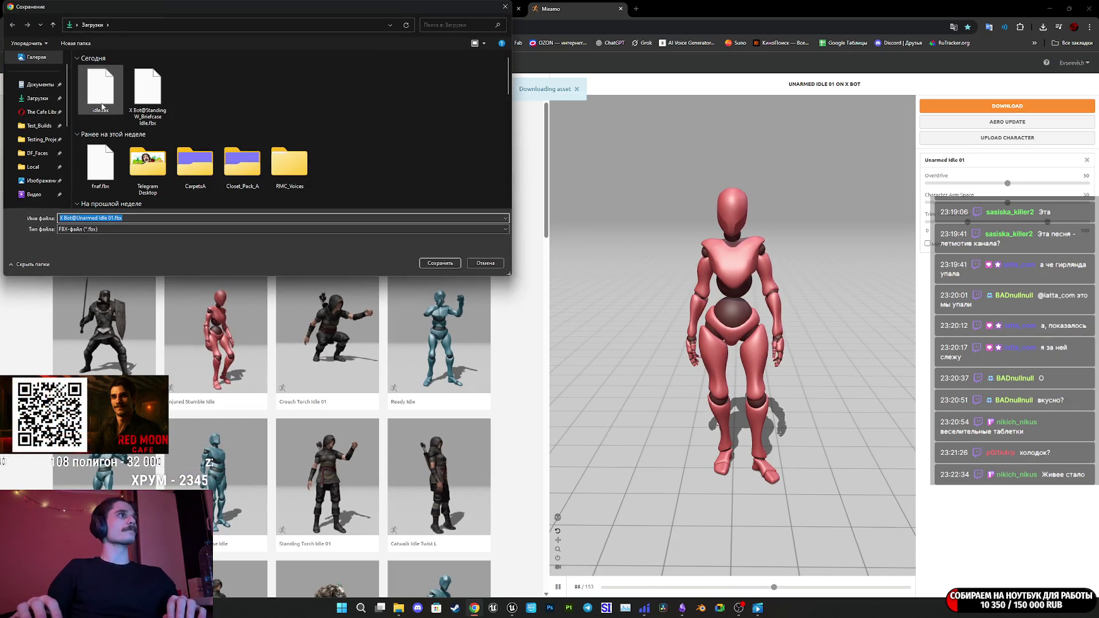
{"action": "double_click", "coordinate": [74, 218]}
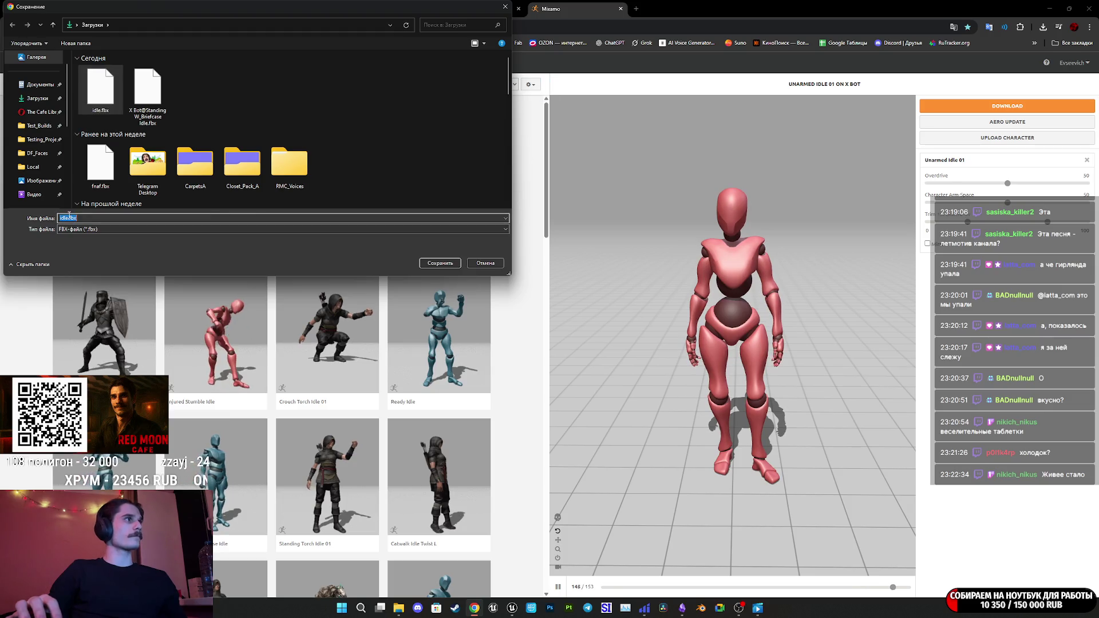
{"action": "type", "text": "2"}
{"action": "left_click", "coordinate": [436, 264]}
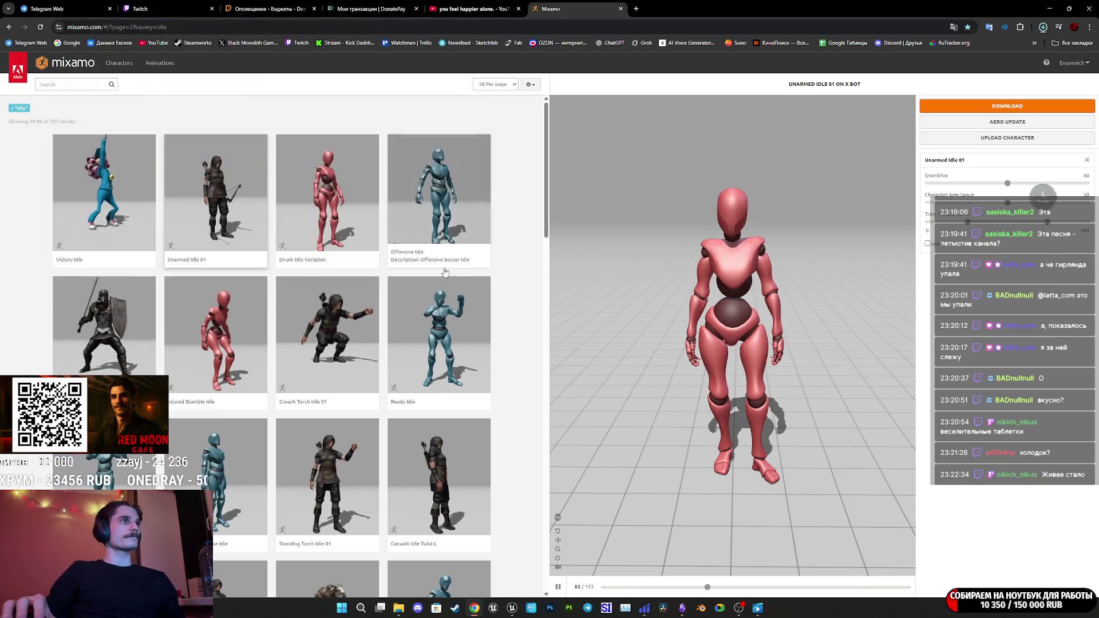
Import idle2.fbx into the Unreal Content Browser.
{"action": "mouse_move", "coordinate": [512, 608]}
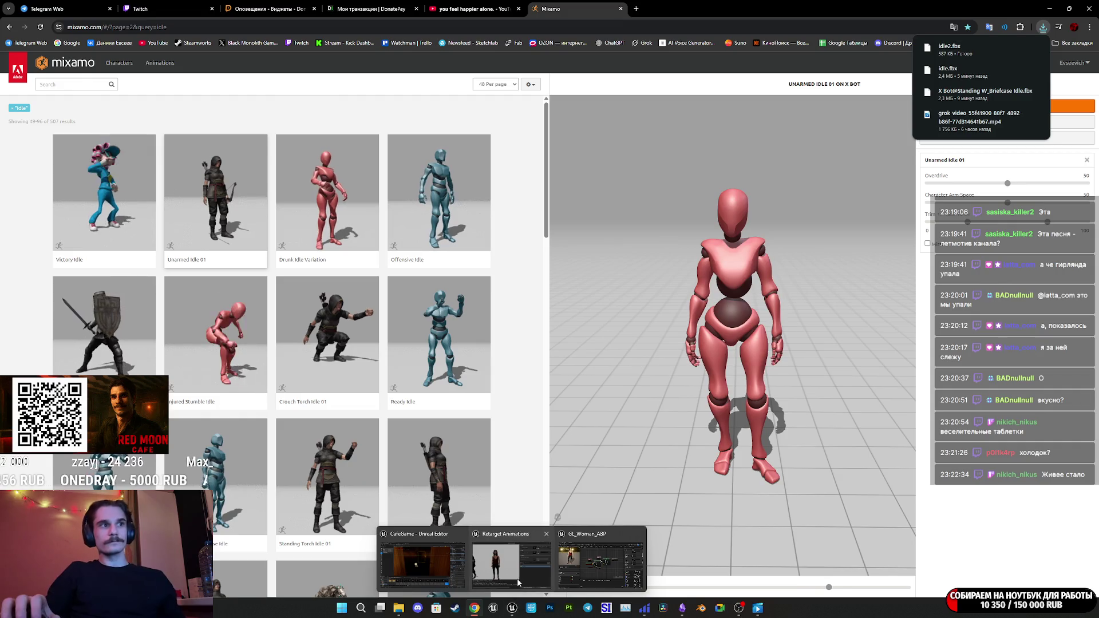
{"action": "left_click", "coordinate": [496, 564]}
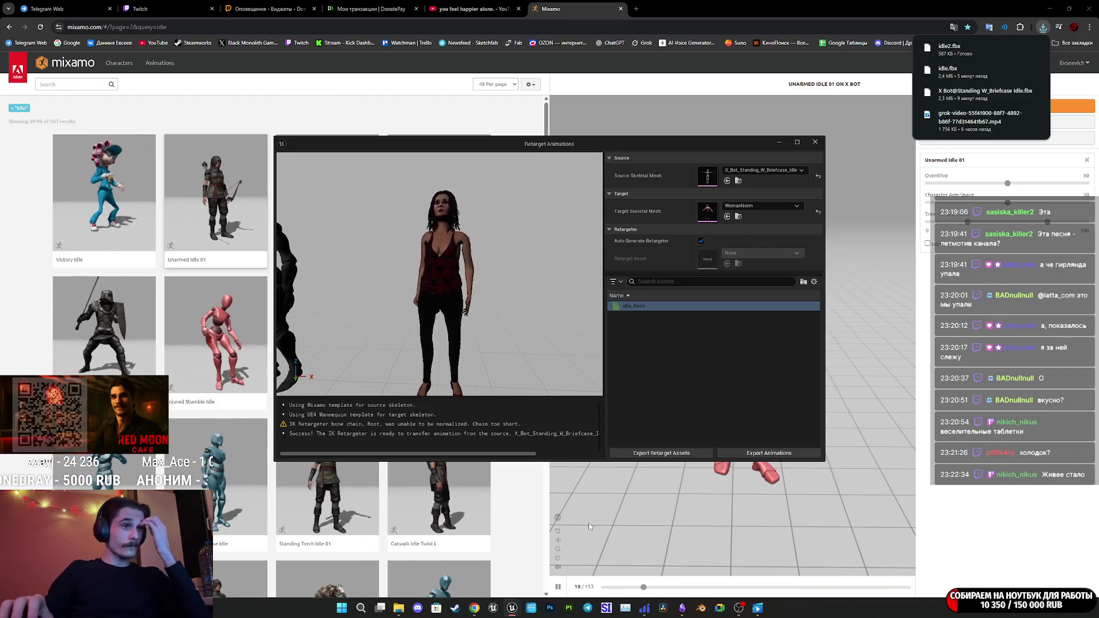
{"action": "key", "text": "Escape"}
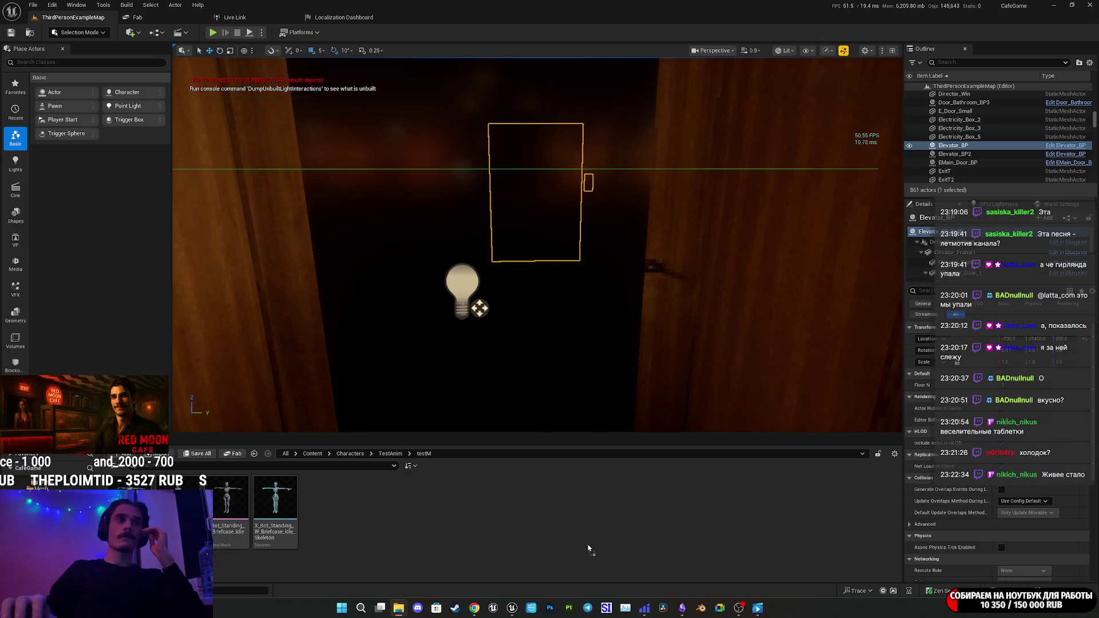
{"action": "left_click_drag", "start_coordinate": [604, 549], "coordinate": [604, 550]}
{"action": "left_click", "coordinate": [658, 437]}
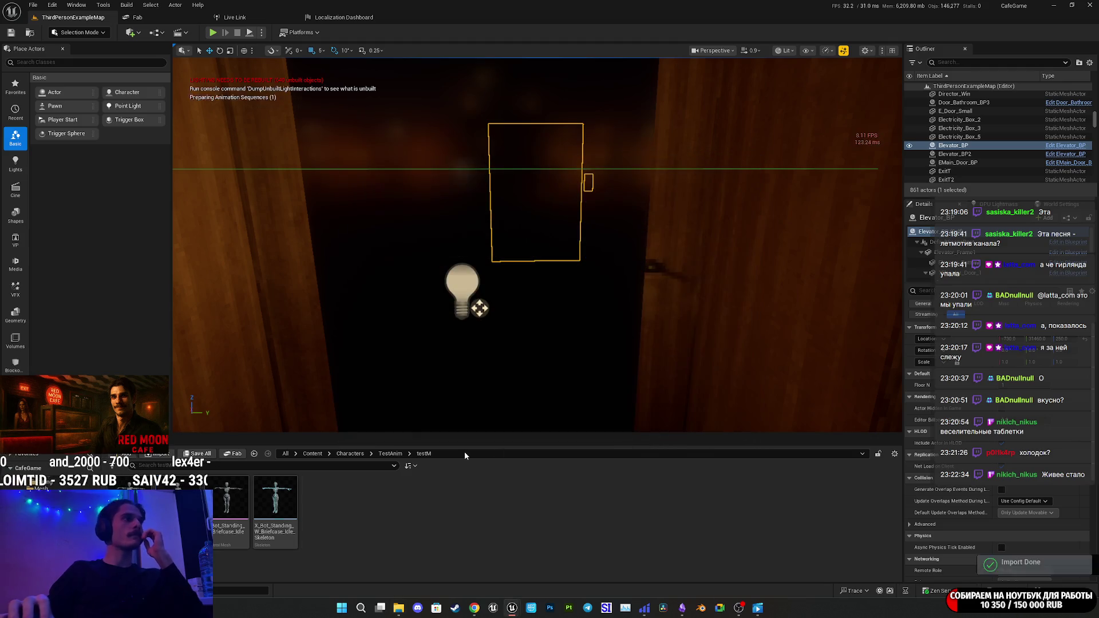
Retarget idle2 onto the woman and export it to GL_Woman/Animations/Moving.
{"action": "right_click", "coordinate": [177, 510]}
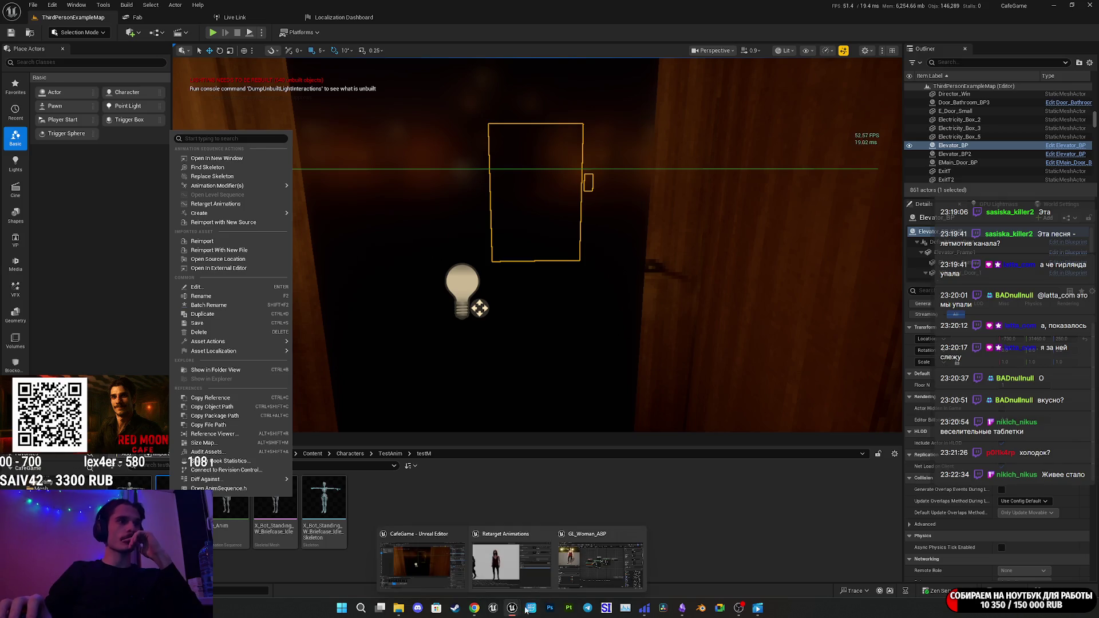
{"action": "left_click", "coordinate": [216, 204]}
{"action": "left_click", "coordinate": [624, 305]}
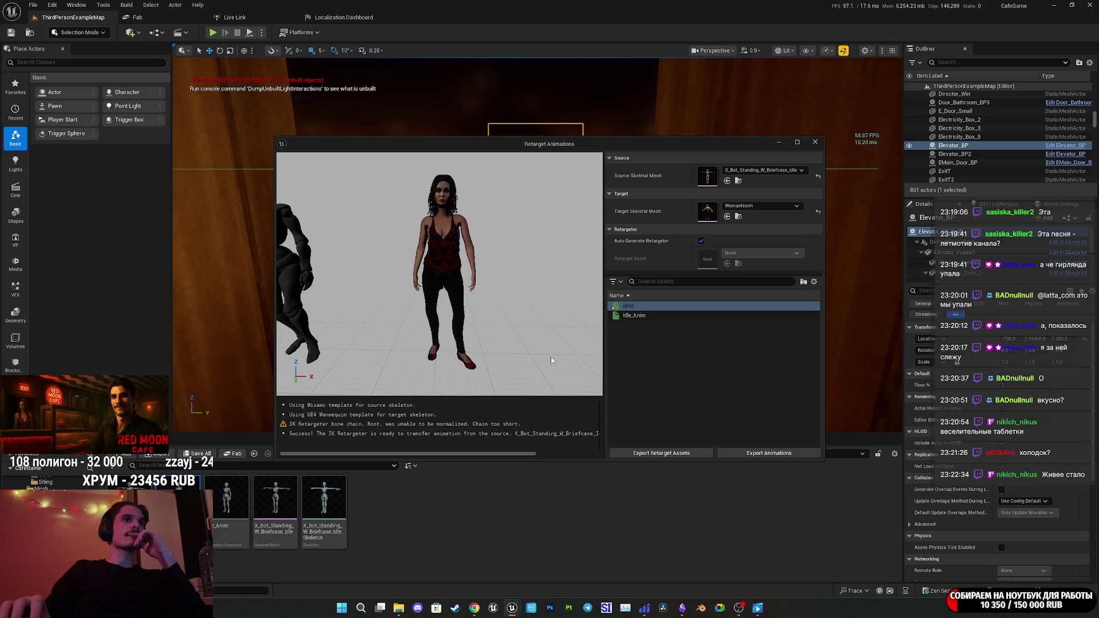
{"action": "left_click", "coordinate": [768, 454]}
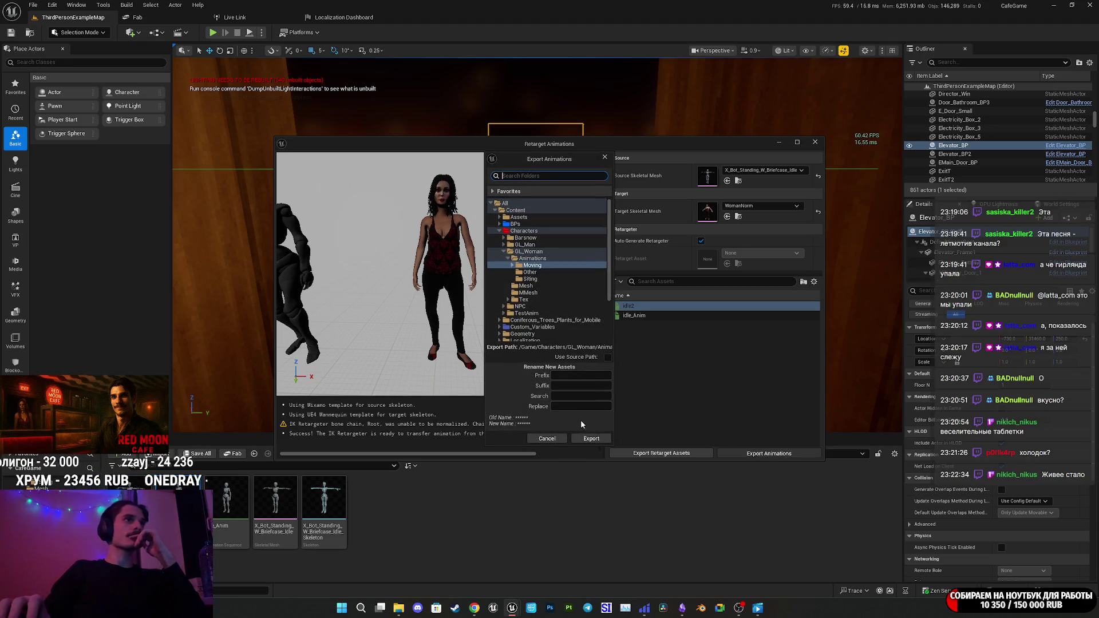
{"action": "left_click", "coordinate": [590, 439]}
{"action": "left_click", "coordinate": [622, 342]}
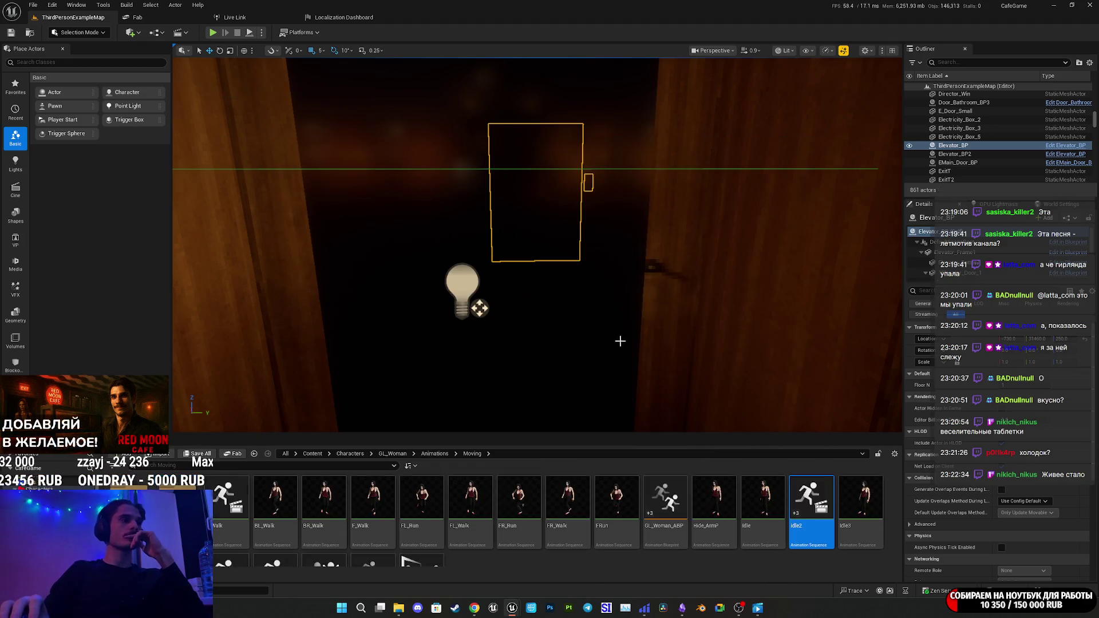
{"action": "double_click", "coordinate": [665, 497]}
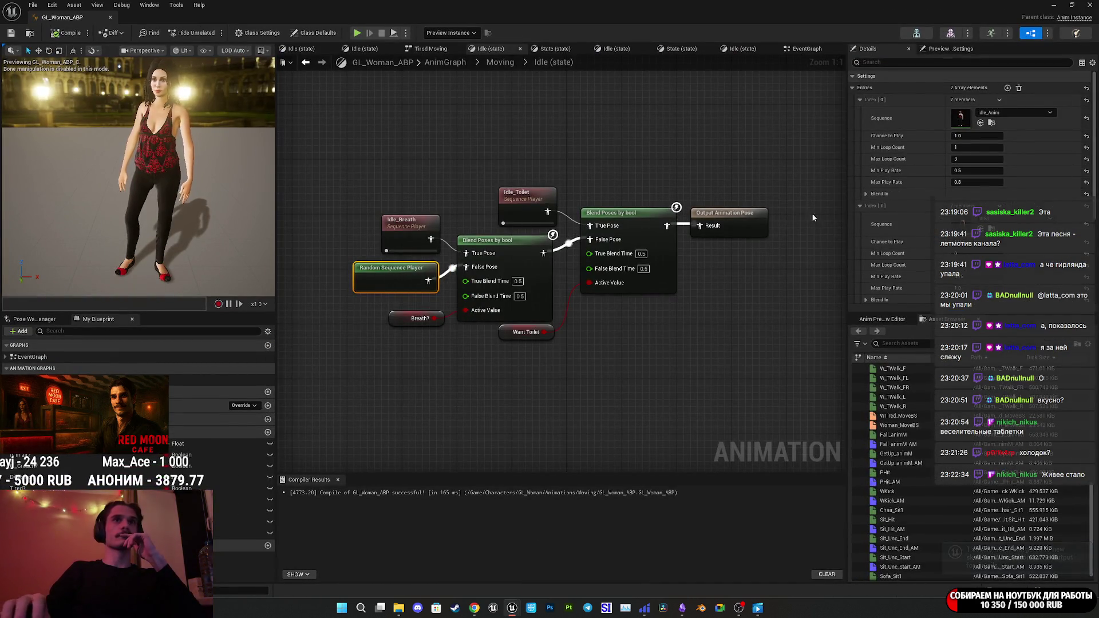
Add a third Random Sequence Player entry with play rates 0.6 to 0.9.
{"action": "scroll", "coordinate": [895, 205], "scroll_direction": "down", "scroll_amount": 2}
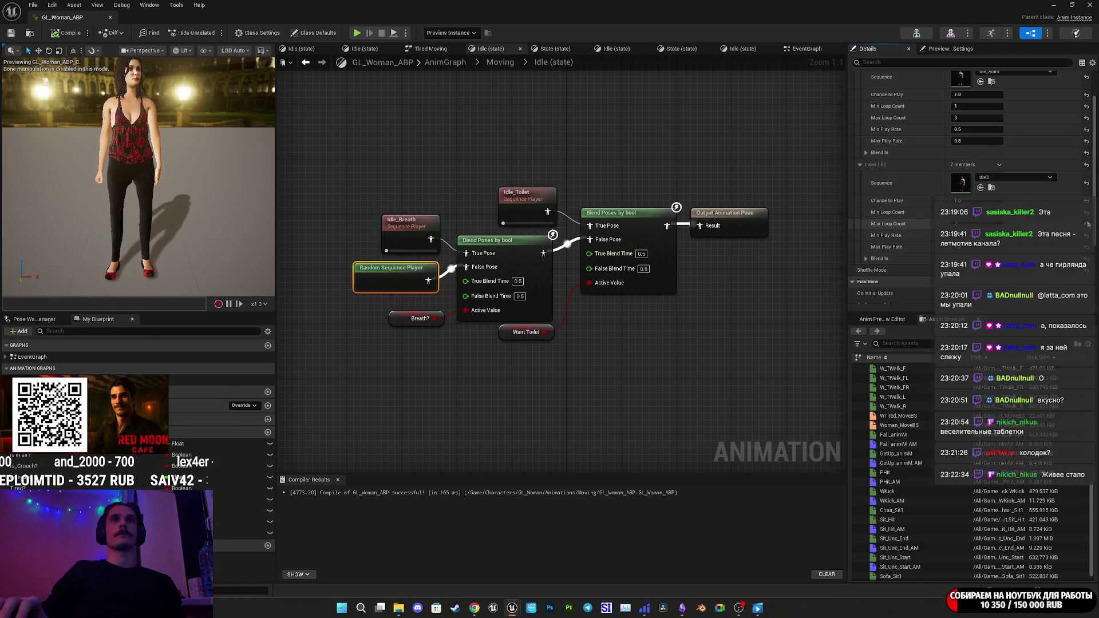
{"action": "left_click", "coordinate": [1087, 224]}
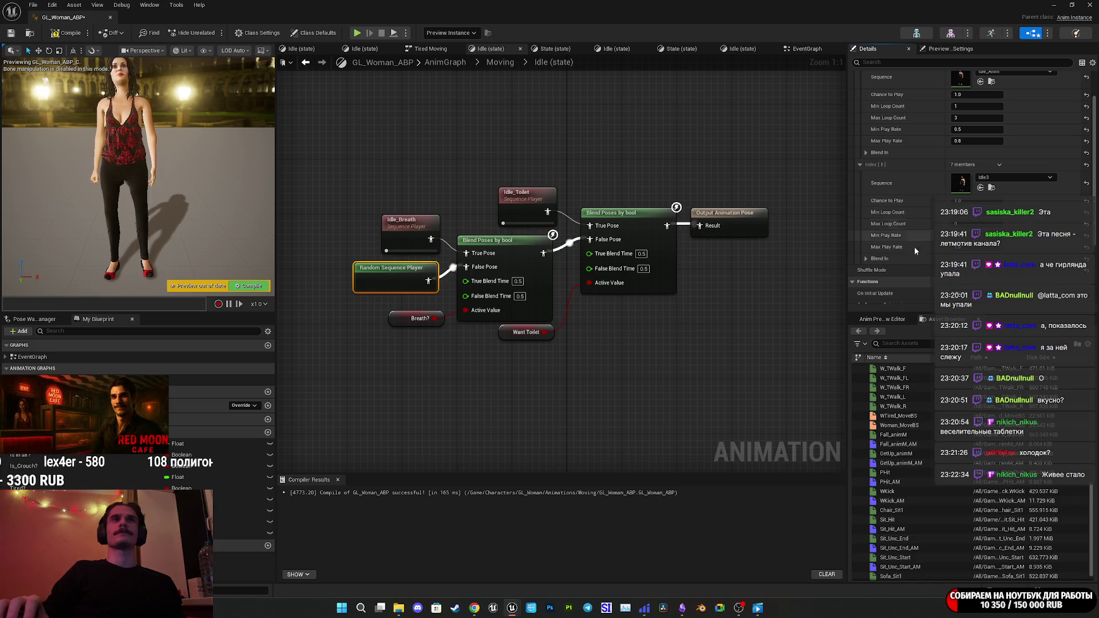
{"action": "scroll", "coordinate": [909, 258], "scroll_direction": "up", "scroll_amount": 2}
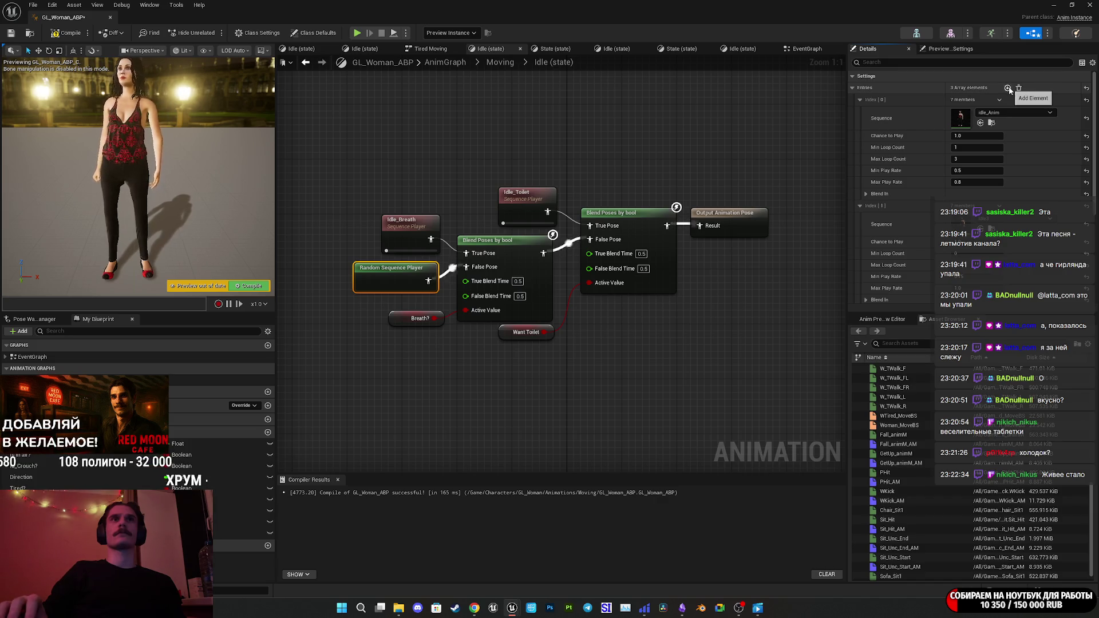
{"action": "scroll", "coordinate": [896, 202], "scroll_direction": "down", "scroll_amount": 6}
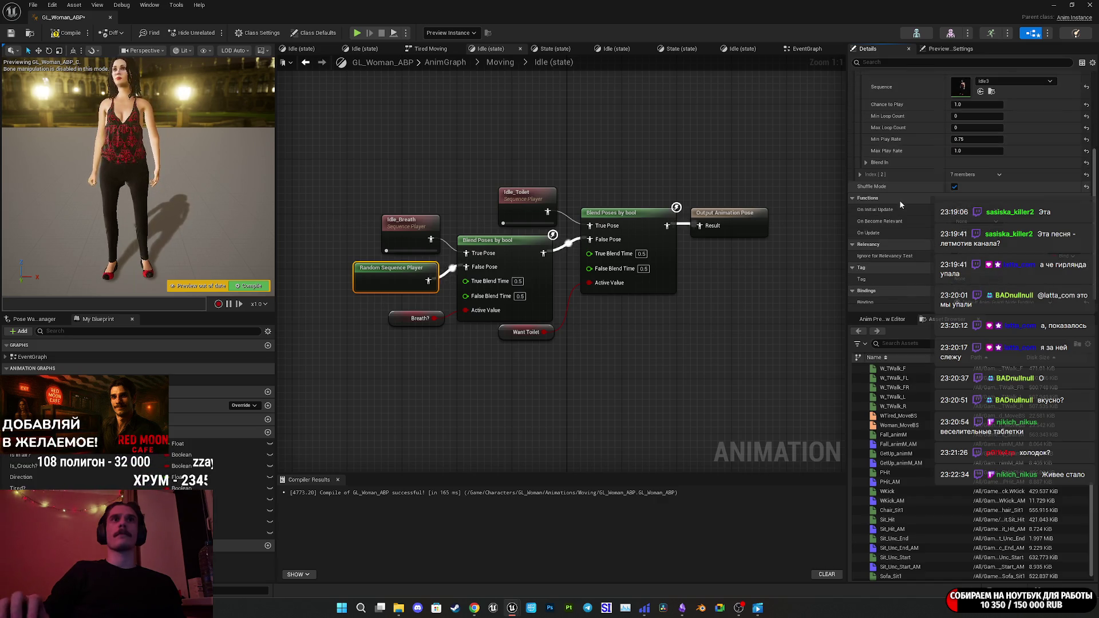
{"action": "left_click", "coordinate": [859, 174]}
{"action": "scroll", "coordinate": [916, 232], "scroll_direction": "up", "scroll_amount": 6}
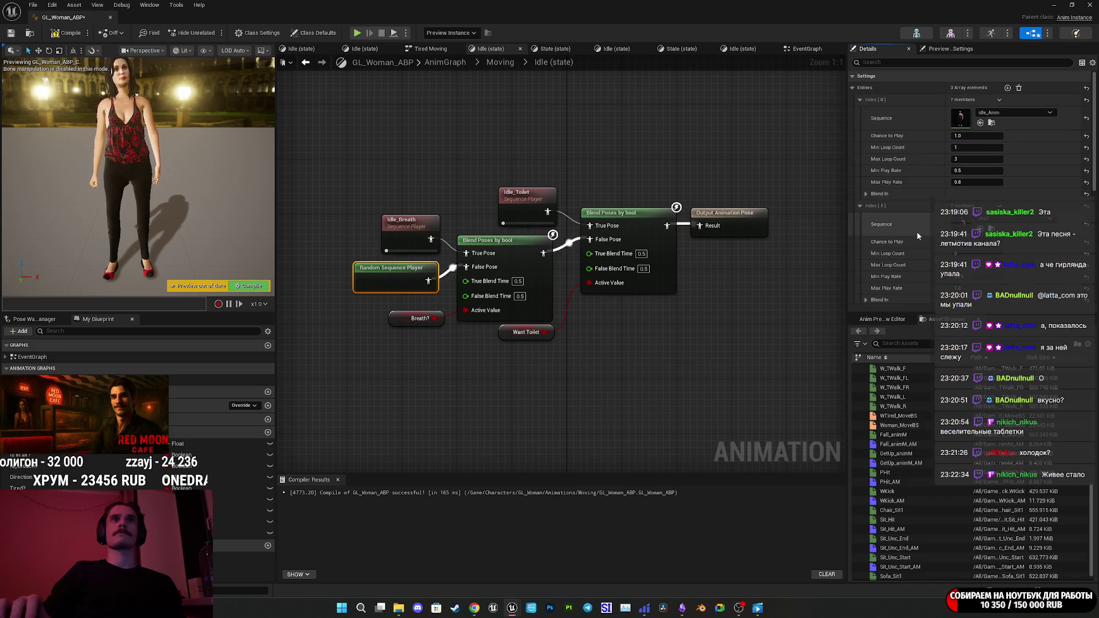
{"action": "scroll", "coordinate": [916, 229], "scroll_direction": "down", "scroll_amount": 5}
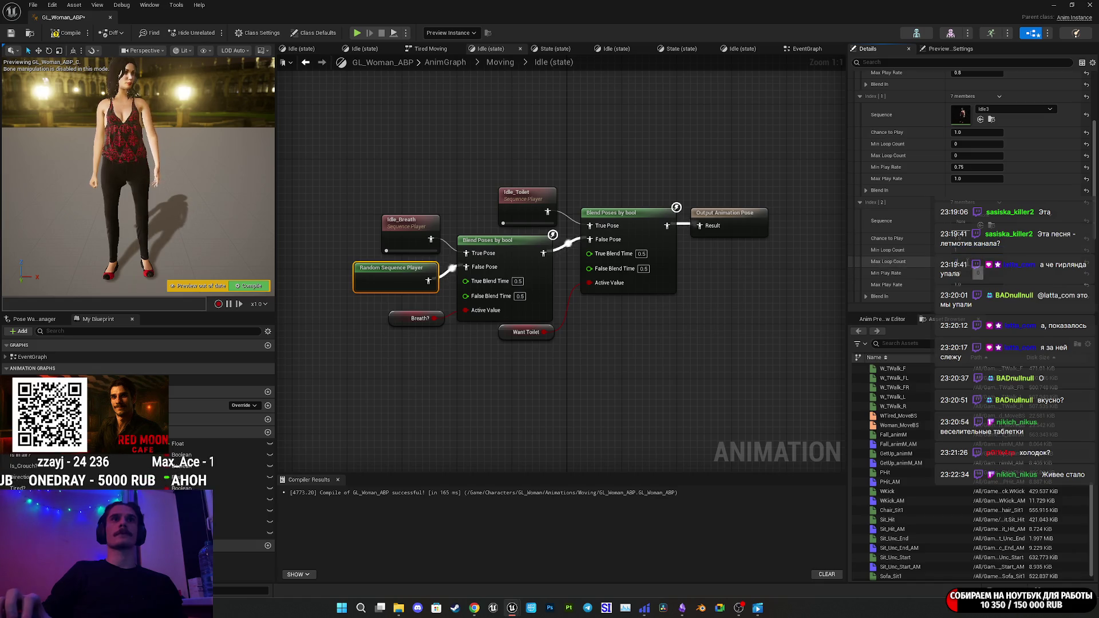
{"action": "scroll", "coordinate": [923, 254], "scroll_direction": "up", "scroll_amount": 3}
{"action": "scroll", "coordinate": [923, 253], "scroll_direction": "down", "scroll_amount": 5}
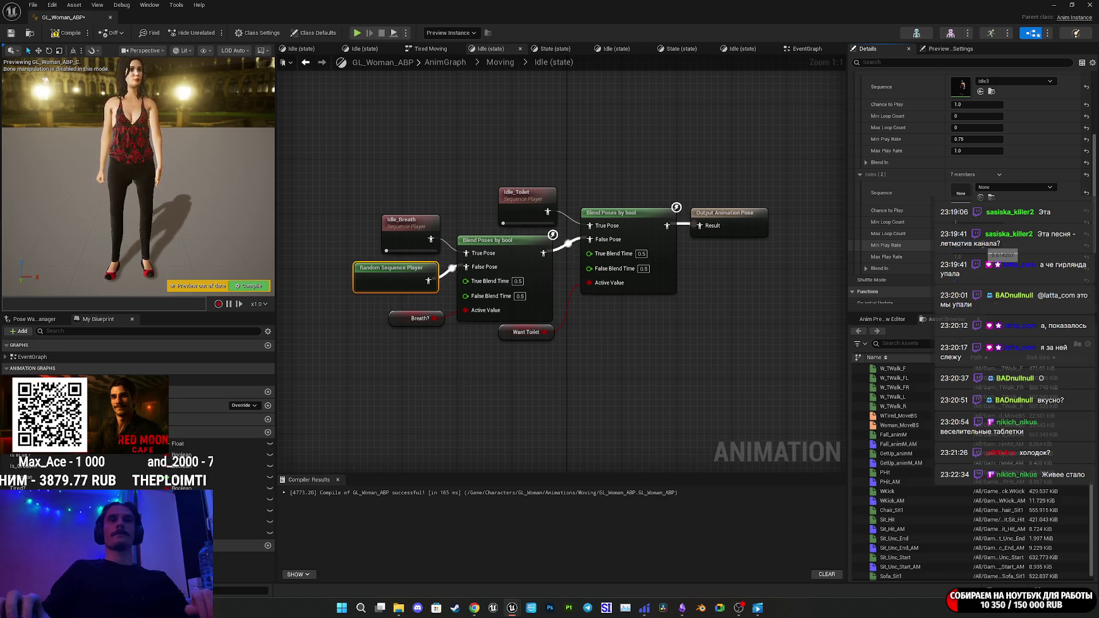
{"action": "scroll", "coordinate": [936, 246], "scroll_direction": "up", "scroll_amount": 5}
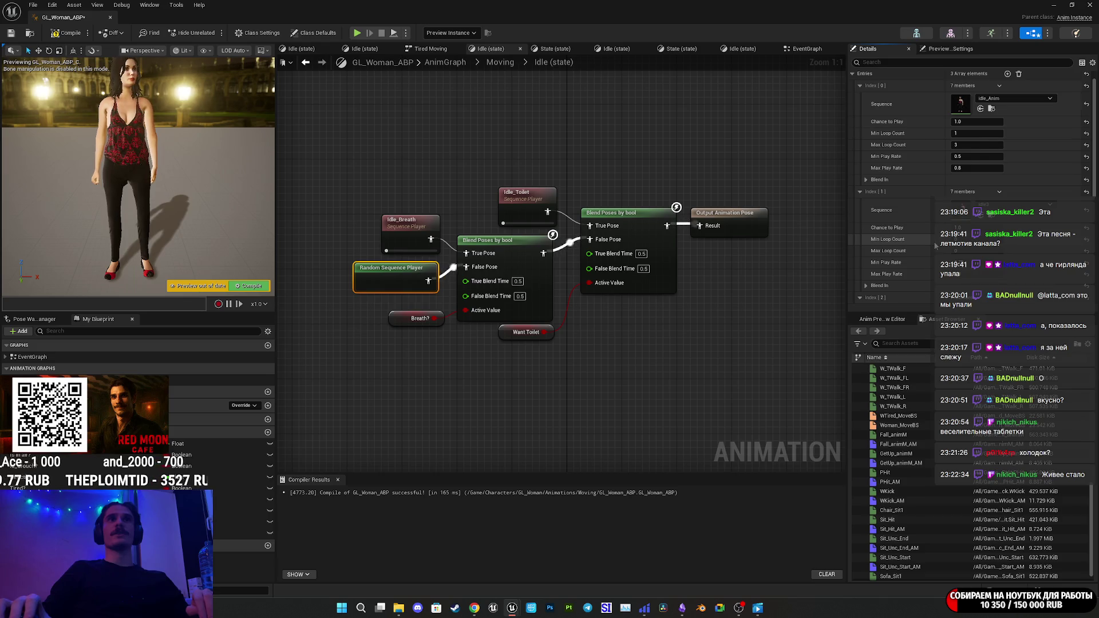
{"action": "scroll", "coordinate": [937, 246], "scroll_direction": "down", "scroll_amount": 8}
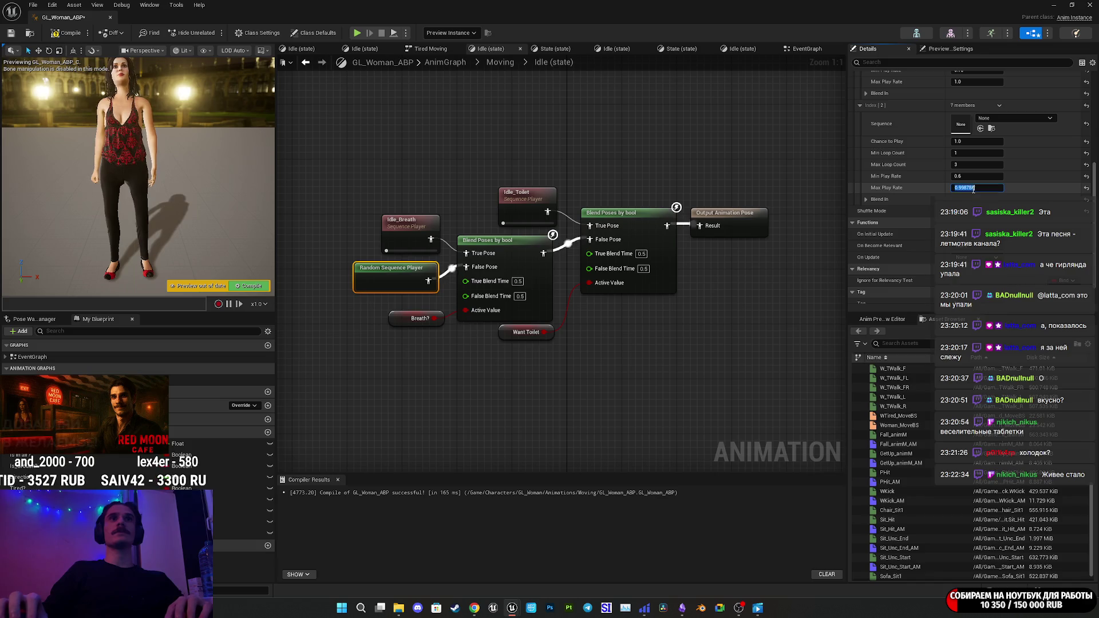
{"action": "type", "text": "0.9"}
{"action": "left_click", "coordinate": [973, 189]}
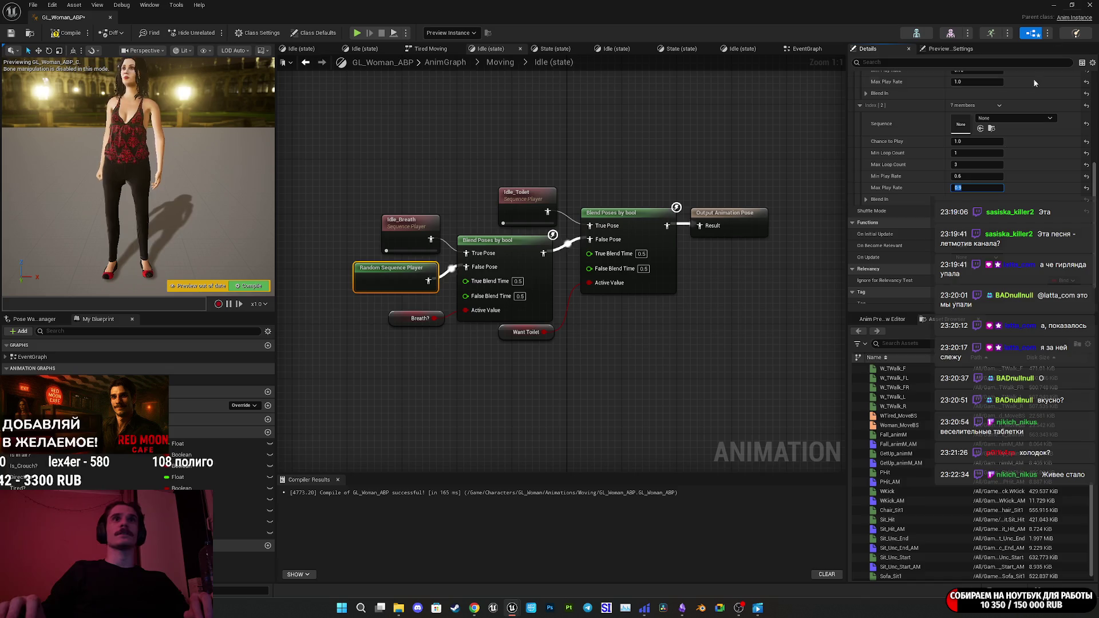
Assign idle2 as the third entry's sequence.
{"action": "left_click", "coordinate": [980, 129]}
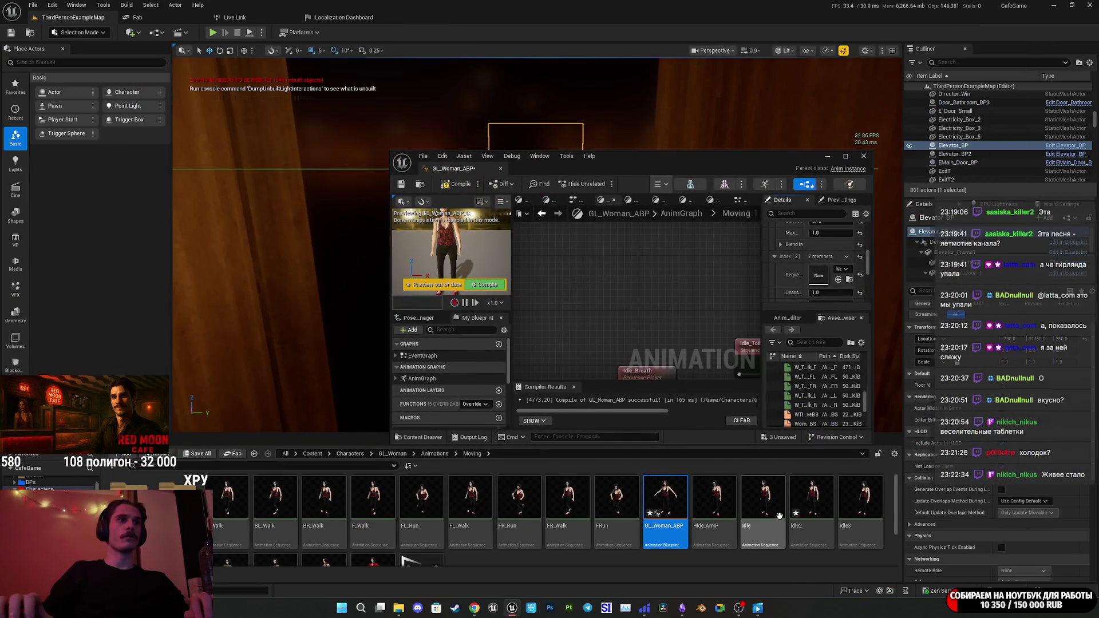
{"action": "left_click", "coordinate": [814, 498]}
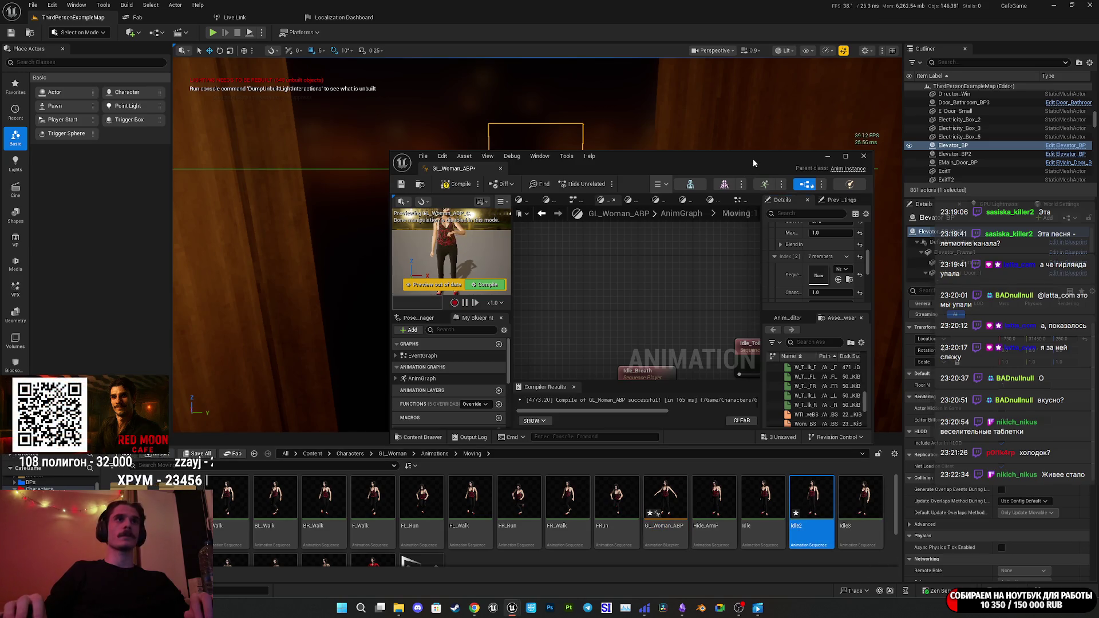
{"action": "double_click", "coordinate": [754, 161]}
{"action": "left_click", "coordinate": [981, 129]}
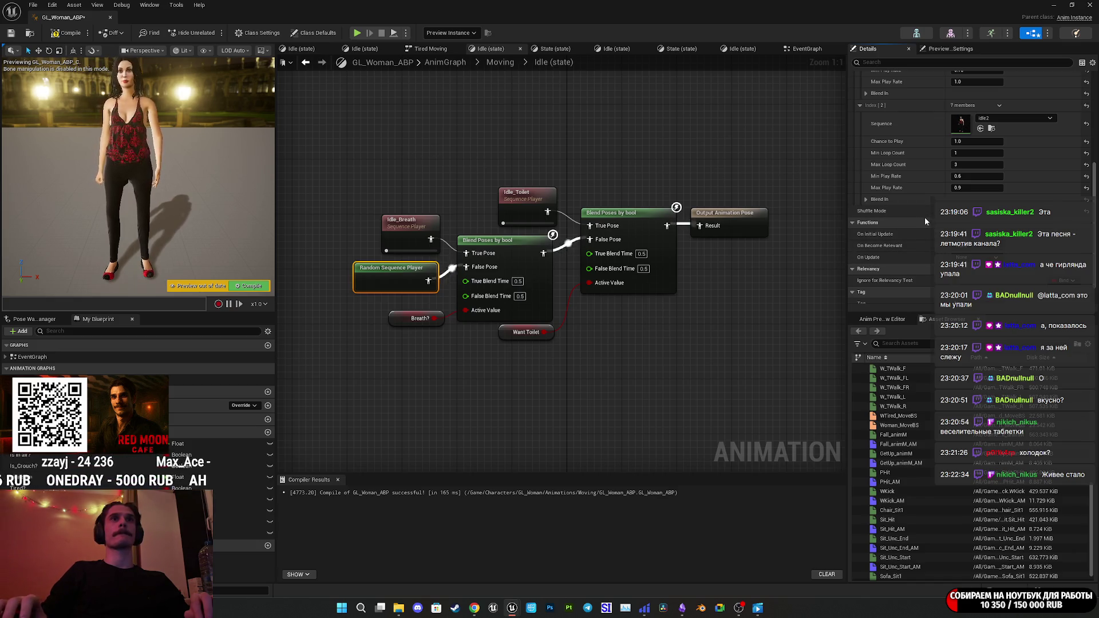
Open idle2 full screen in the animation editor.
{"action": "left_click", "coordinate": [1073, 4]}
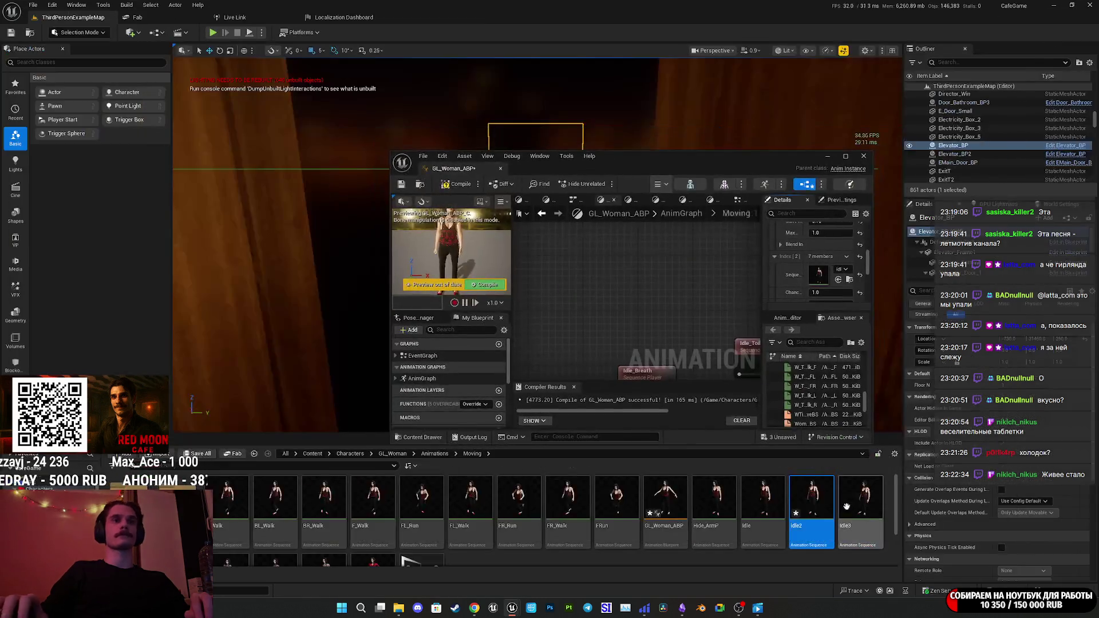
{"action": "double_click", "coordinate": [821, 509]}
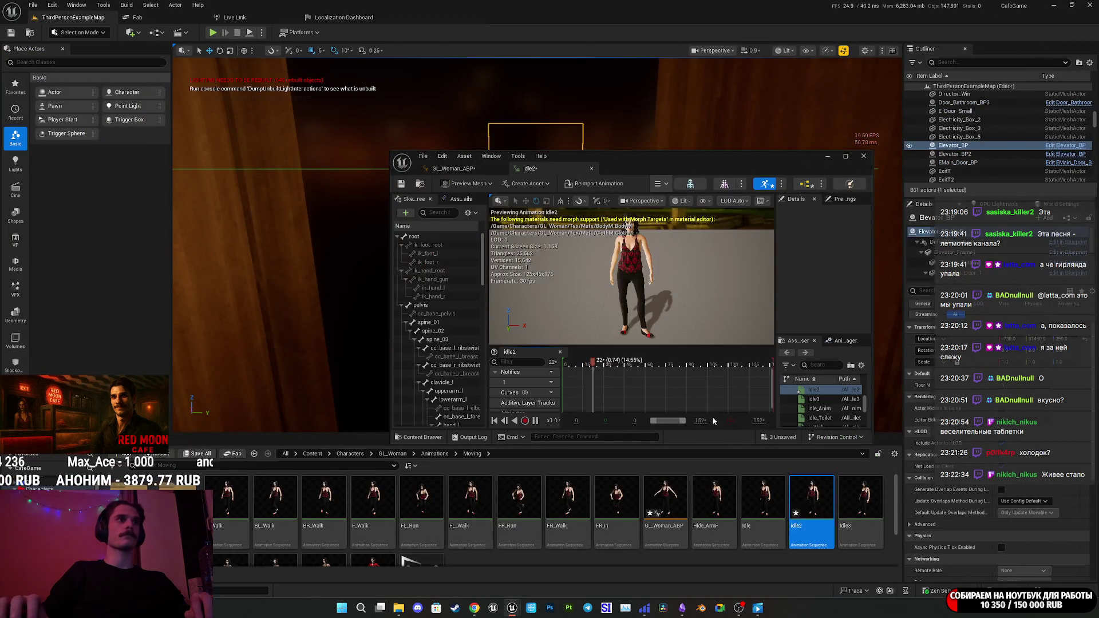
{"action": "double_click", "coordinate": [643, 159]}
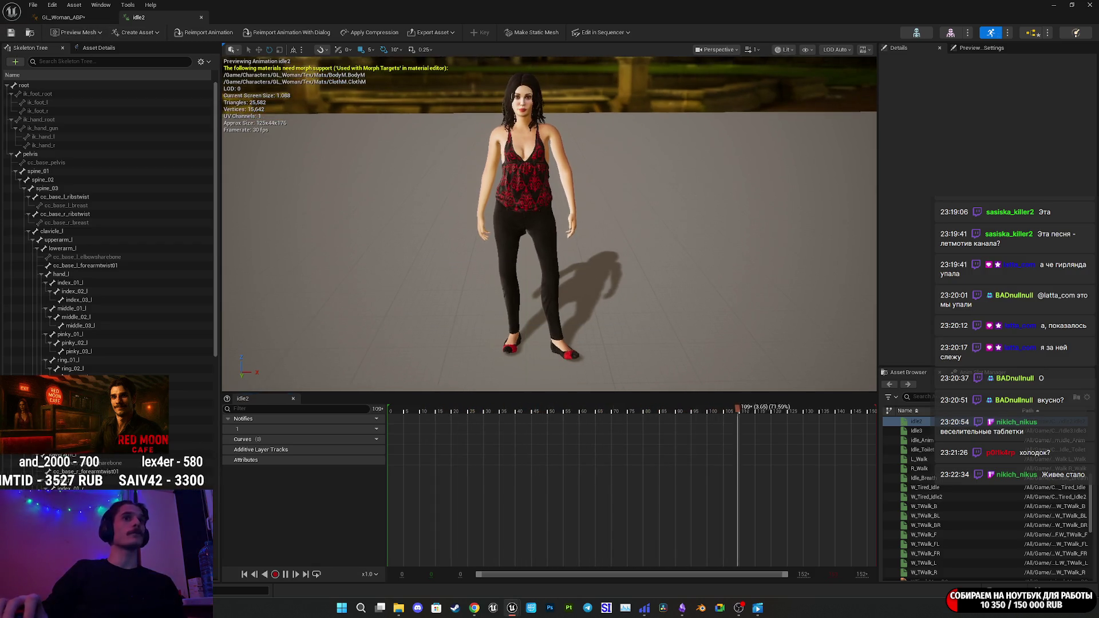
Compile GL_Woman_ABP from its AnimGraph and minimize it back to the level editor.
{"action": "scroll", "coordinate": [549, 223], "scroll_direction": "up", "scroll_amount": 10}
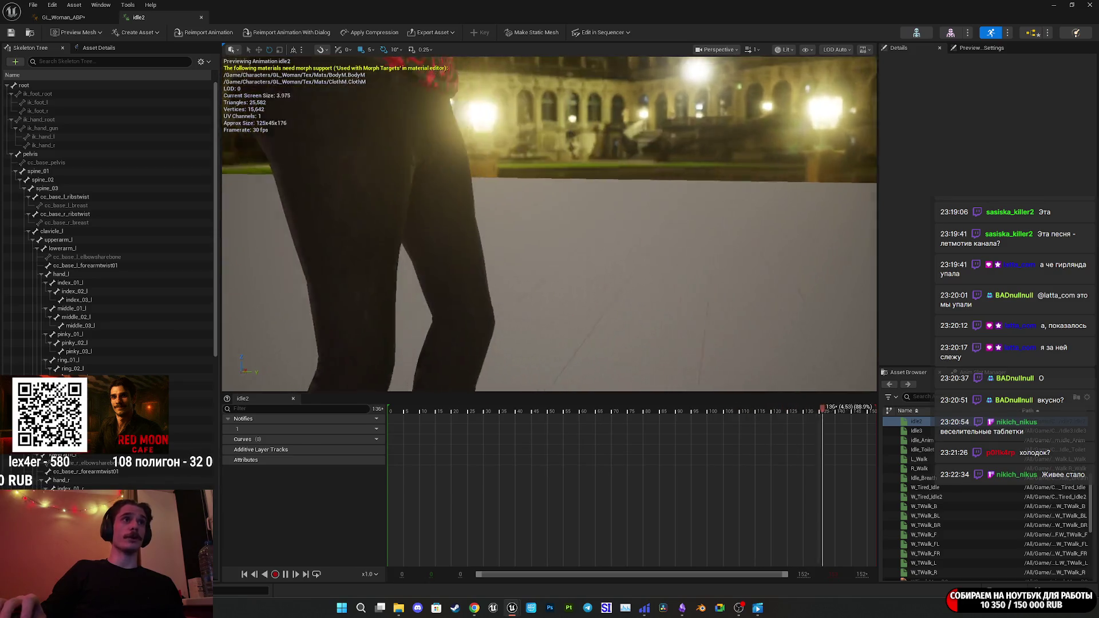
{"action": "left_click", "coordinate": [63, 18]}
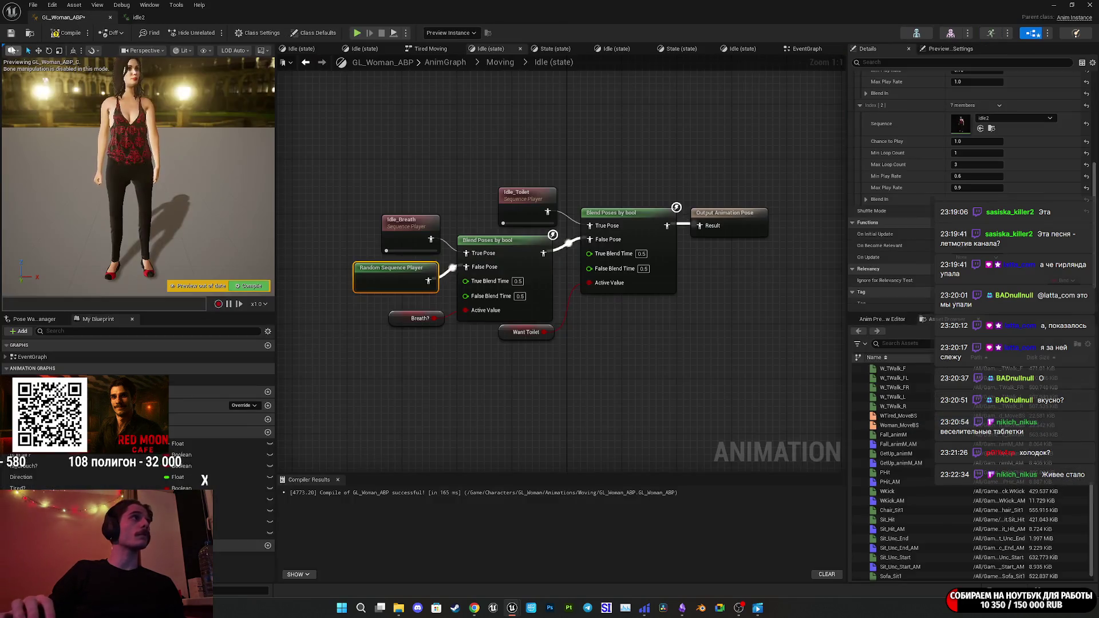
{"action": "left_click", "coordinate": [66, 33]}
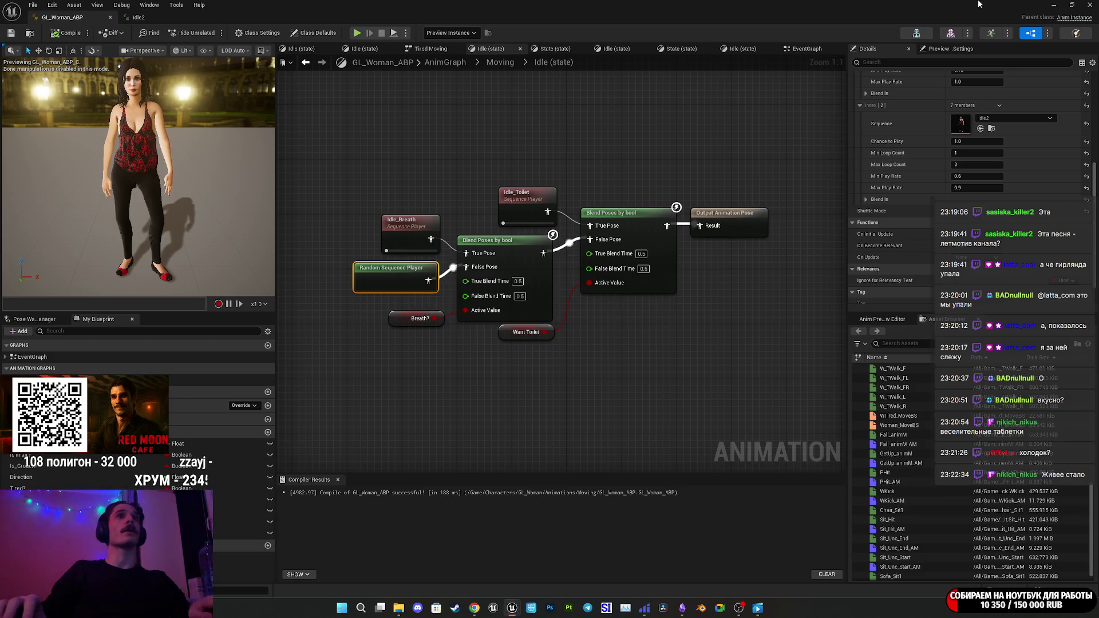
{"action": "left_click", "coordinate": [1054, 4]}
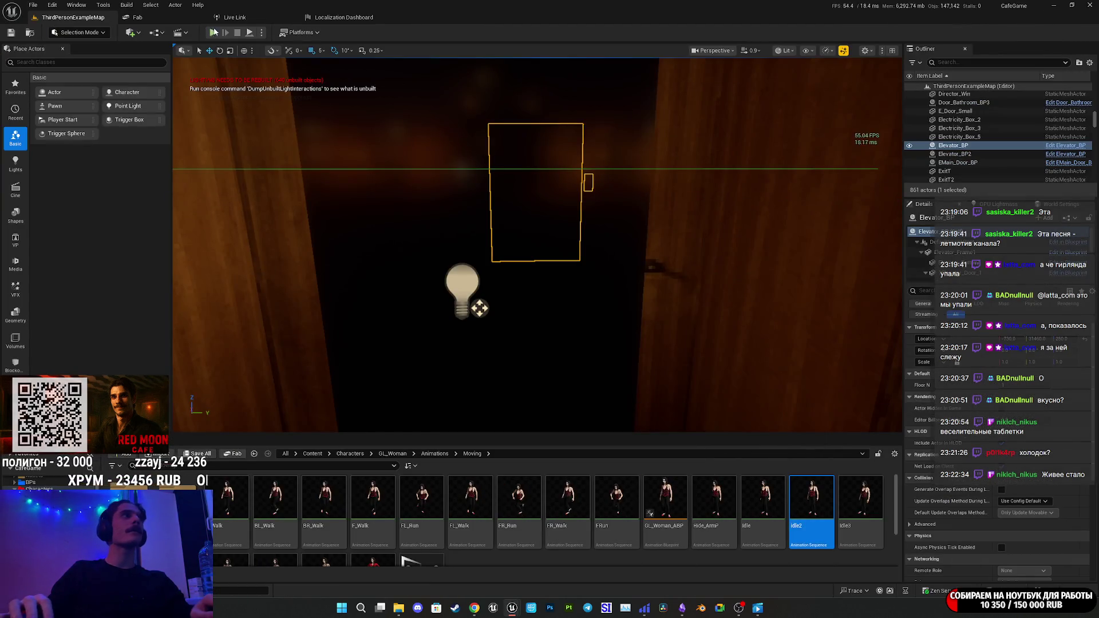
{"action": "left_click", "coordinate": [215, 35]}
{"action": "key", "text": "F11"}
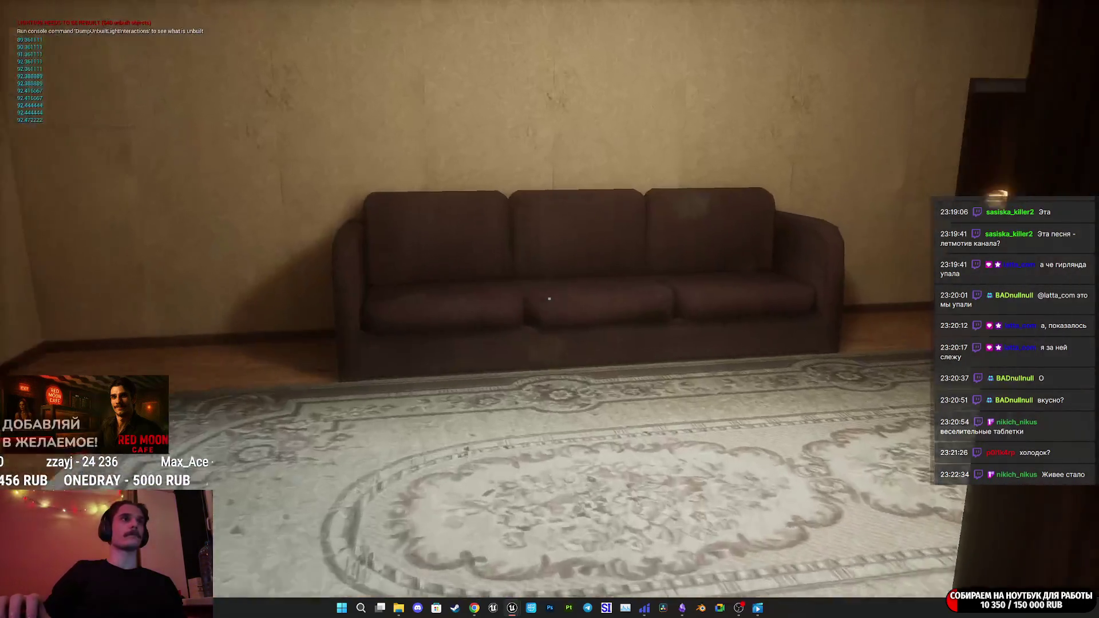
{"action": "key", "text": "w"}
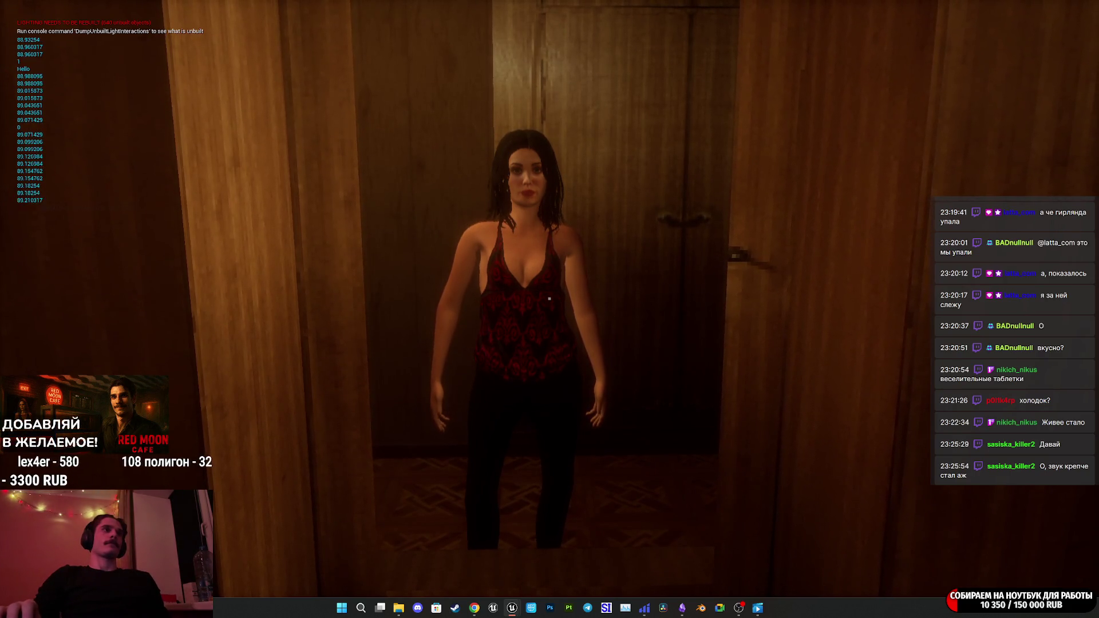
{"action": "key", "text": "Escape"}
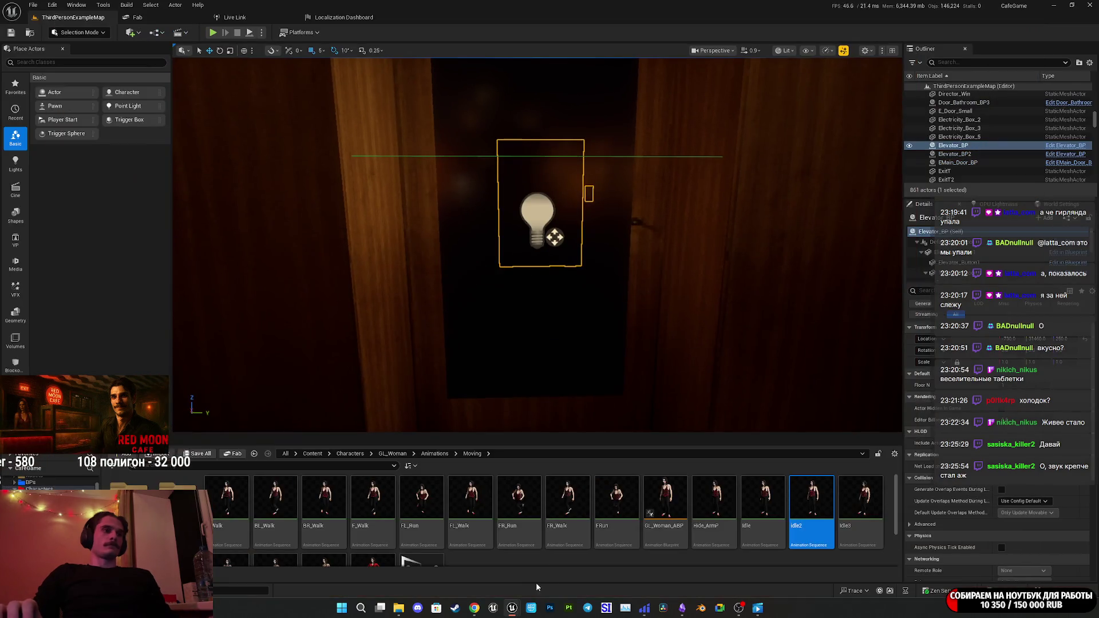
Review the Random Sequence Player's idle entries in GL_Woman_ABP, then return to Mixamo in Chrome.
{"action": "mouse_move", "coordinate": [513, 608]}
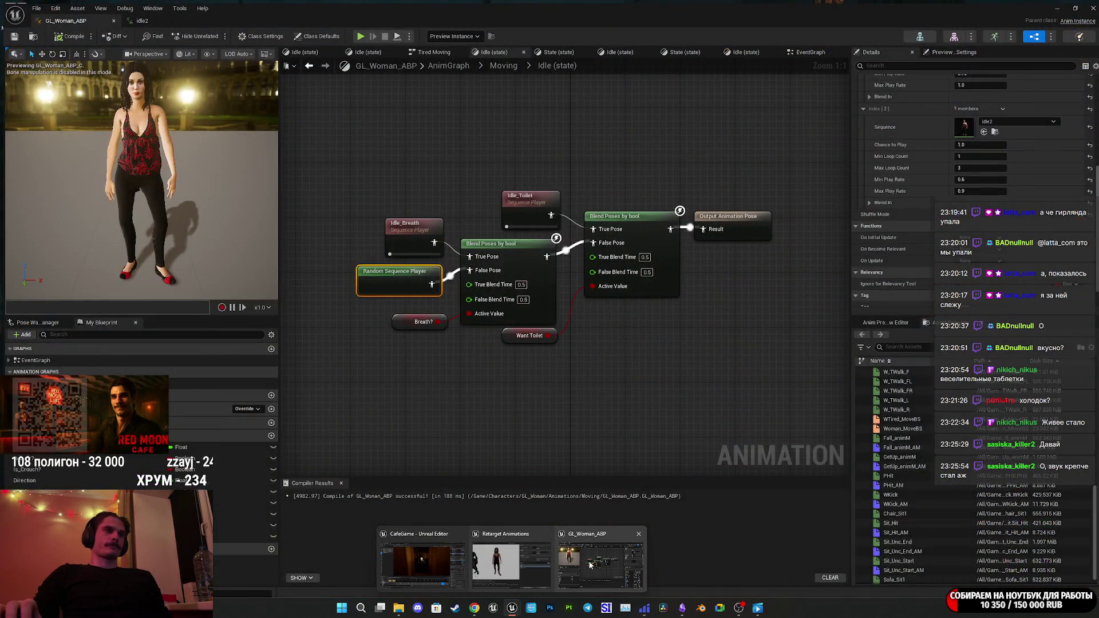
{"action": "left_click", "coordinate": [591, 565]}
{"action": "left_click", "coordinate": [629, 252]}
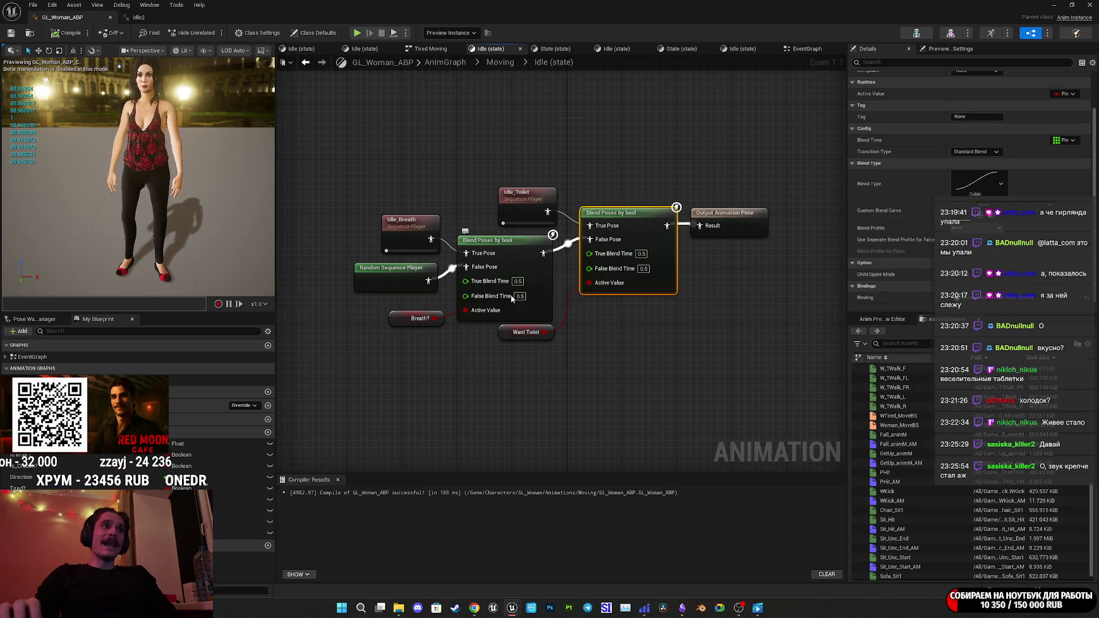
{"action": "left_click", "coordinate": [396, 275]}
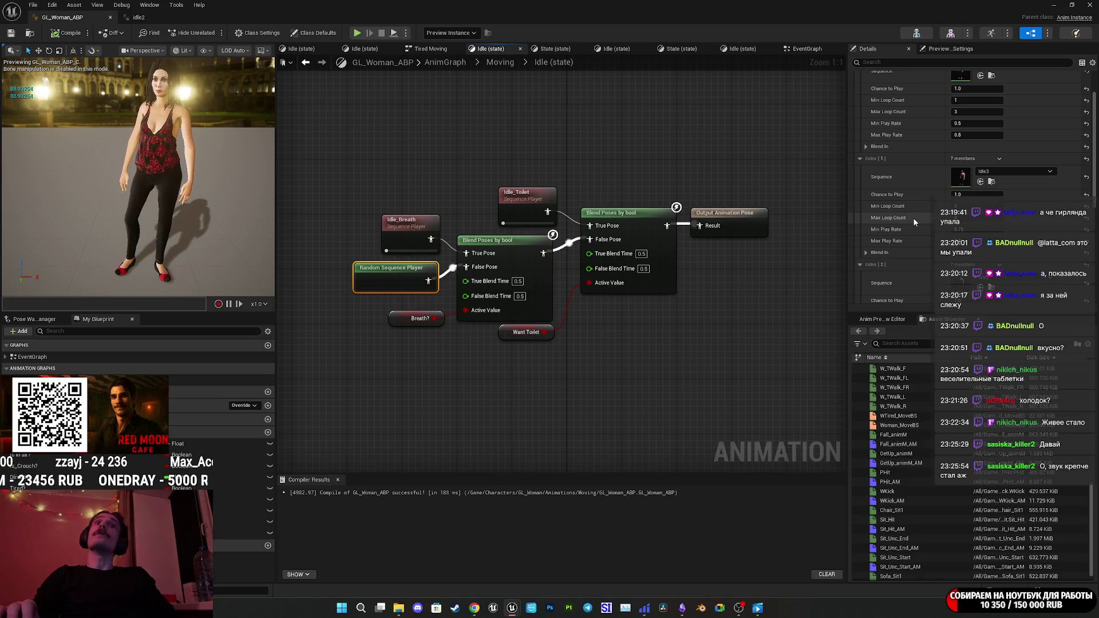
{"action": "scroll", "coordinate": [913, 217], "scroll_direction": "down", "scroll_amount": 8}
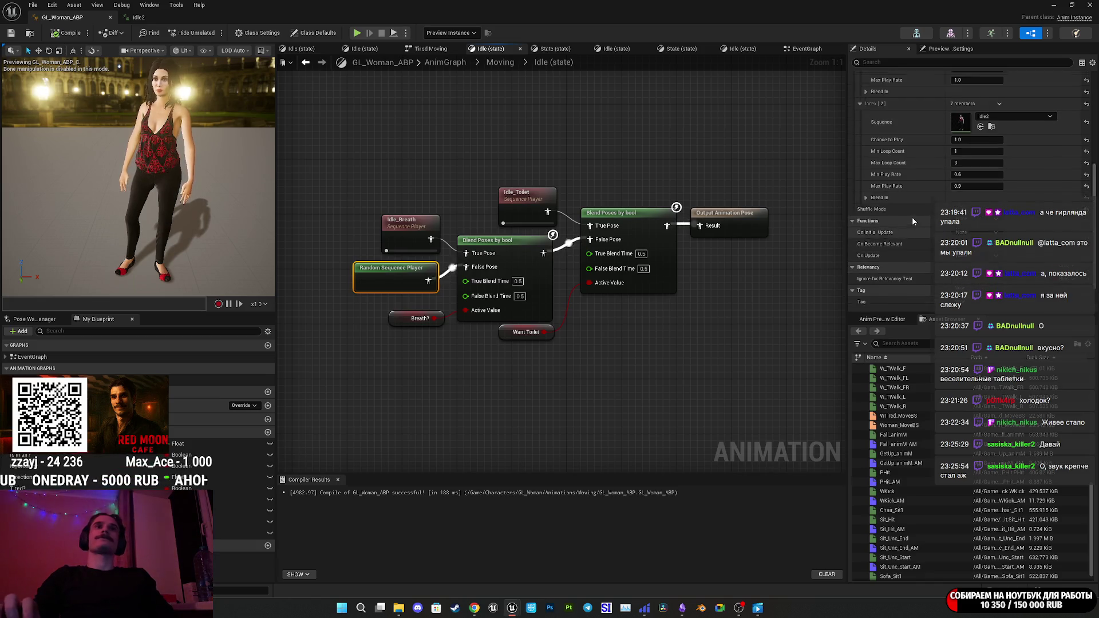
{"action": "scroll", "coordinate": [912, 216], "scroll_direction": "up", "scroll_amount": 8}
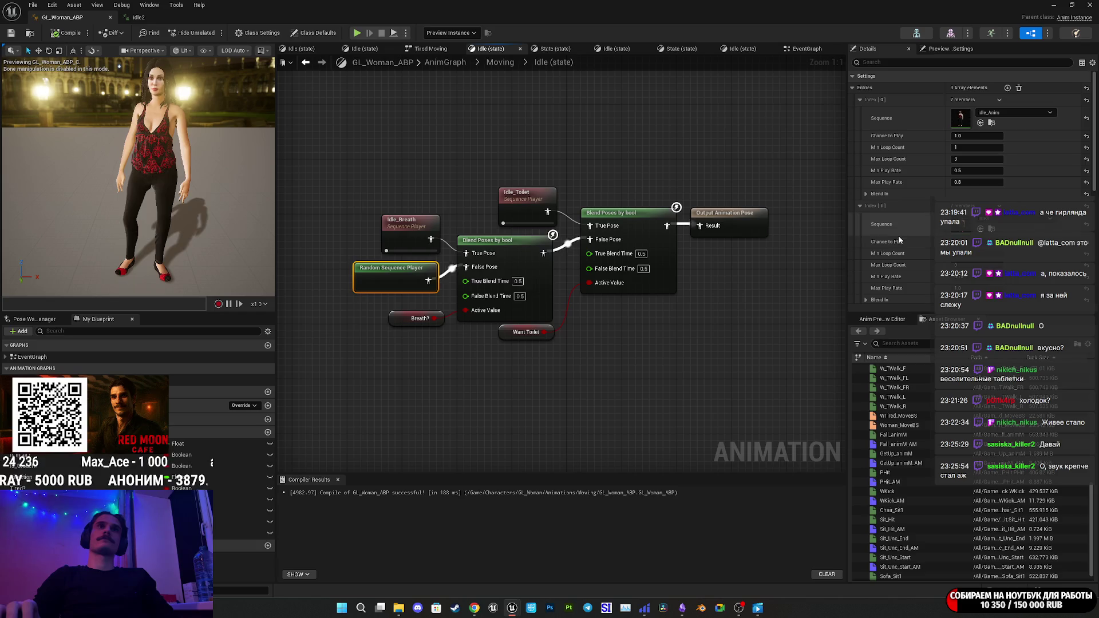
{"action": "mouse_move", "coordinate": [475, 608]}
{"action": "left_click", "coordinate": [474, 559]}
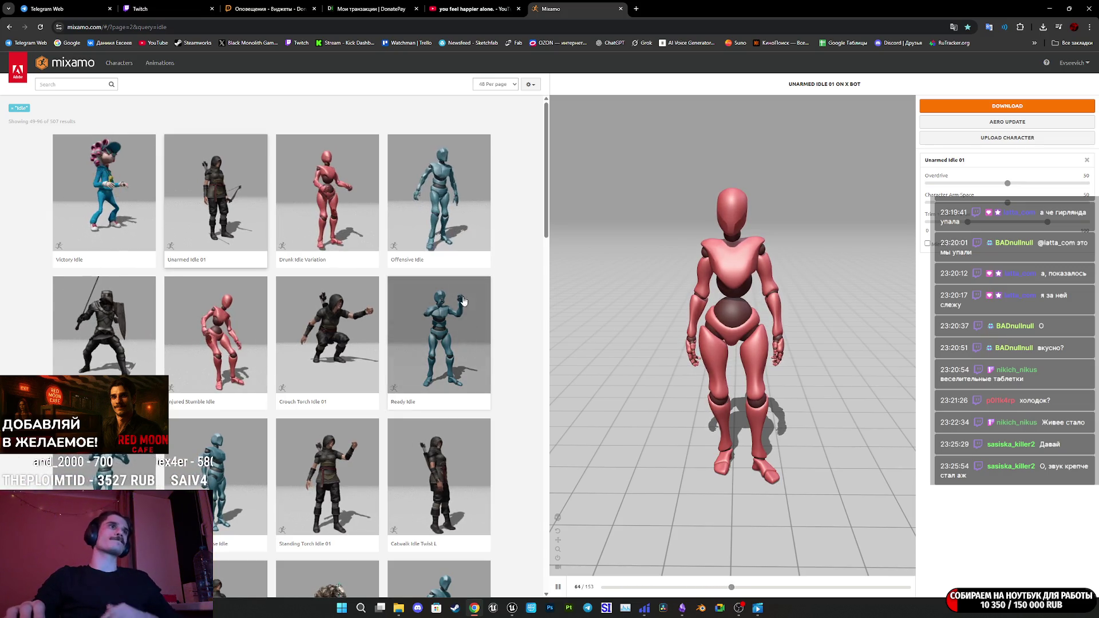
Preview Mutant Breathing Idle, Catwalk Idle Twist L and Catwalk Idle Twist R.
{"action": "scroll", "coordinate": [457, 324], "scroll_direction": "down", "scroll_amount": 5}
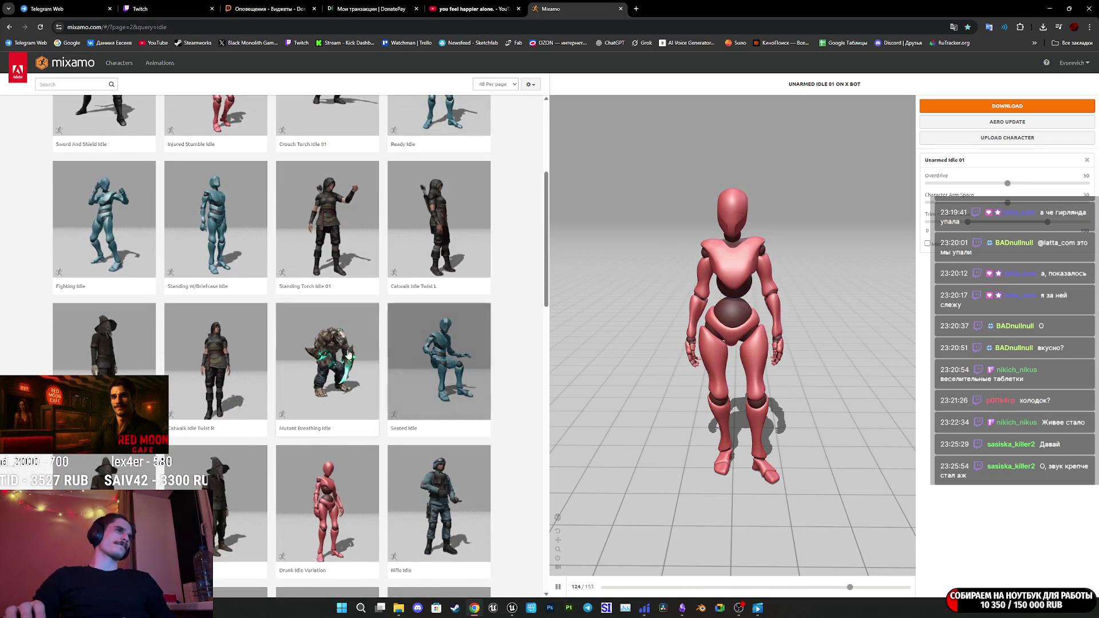
{"action": "left_click", "coordinate": [355, 353]}
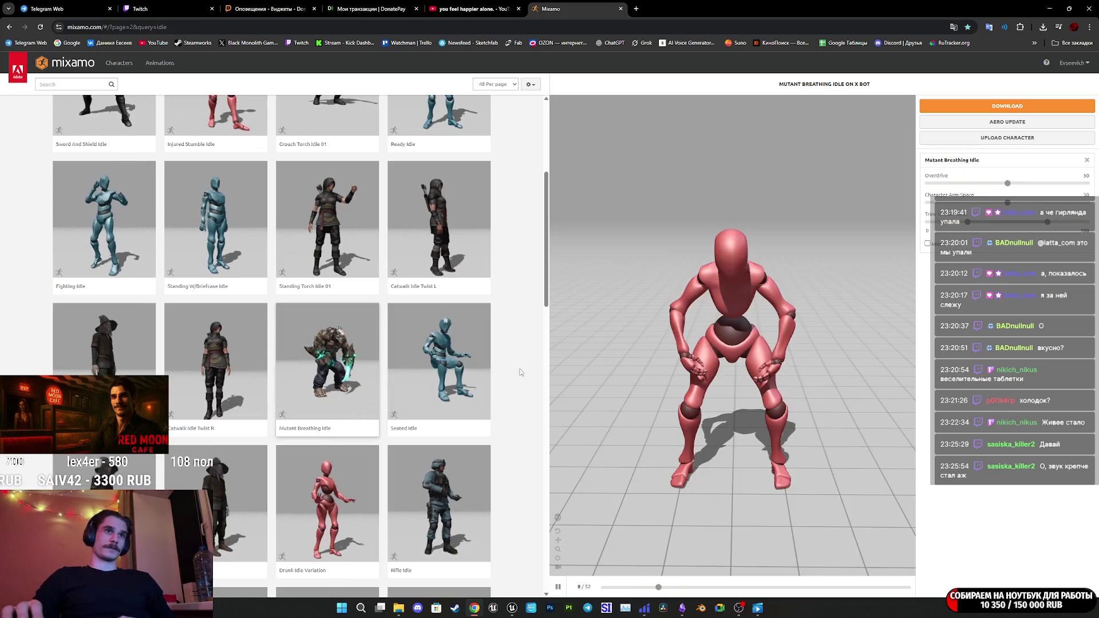
{"action": "mouse_move", "coordinate": [715, 350]}
{"action": "left_mouse_down"}
{"action": "mouse_move", "coordinate": [799, 346]}
{"action": "mouse_move", "coordinate": [722, 349]}
{"action": "left_mouse_up"}
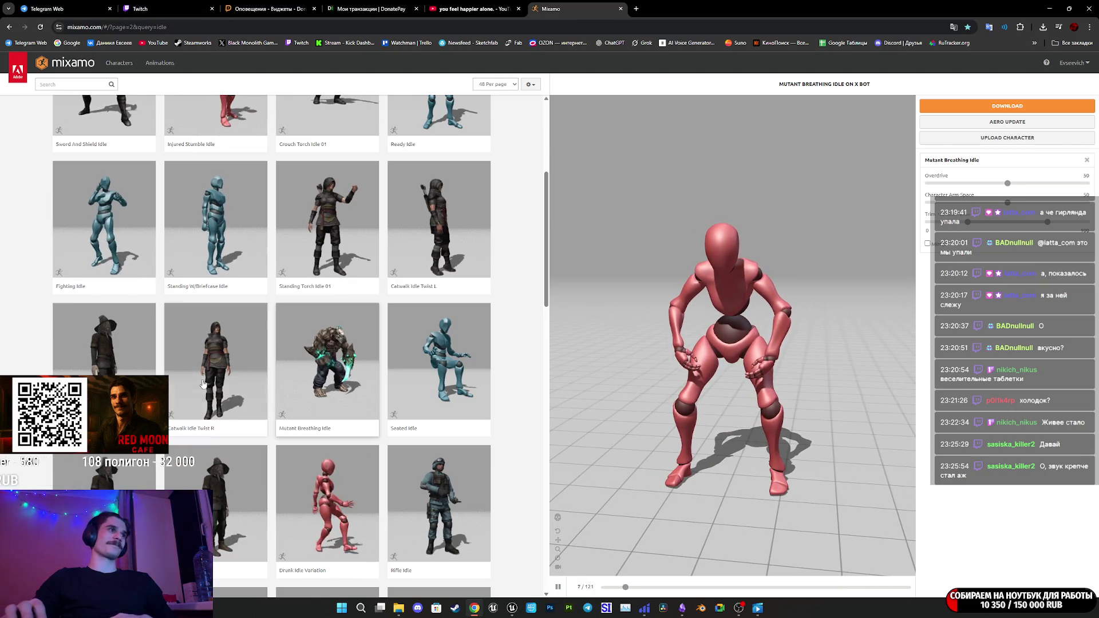
{"action": "left_click", "coordinate": [215, 359]}
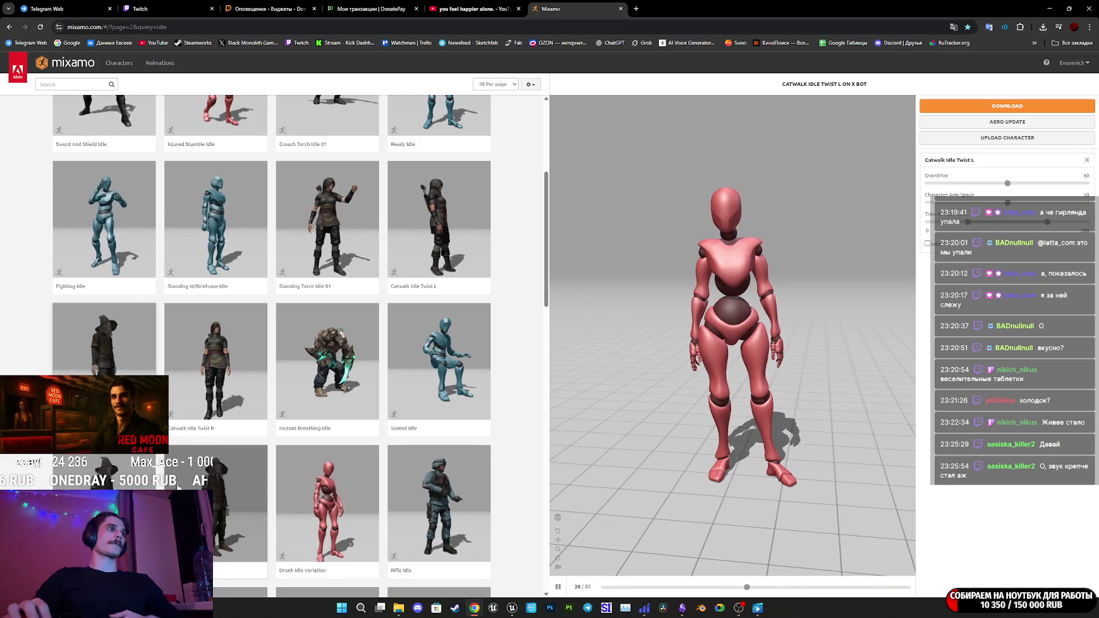
{"action": "scroll", "coordinate": [177, 486], "scroll_direction": "down", "scroll_amount": 3}
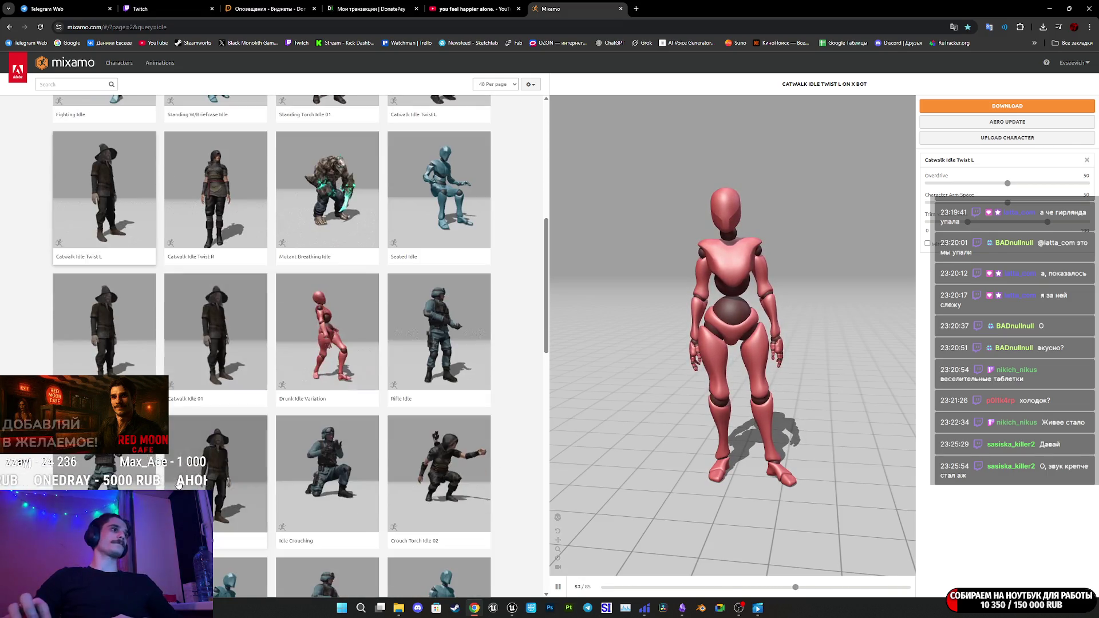
{"action": "left_click", "coordinate": [226, 477]}
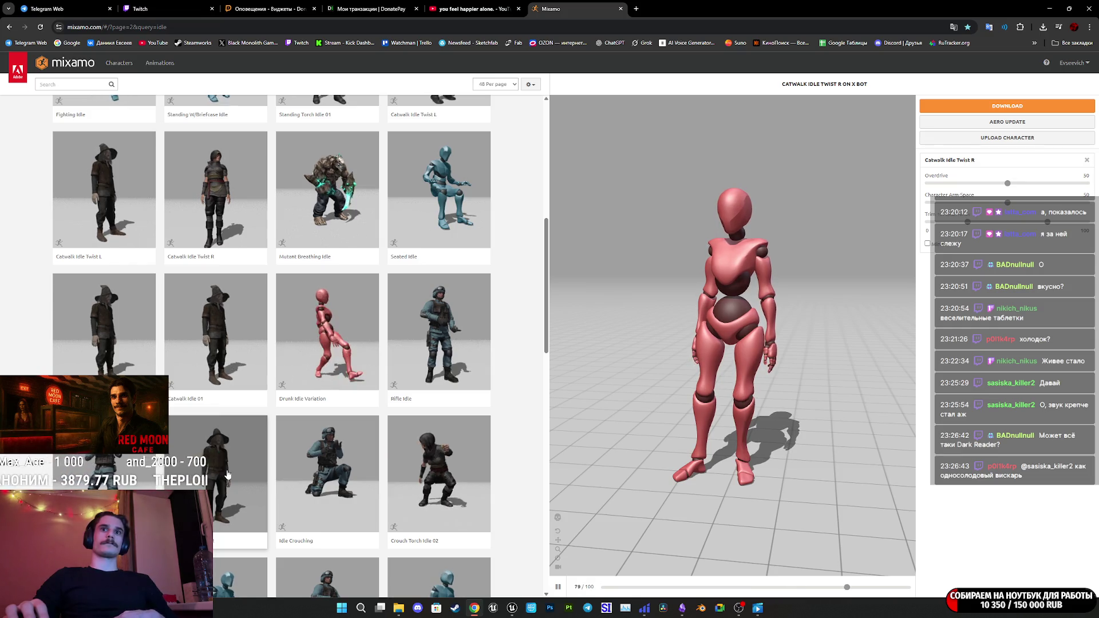
Go to page 3 of the idle results and preview the plain Idle animation.
{"action": "scroll", "coordinate": [226, 475], "scroll_direction": "down", "scroll_amount": 5}
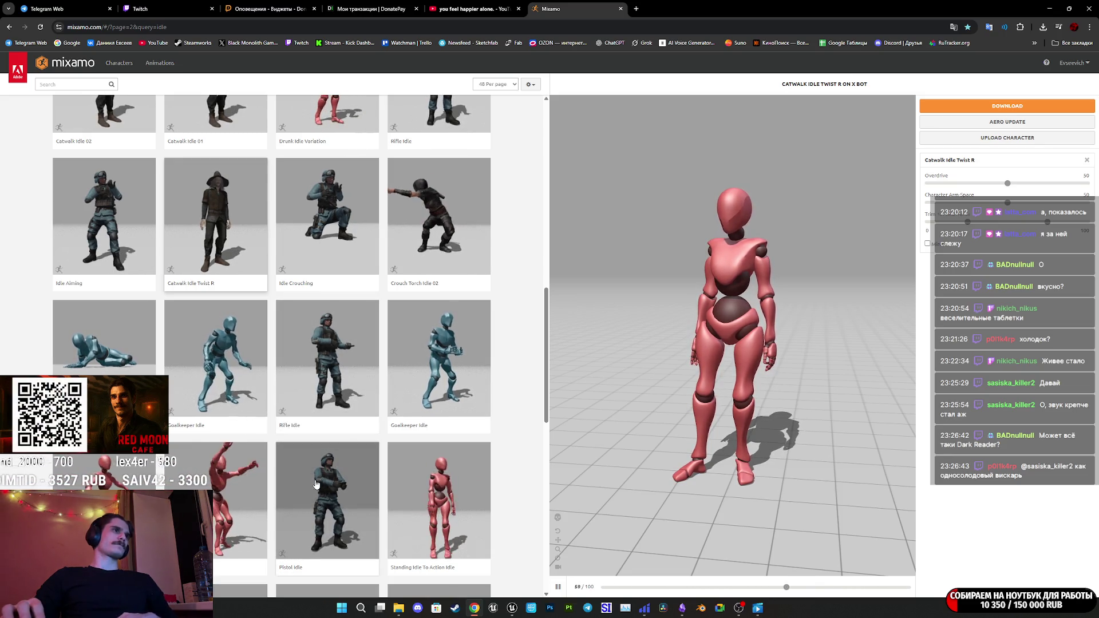
{"action": "scroll", "coordinate": [314, 477], "scroll_direction": "down", "scroll_amount": 4}
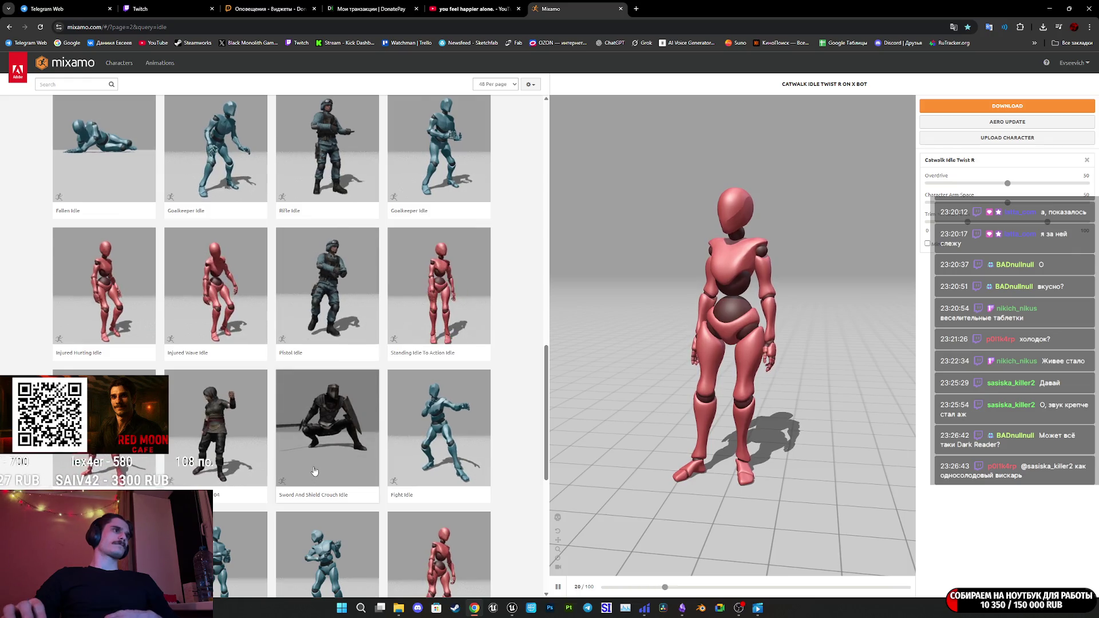
{"action": "scroll", "coordinate": [313, 471], "scroll_direction": "down", "scroll_amount": 2}
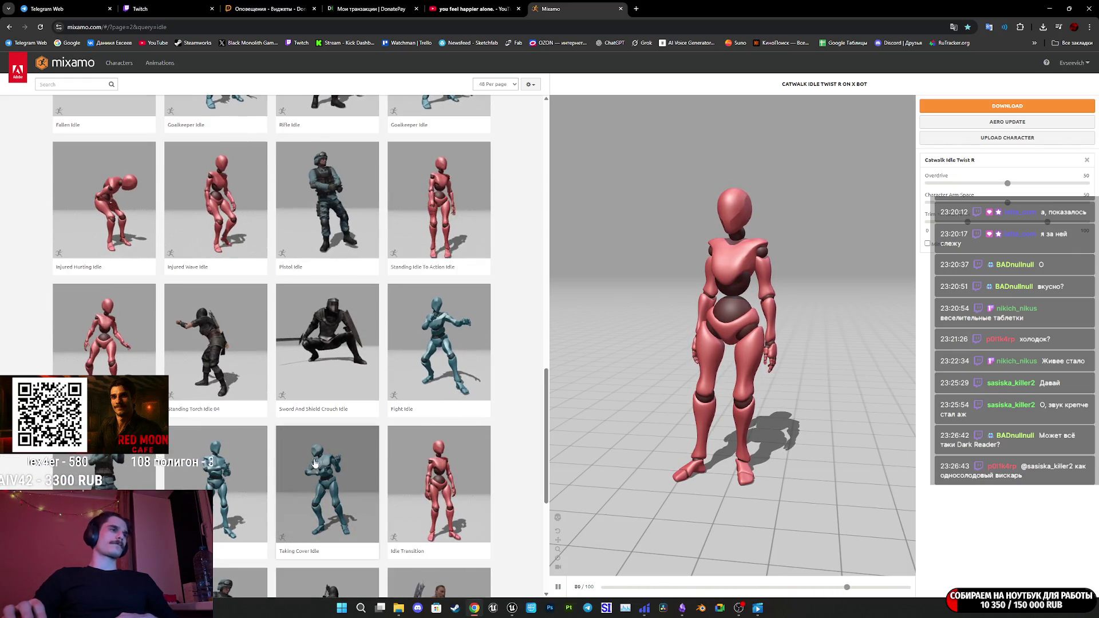
{"action": "scroll", "coordinate": [314, 465], "scroll_direction": "down", "scroll_amount": 3}
{"action": "scroll", "coordinate": [301, 457], "scroll_direction": "down", "scroll_amount": 2}
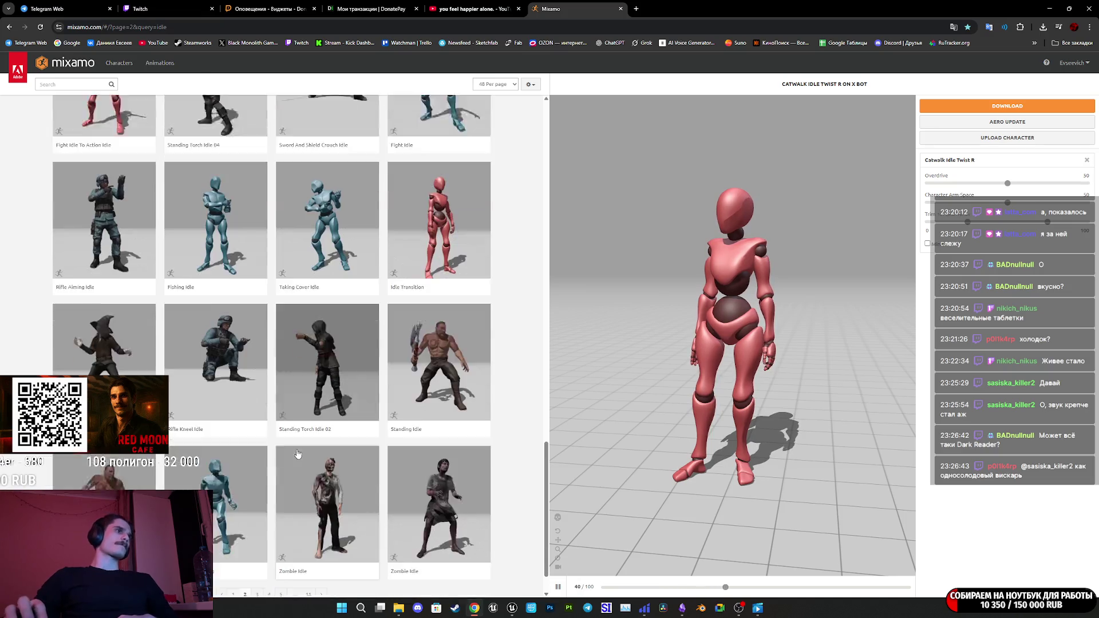
{"action": "scroll", "coordinate": [297, 454], "scroll_direction": "down", "scroll_amount": 2}
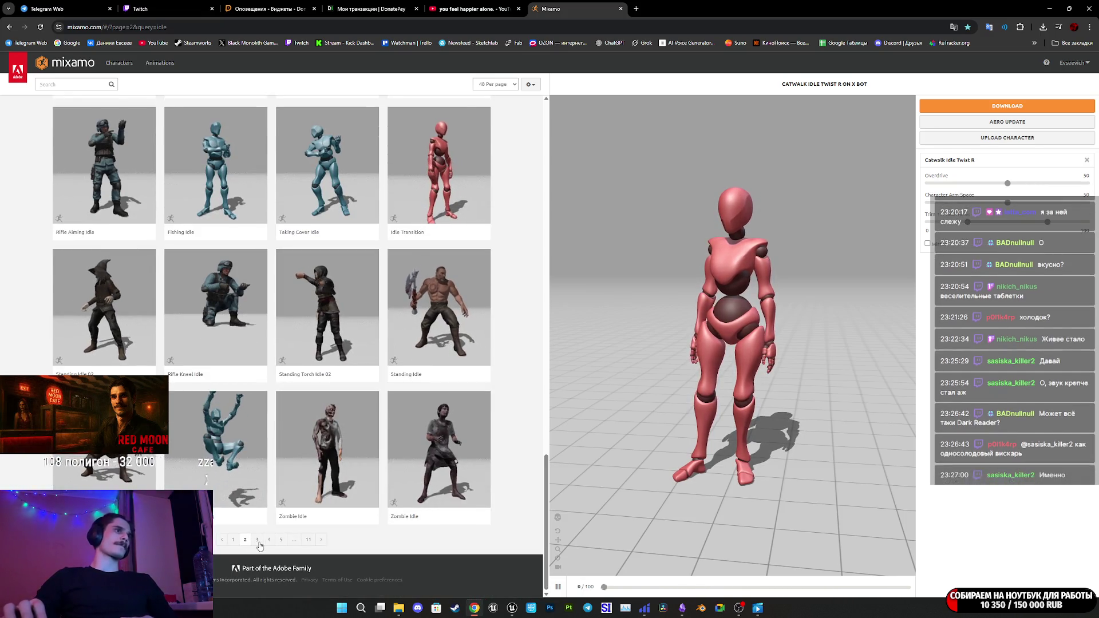
{"action": "left_click", "coordinate": [257, 540]}
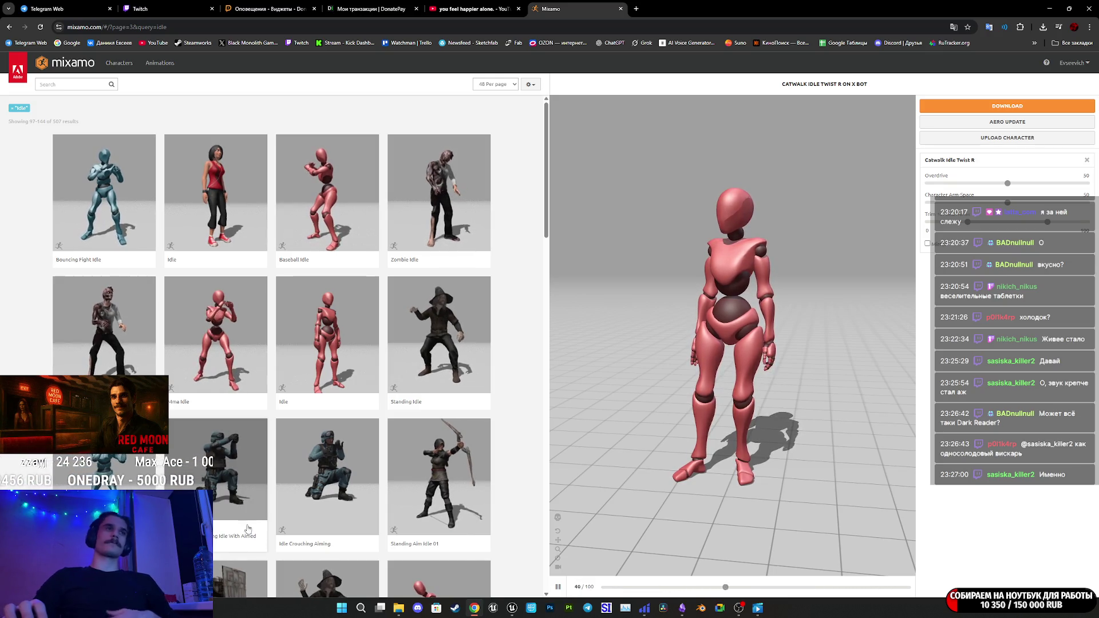
{"action": "left_click", "coordinate": [330, 339]}
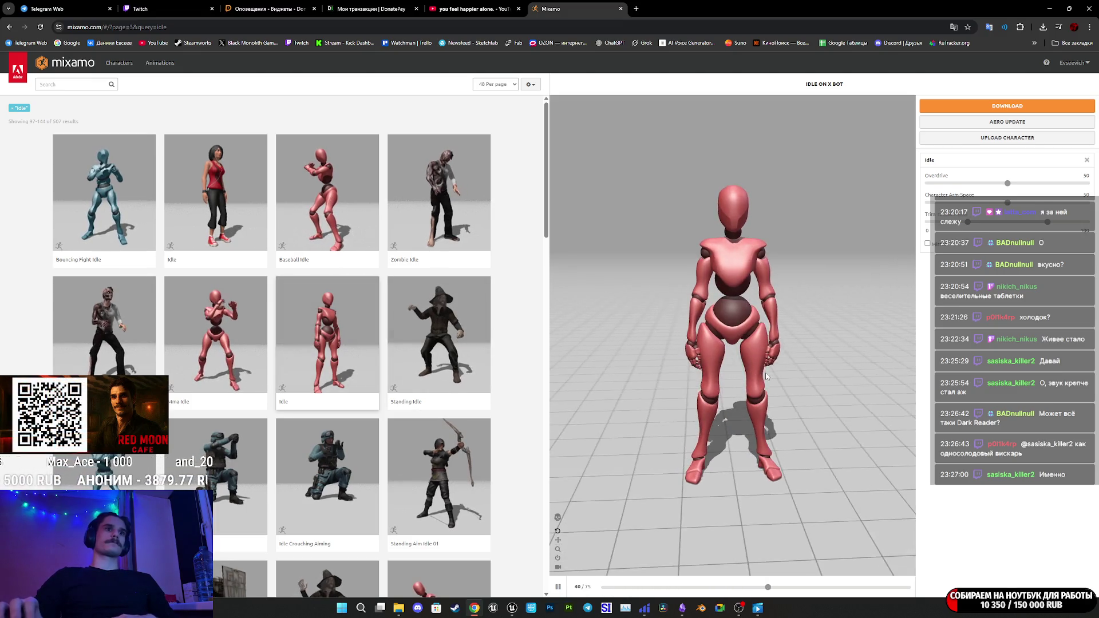
{"action": "left_click", "coordinate": [215, 195]}
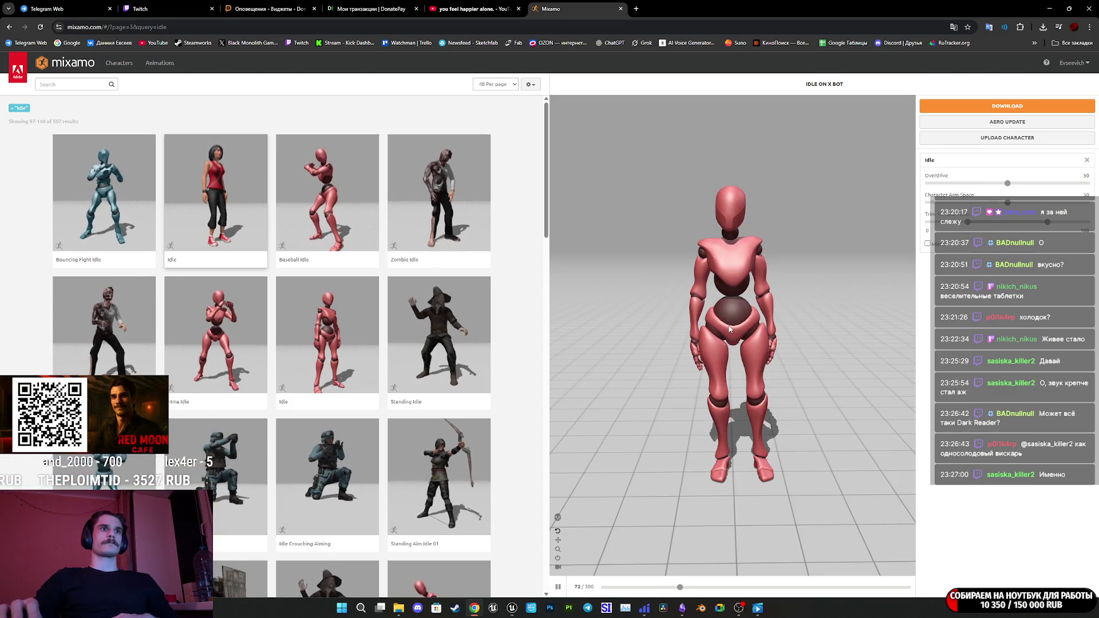
Download the plain Idle as FBX, changing the name idle2.fbx to idle.fbx on save.
{"action": "left_click", "coordinate": [1008, 106]}
{"action": "left_click", "coordinate": [671, 204]}
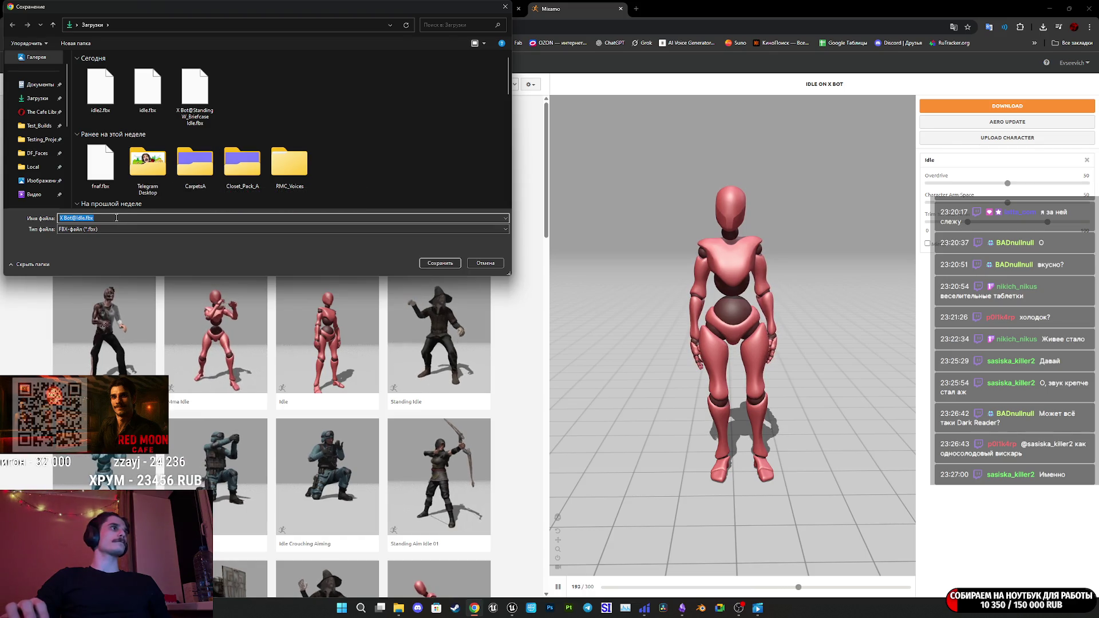
{"action": "left_click", "coordinate": [100, 87]}
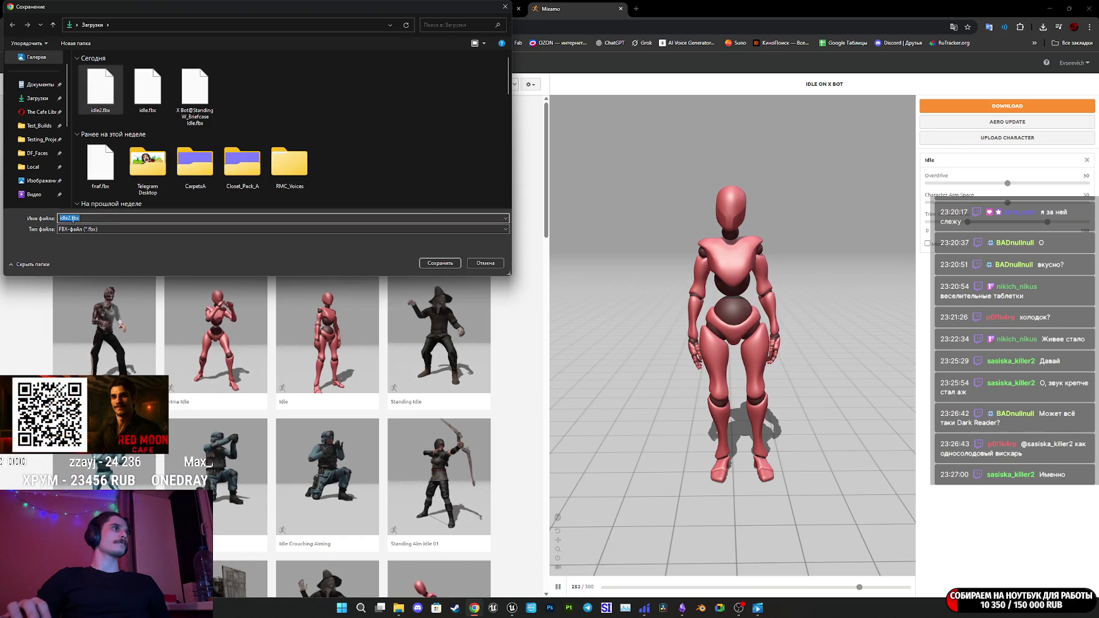
{"action": "key", "text": "BackSpace"}
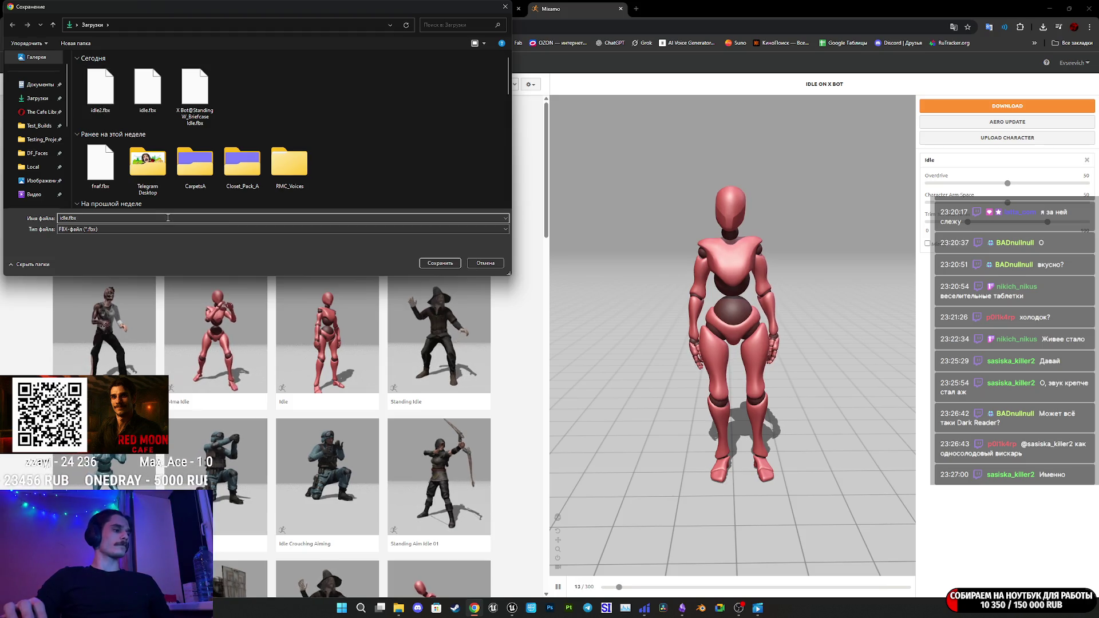
{"action": "type", "text": "3"}
{"action": "left_click", "coordinate": [440, 263]}
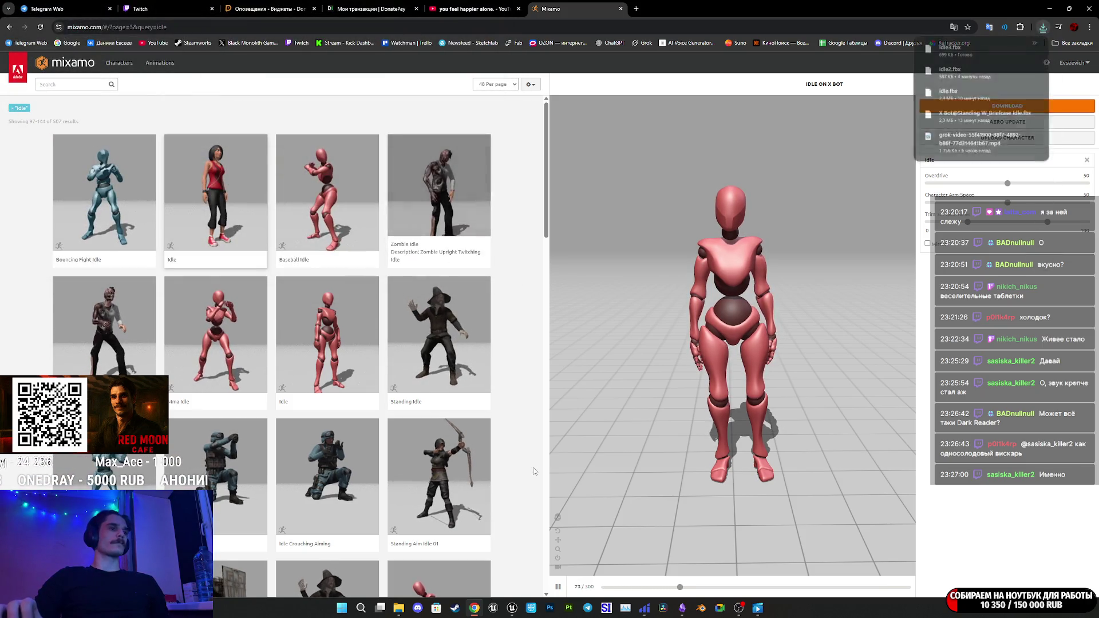
{"action": "mouse_move", "coordinate": [513, 608]}
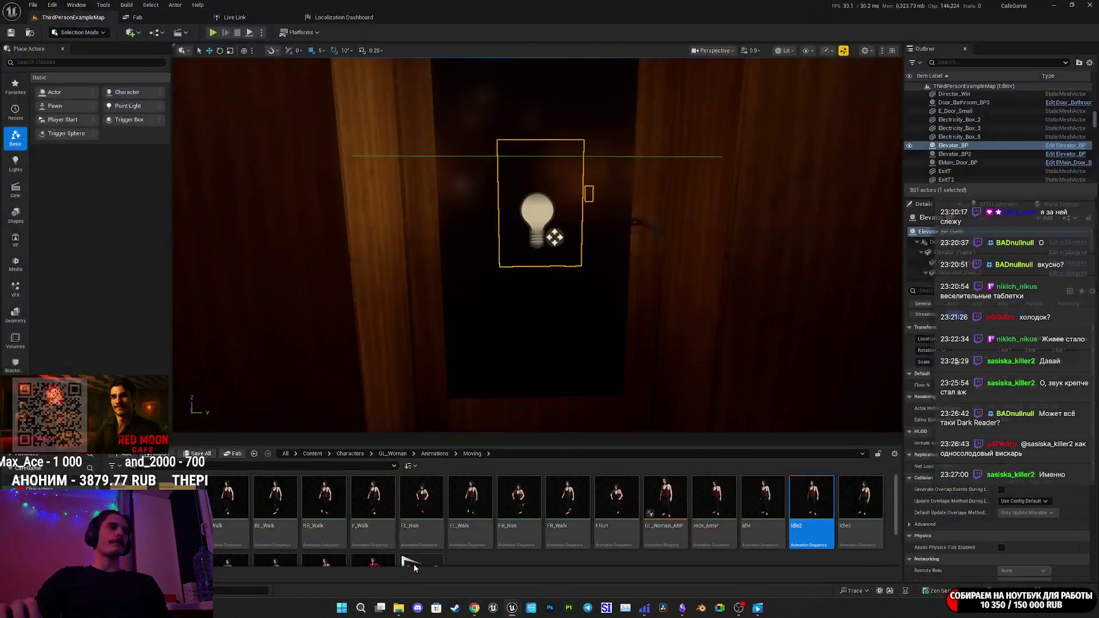
Import idle3.fbx into the testM folder.
{"action": "left_click", "coordinate": [564, 553]}
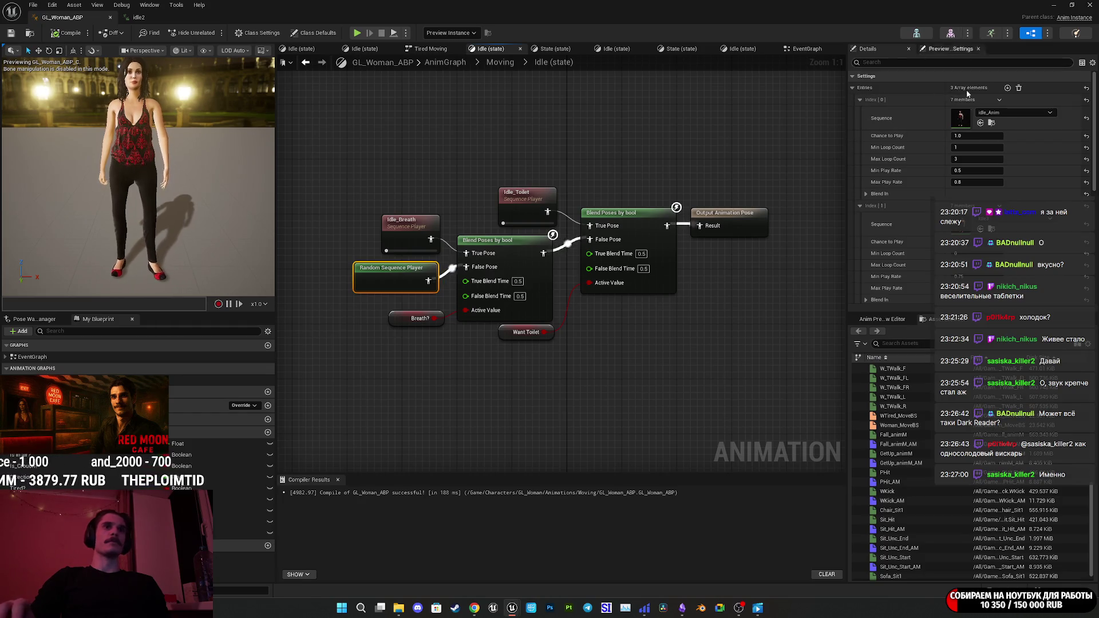
{"action": "left_click", "coordinate": [1053, 5]}
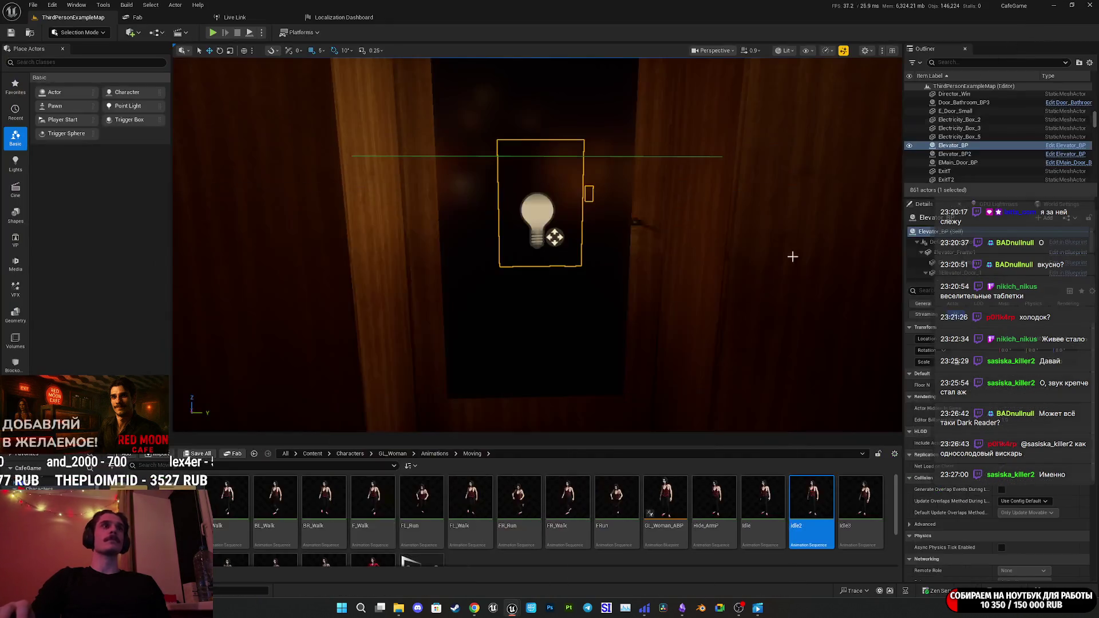
{"action": "mouse_move", "coordinate": [525, 612]}
{"action": "left_click", "coordinate": [492, 558]}
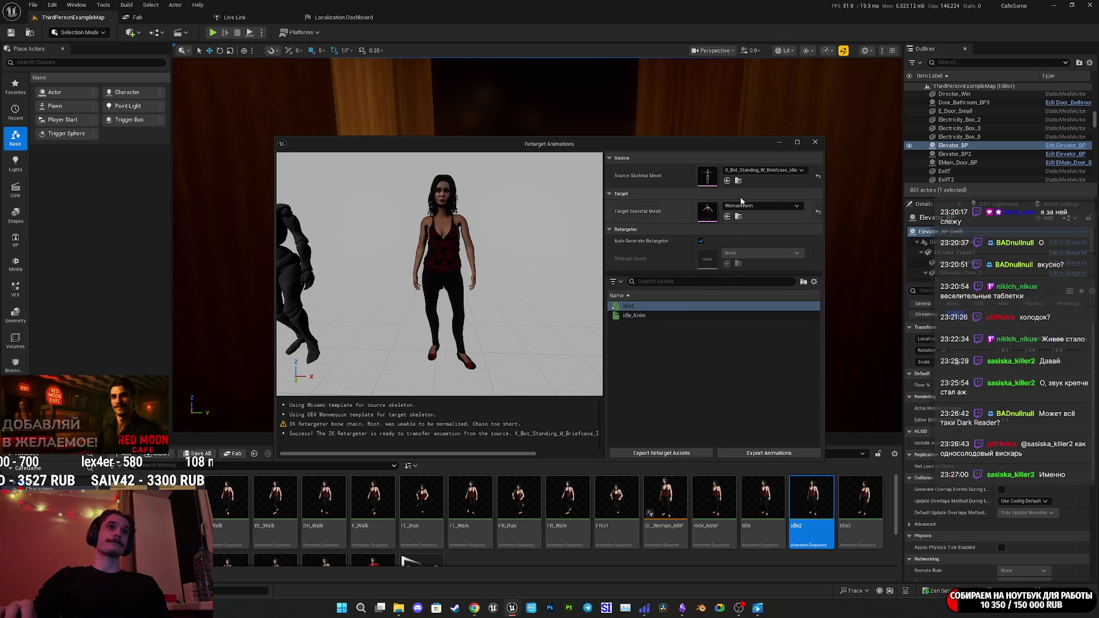
{"action": "left_click", "coordinate": [738, 180]}
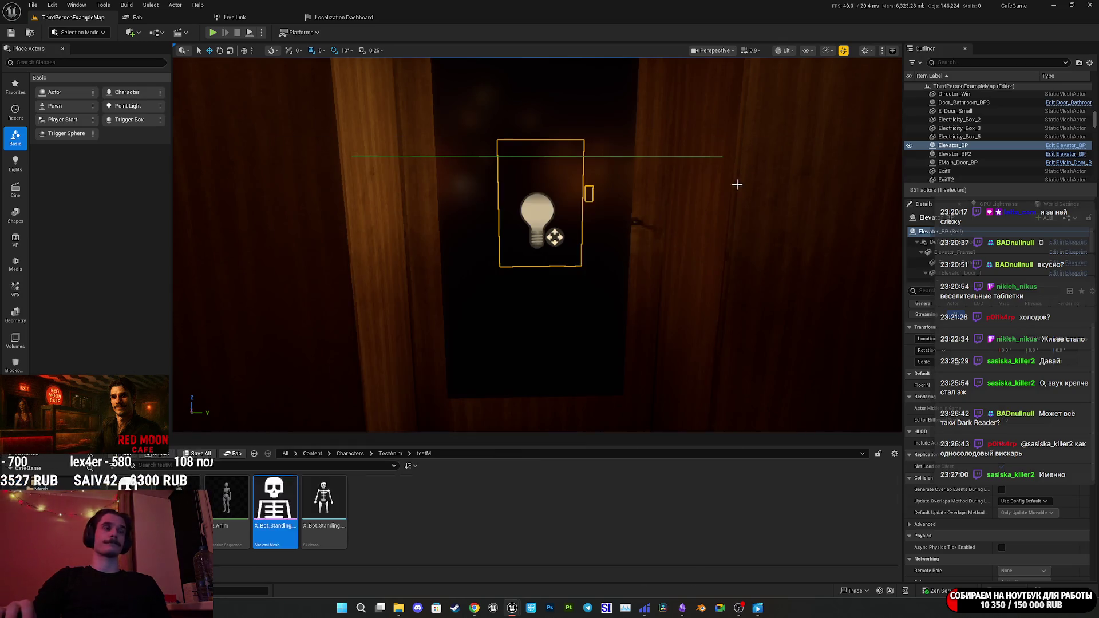
{"action": "left_click", "coordinate": [398, 609]}
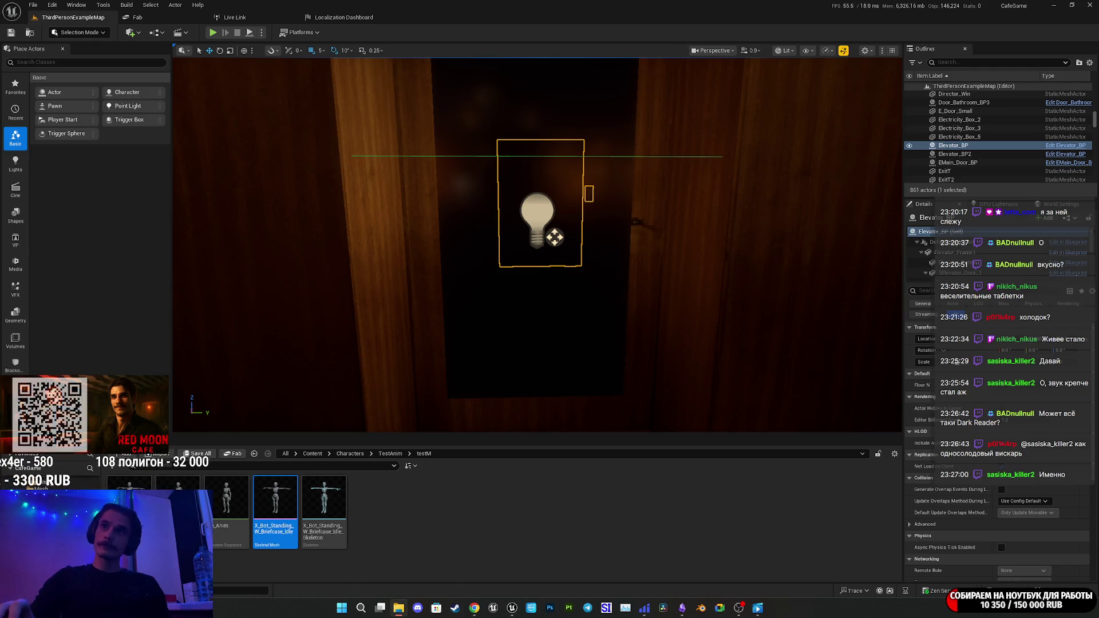
{"action": "left_click_drag", "start_coordinate": [612, 512], "coordinate": [609, 510]}
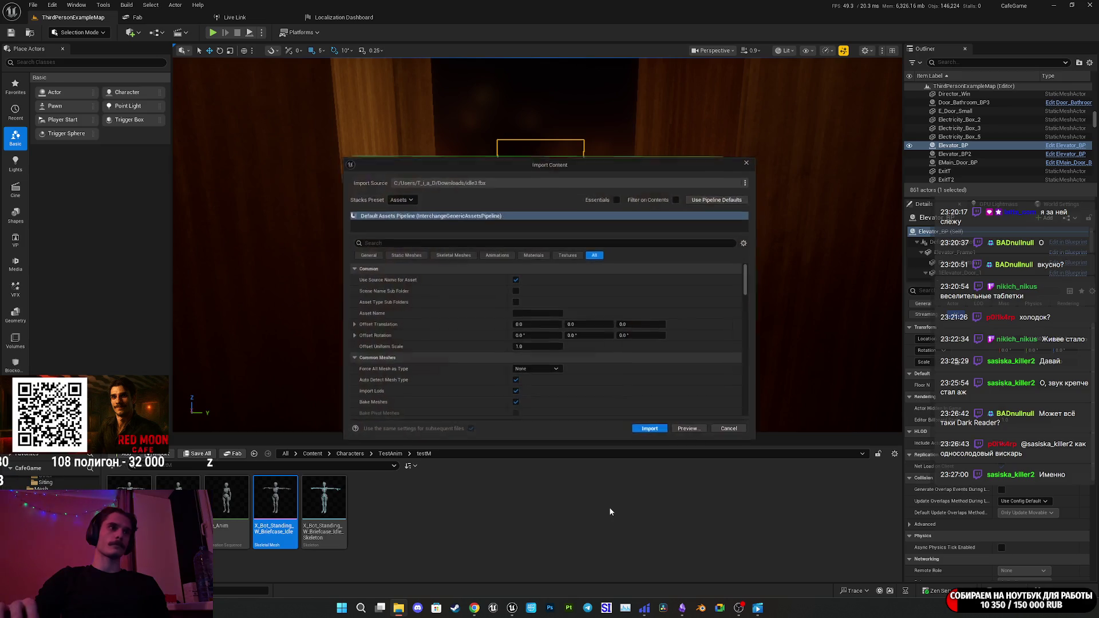
{"action": "left_click", "coordinate": [659, 438]}
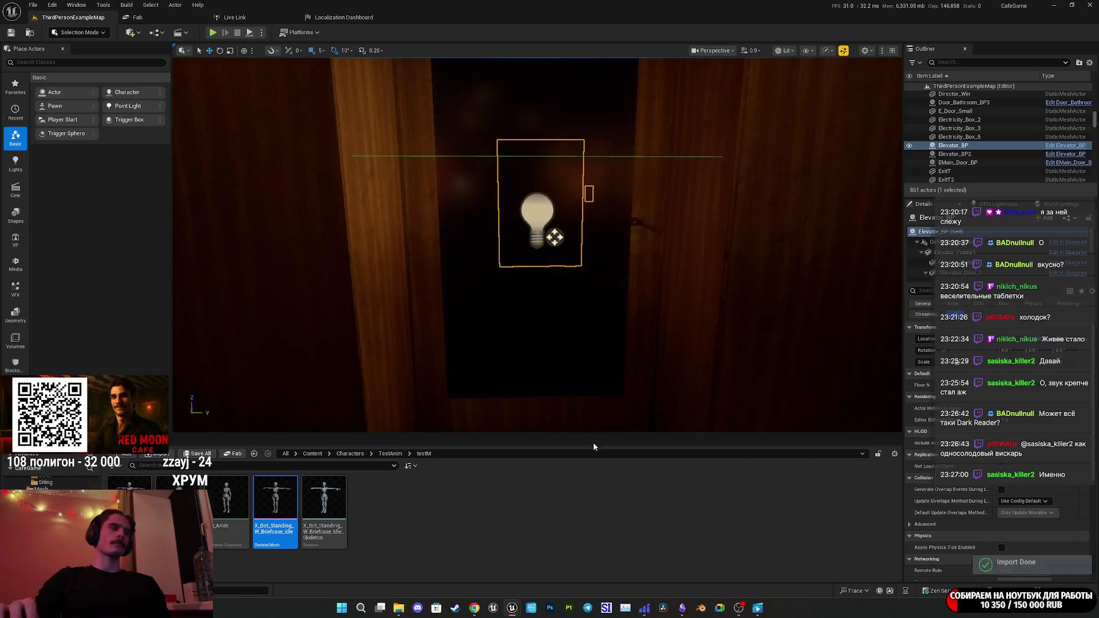
Retarget idle3 onto WomanNorm and export it to the Moving animations folder.
{"action": "mouse_move", "coordinate": [512, 608]}
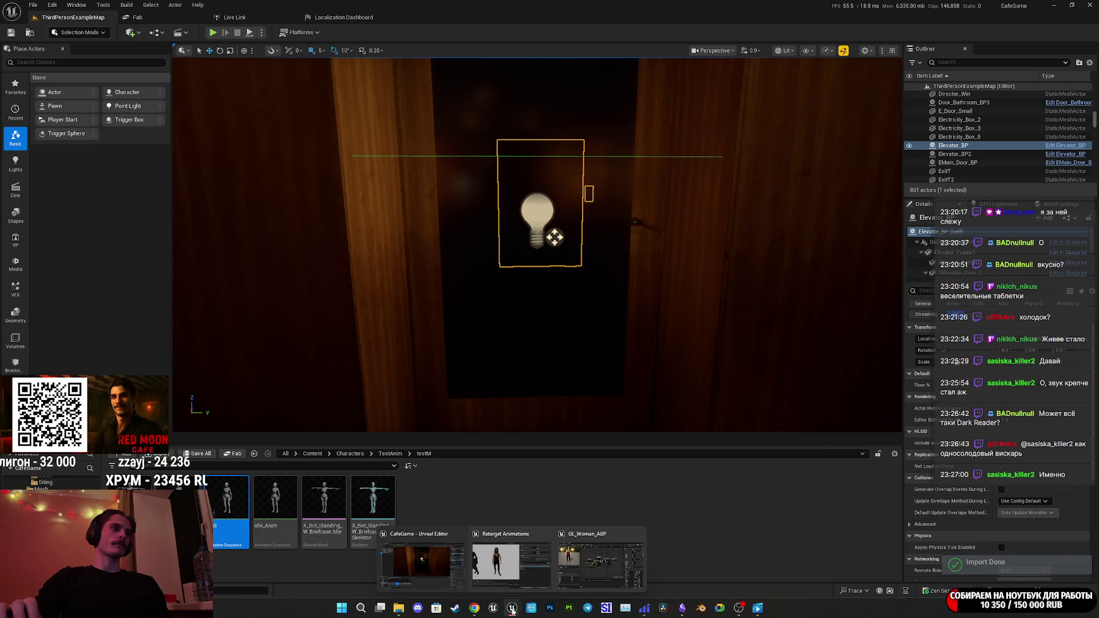
{"action": "left_click", "coordinate": [518, 558]}
{"action": "left_click", "coordinate": [630, 316]}
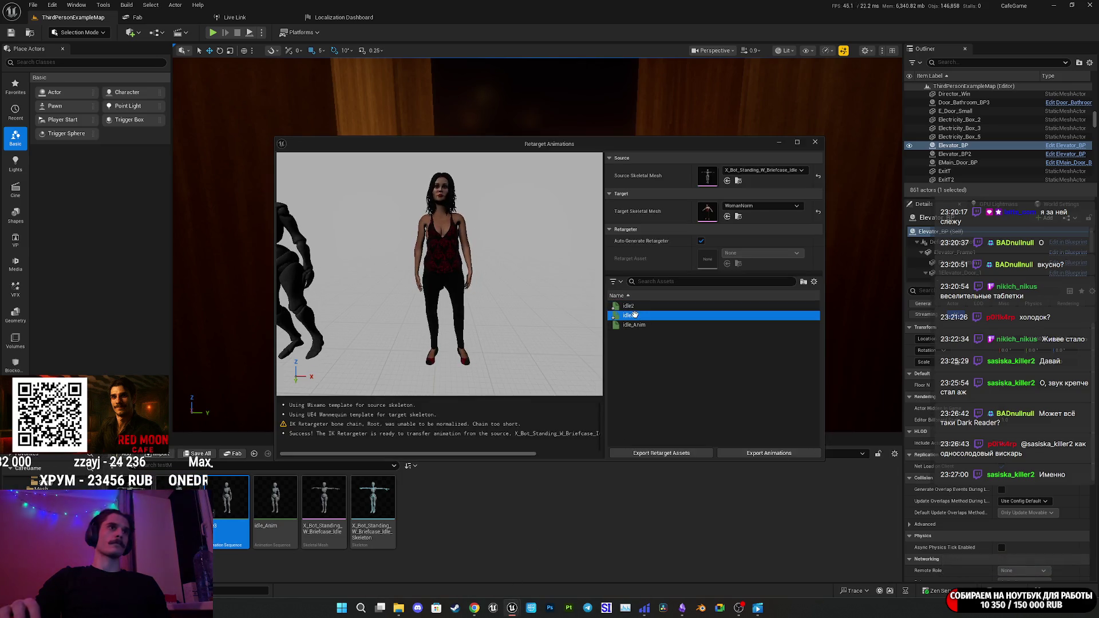
{"action": "mouse_move", "coordinate": [506, 319]}
{"action": "left_mouse_down"}
{"action": "mouse_move", "coordinate": [504, 289]}
{"action": "mouse_move", "coordinate": [498, 303]}
{"action": "left_mouse_up"}
{"action": "key", "text": "f"}
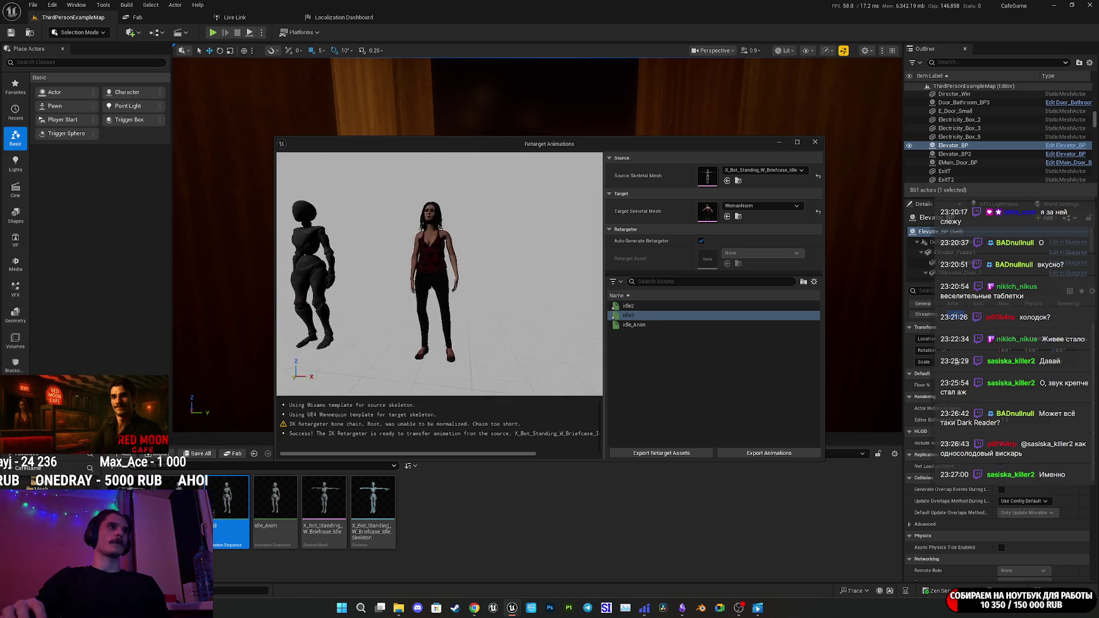
{"action": "left_click", "coordinate": [728, 313]}
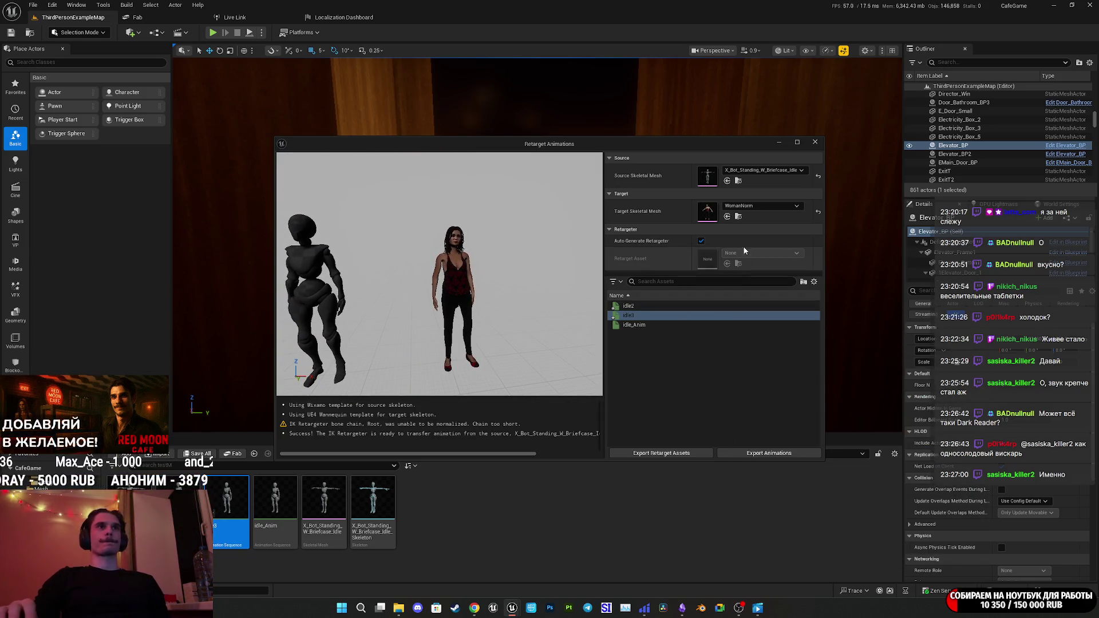
{"action": "left_click", "coordinate": [755, 454]}
{"action": "left_click", "coordinate": [591, 438]}
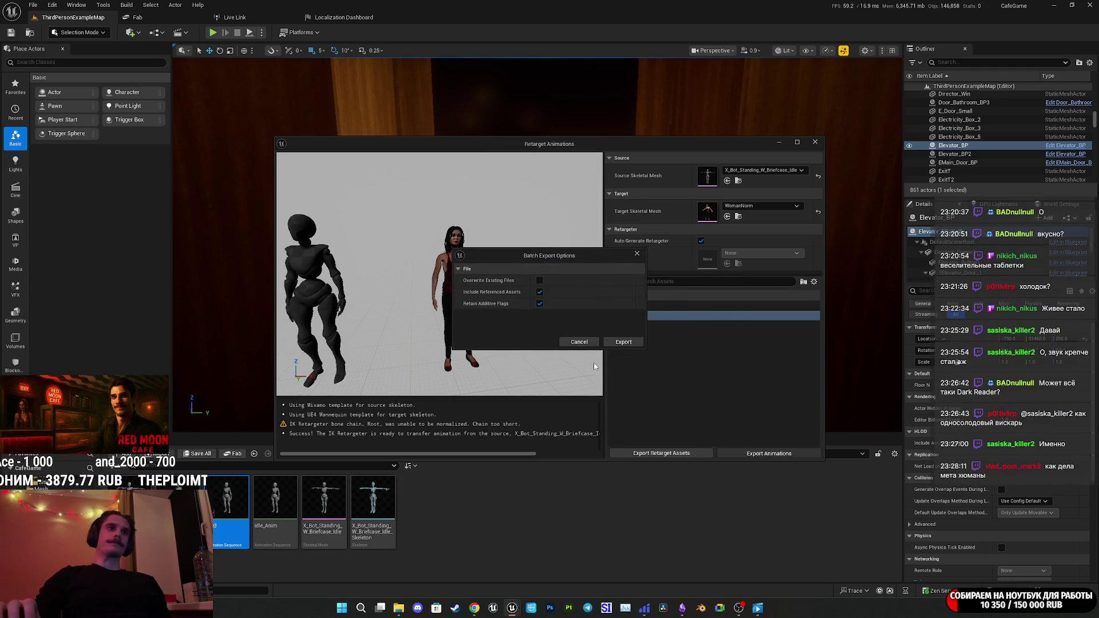
{"action": "left_click", "coordinate": [619, 341]}
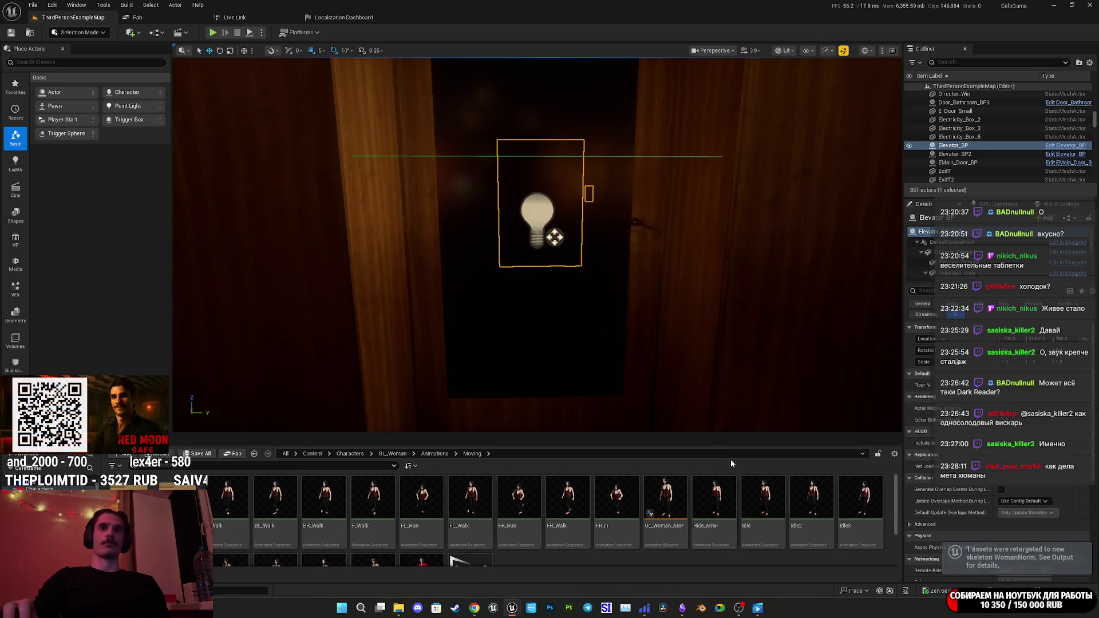
In GL_Woman_ABP, replace Idle3 with idle4 in the Index [1] entry, then close the editor.
{"action": "mouse_move", "coordinate": [664, 538]}
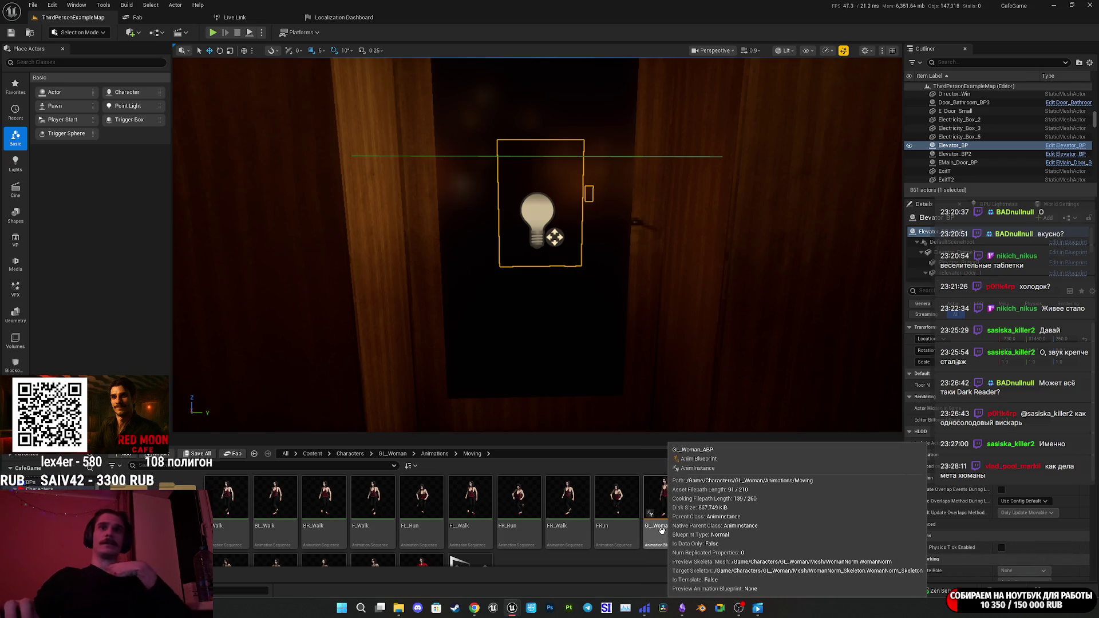
{"action": "double_click", "coordinate": [661, 528]}
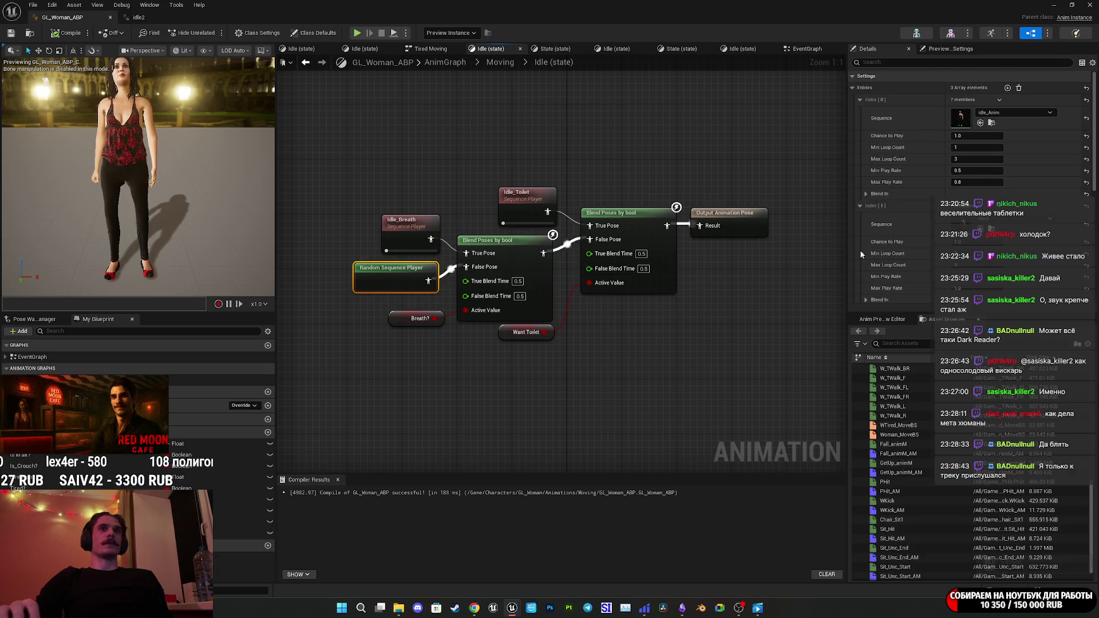
{"action": "scroll", "coordinate": [1007, 201], "scroll_direction": "down", "scroll_amount": 3}
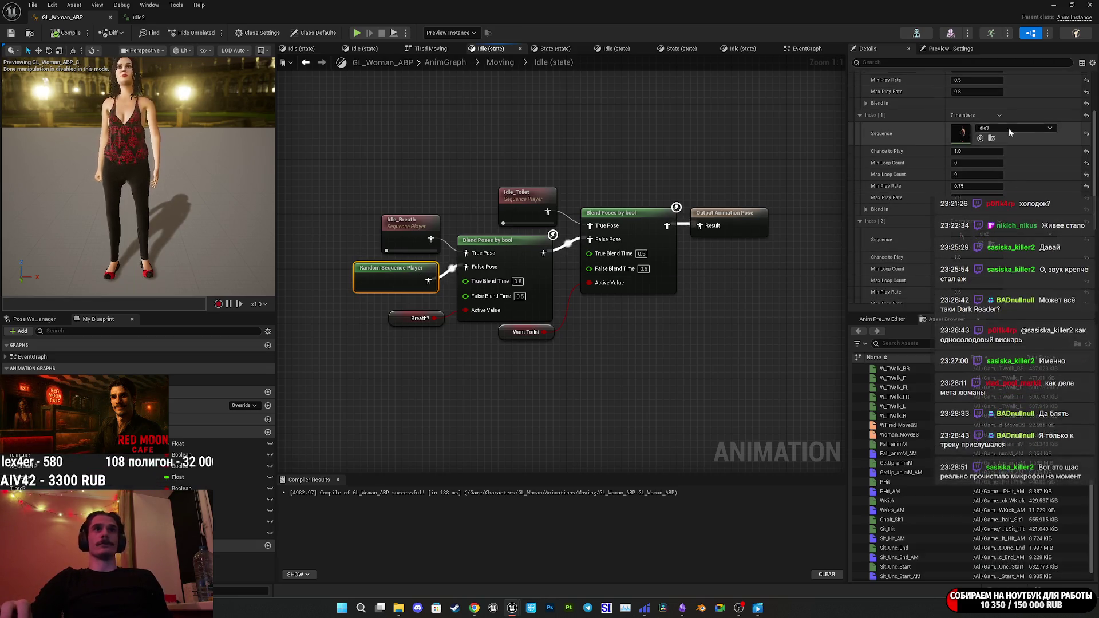
{"action": "left_click", "coordinate": [981, 138]}
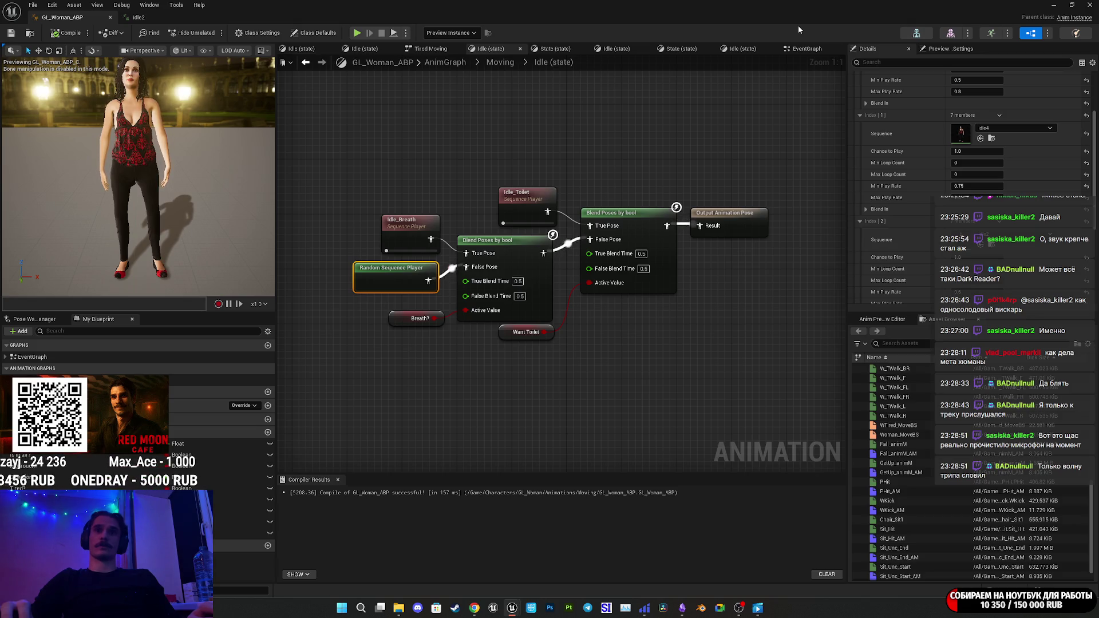
{"action": "left_click", "coordinate": [1053, 5]}
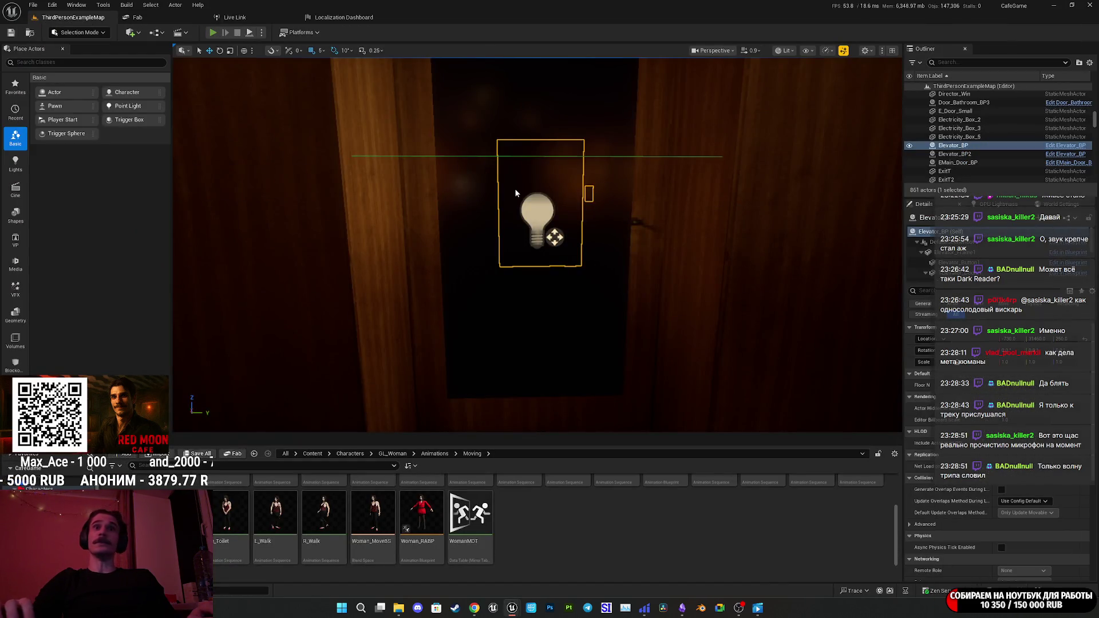
{"action": "key", "text": "alt+p"}
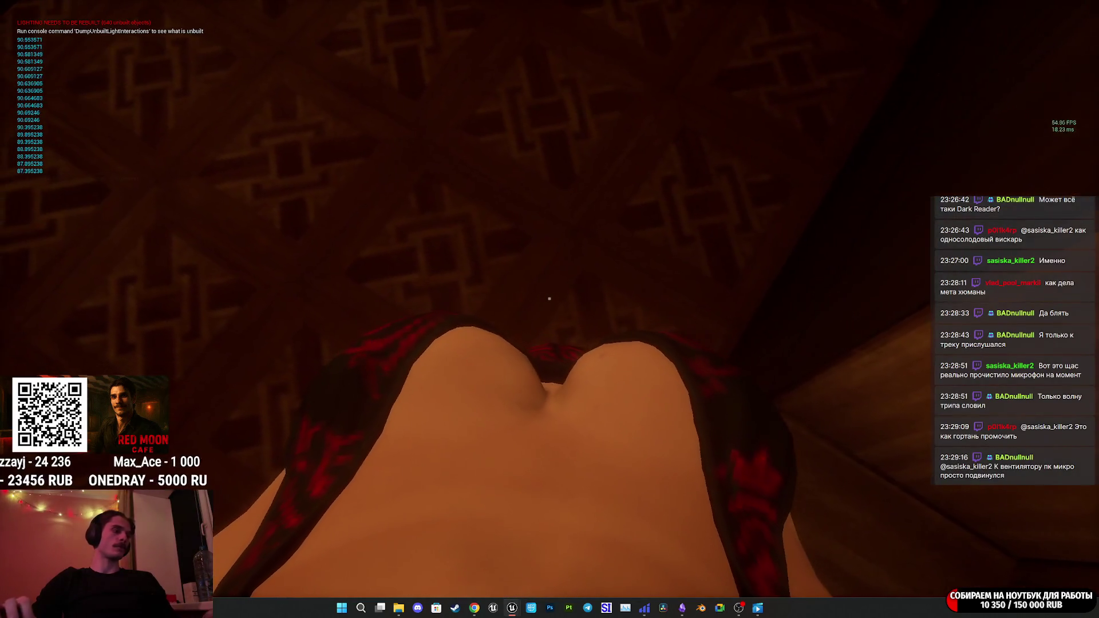
{"action": "key", "text": "F8"}
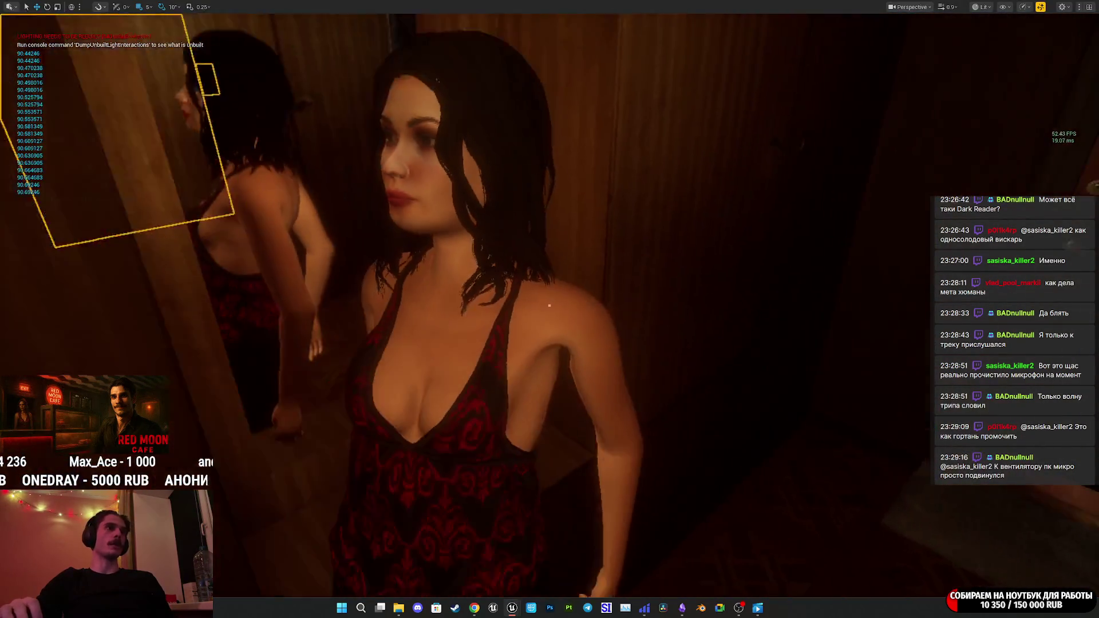
{"action": "key", "text": "F8"}
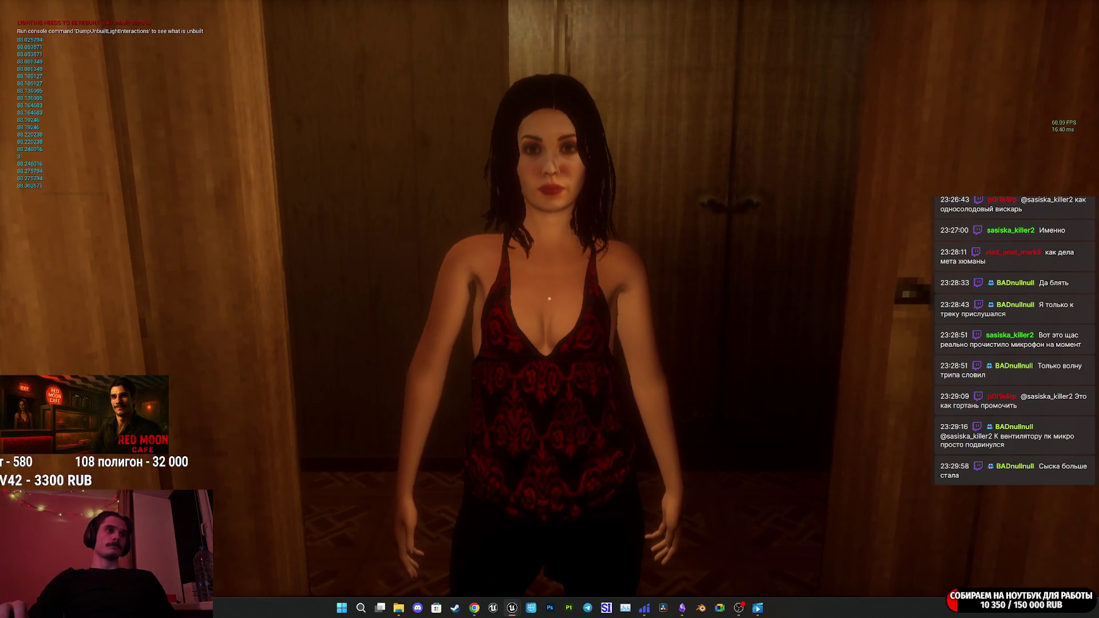
{"action": "key", "text": "Escape"}
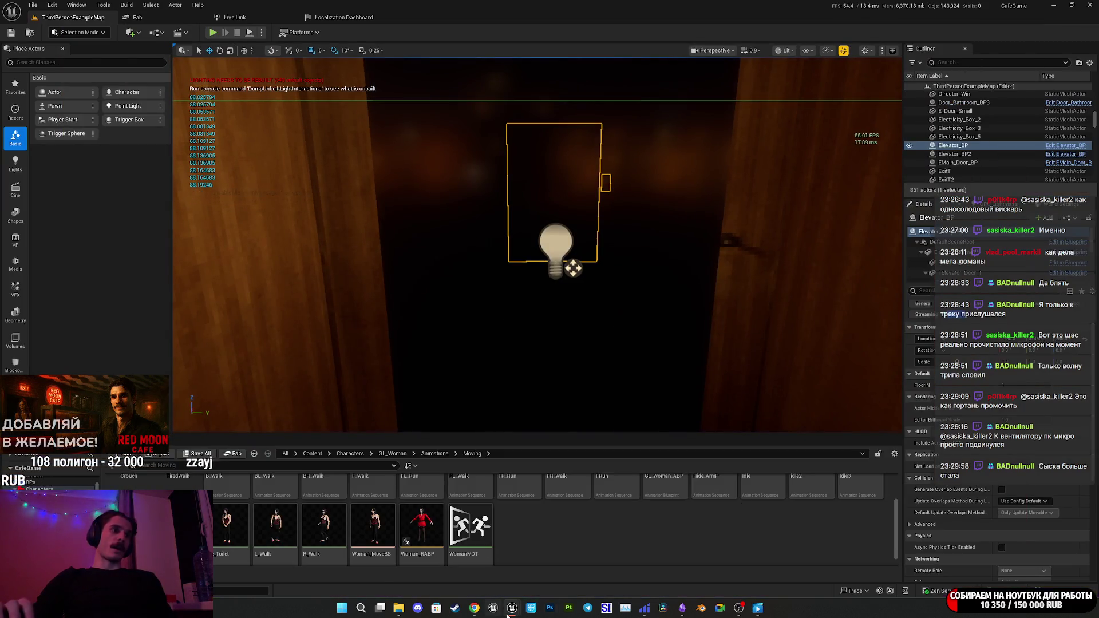
Inspect the first entry's blend-in settings and blend curve options in the GL_Woman_ABP AnimGraph.
{"action": "mouse_move", "coordinate": [510, 611]}
{"action": "left_click", "coordinate": [589, 573]}
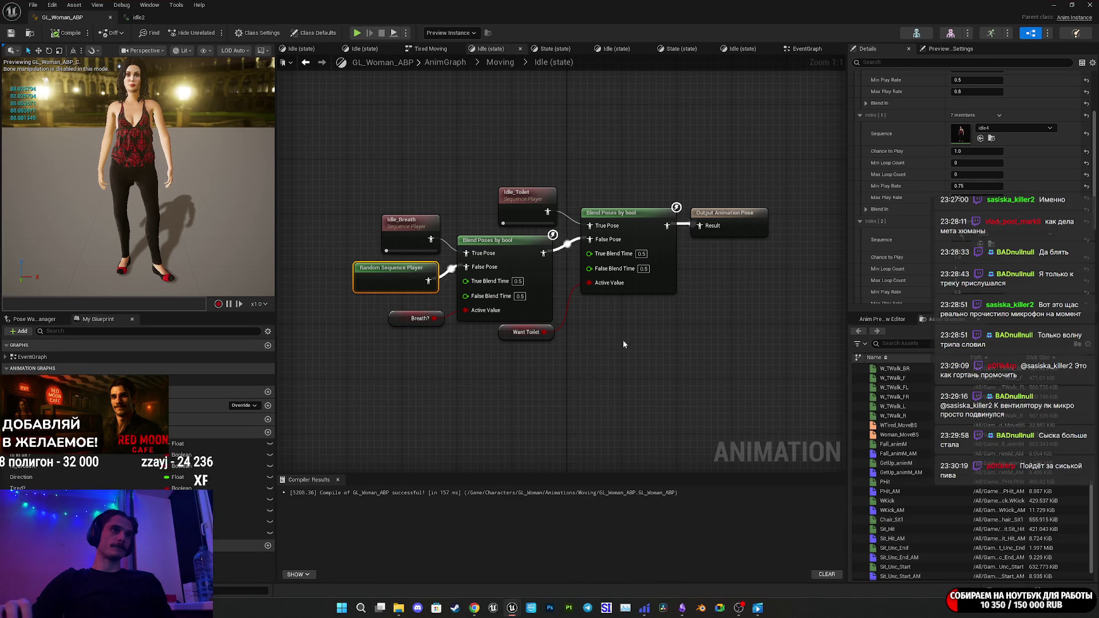
{"action": "left_click_drag", "start_coordinate": [601, 307], "coordinate": [653, 342]}
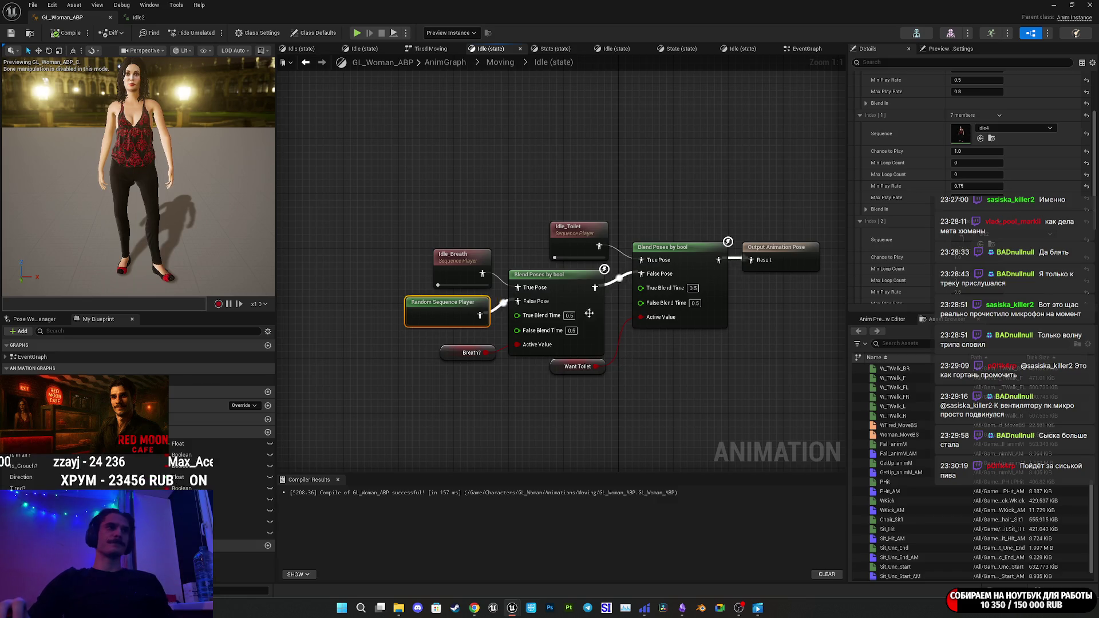
{"action": "scroll", "coordinate": [893, 217], "scroll_direction": "down", "scroll_amount": 5}
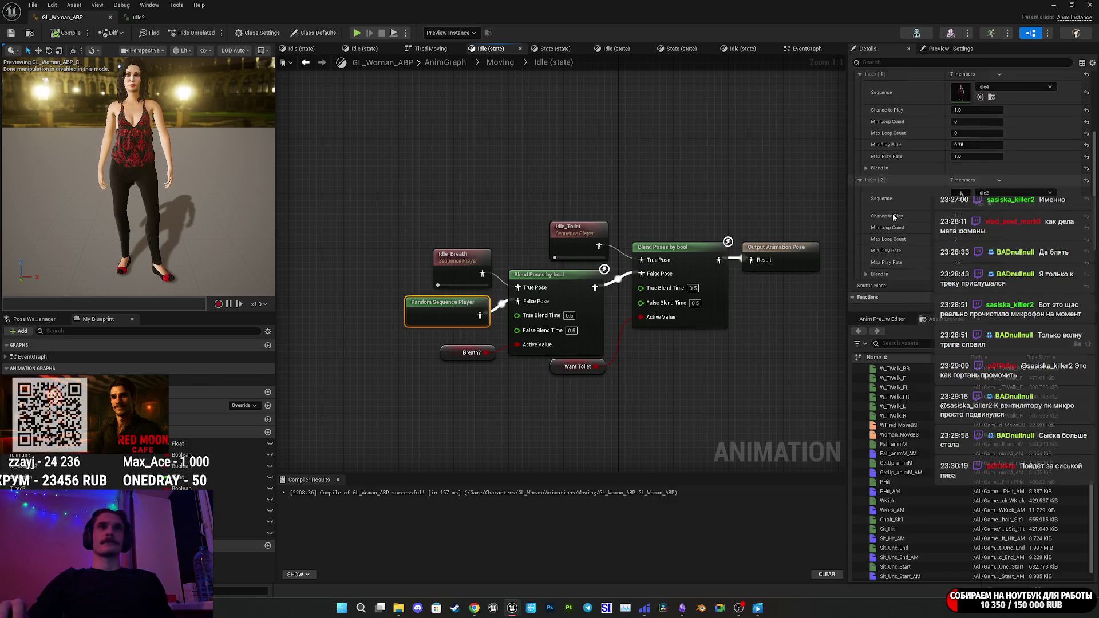
{"action": "scroll", "coordinate": [893, 217], "scroll_direction": "up", "scroll_amount": 3}
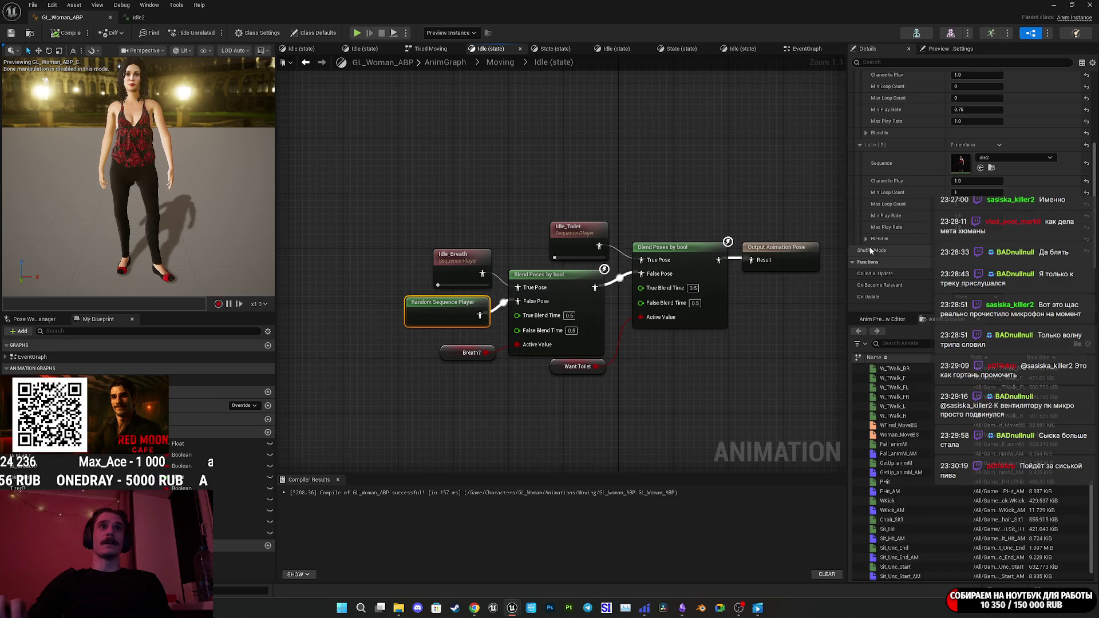
{"action": "scroll", "coordinate": [905, 246], "scroll_direction": "up", "scroll_amount": 5}
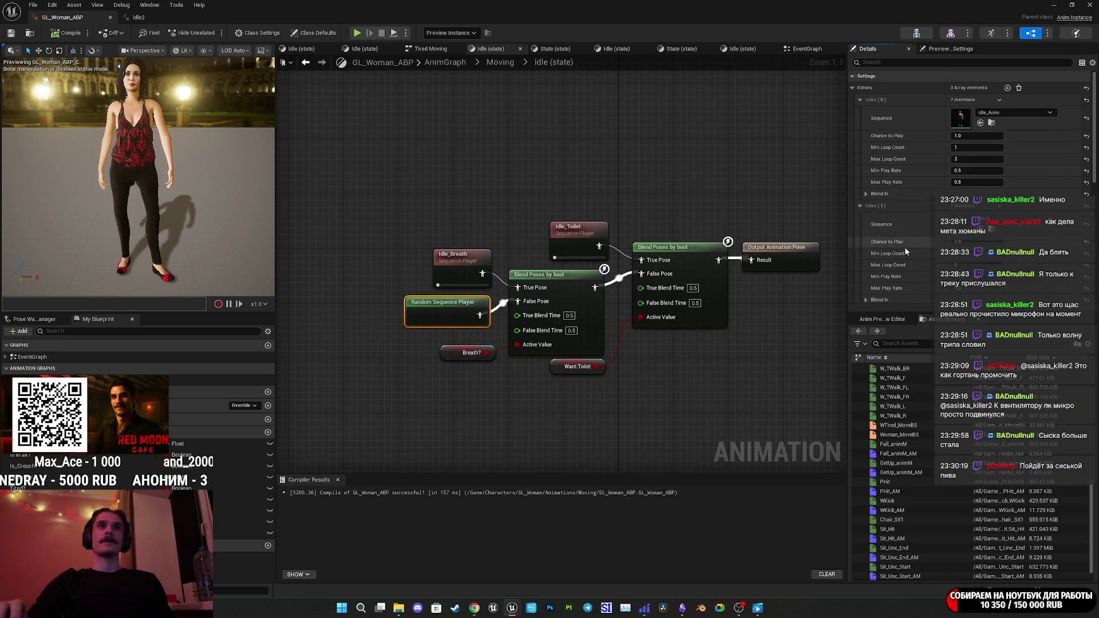
{"action": "left_click", "coordinate": [866, 194]}
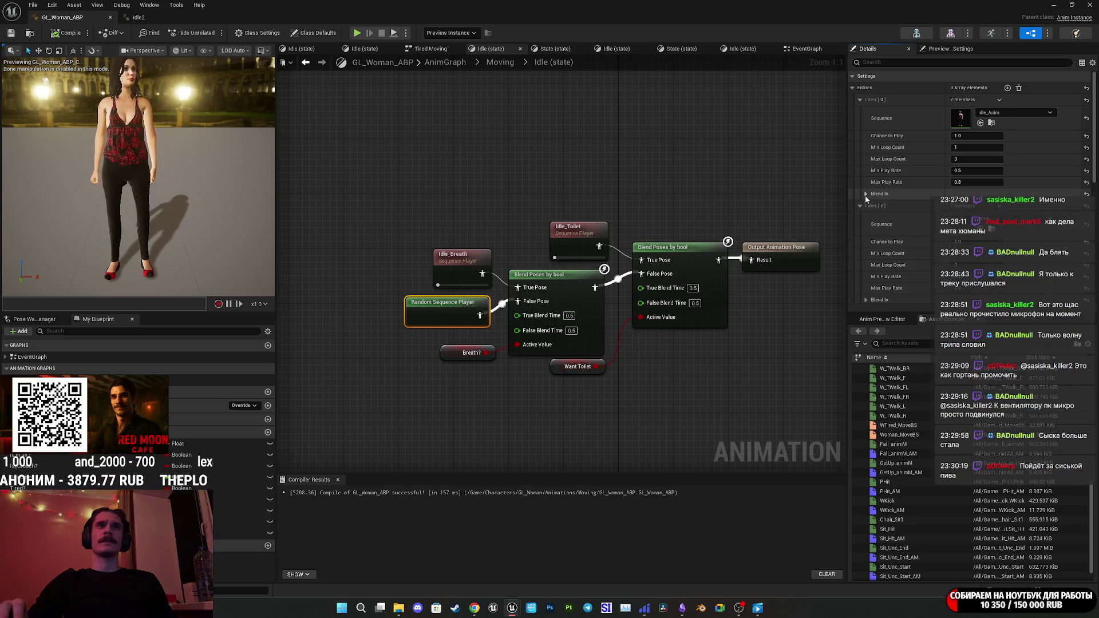
{"action": "scroll", "coordinate": [905, 244], "scroll_direction": "down", "scroll_amount": 5}
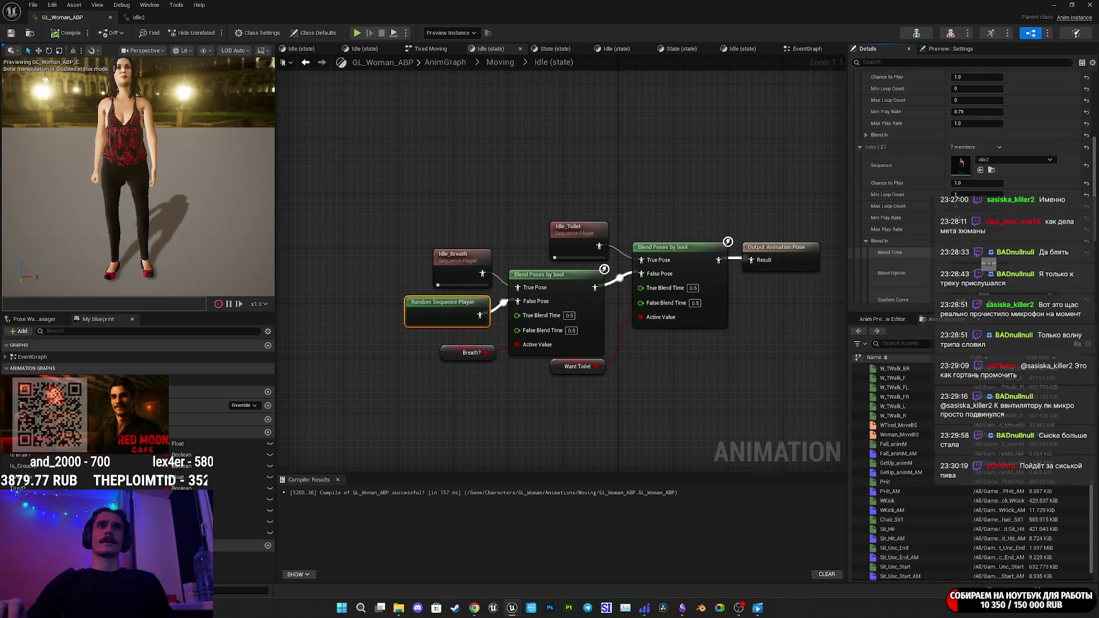
{"action": "left_click", "coordinate": [984, 274]}
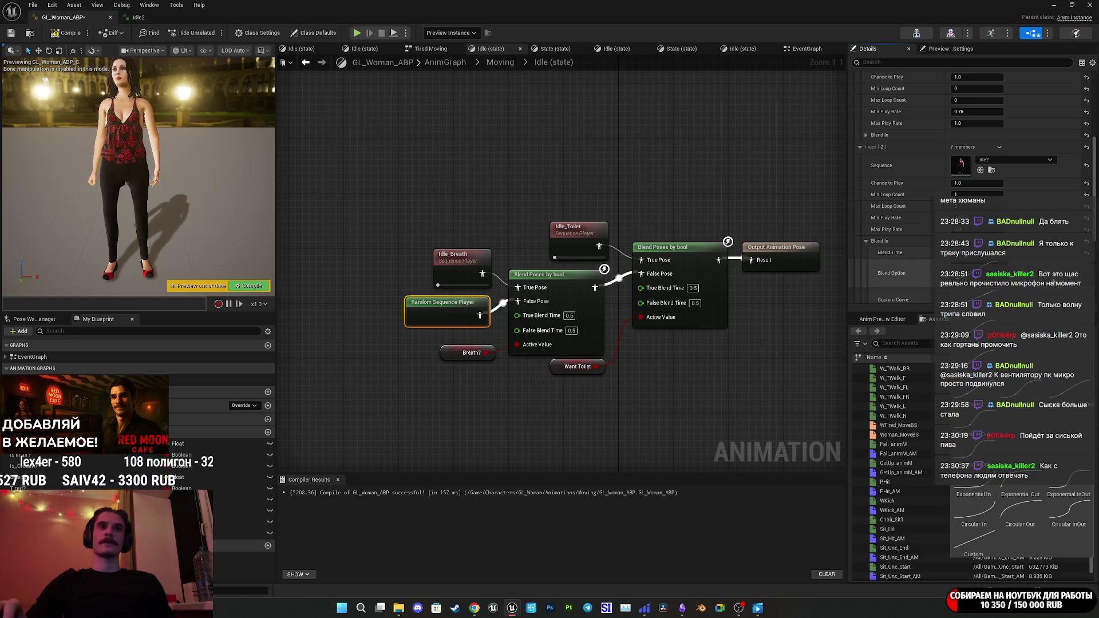
{"action": "scroll", "coordinate": [989, 233], "scroll_direction": "up", "scroll_amount": 5}
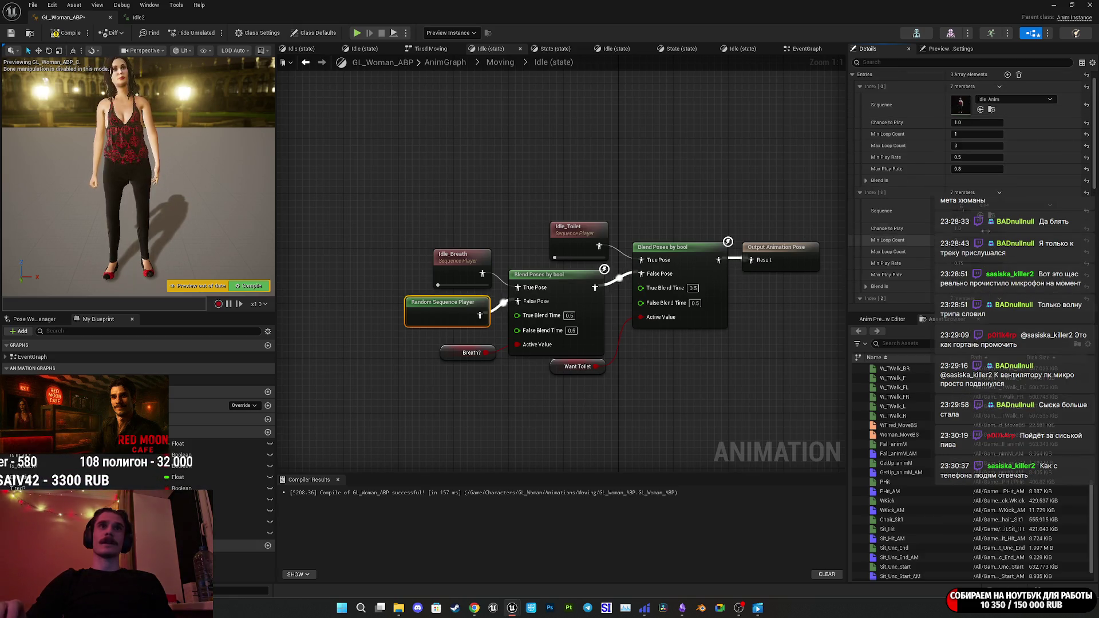
{"action": "scroll", "coordinate": [870, 283], "scroll_direction": "up", "scroll_amount": 1}
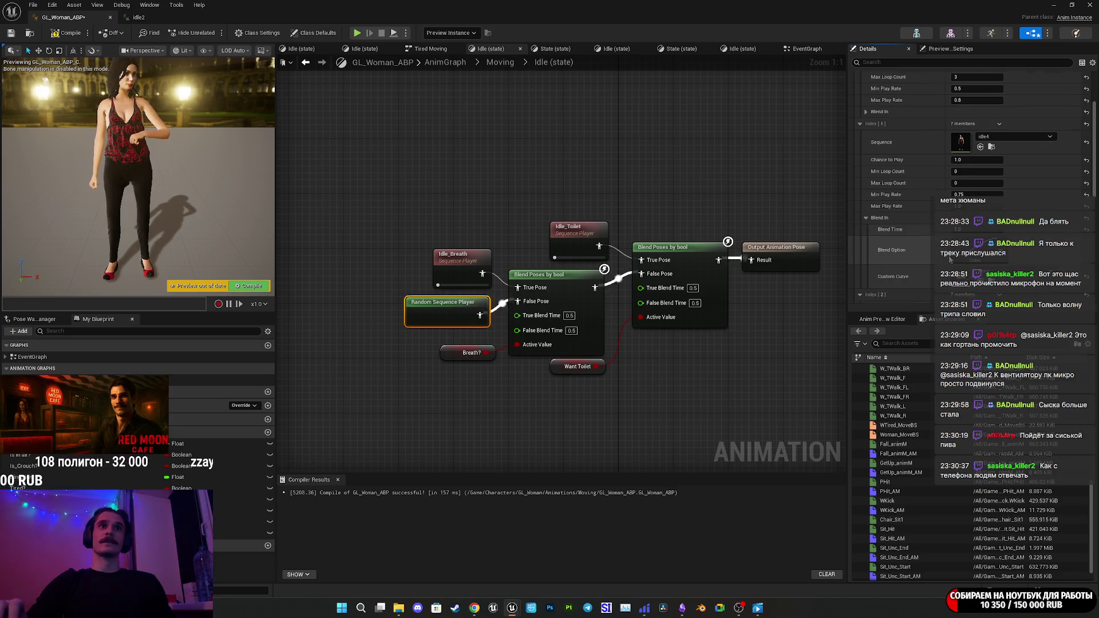
{"action": "left_click", "coordinate": [866, 194]}
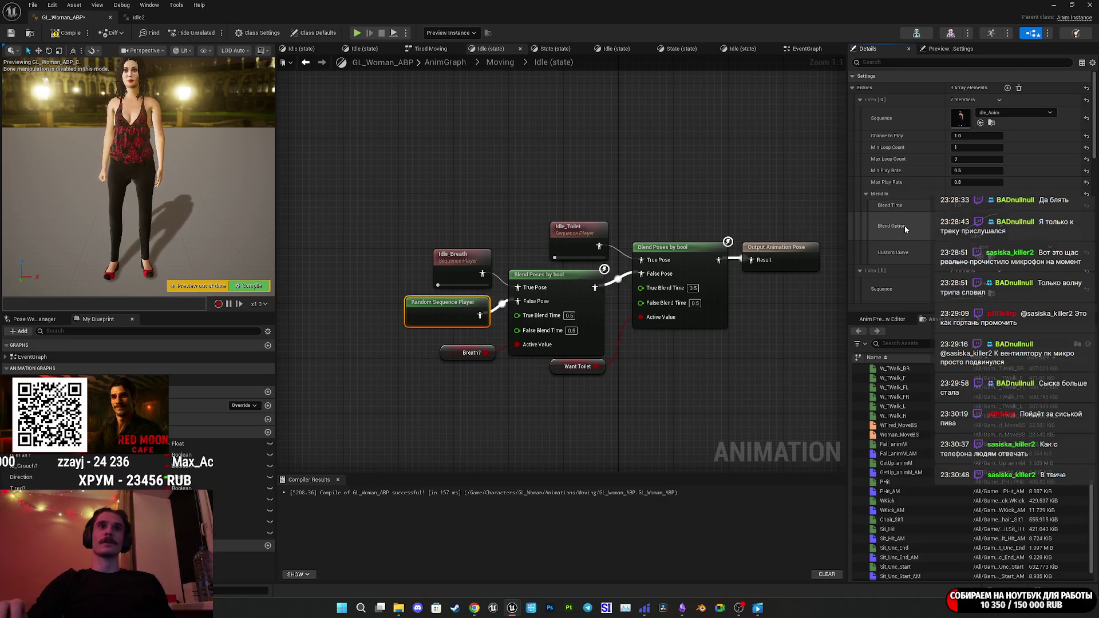
Compile the animation blueprint and view the character preview from the side.
{"action": "left_click", "coordinate": [59, 34]}
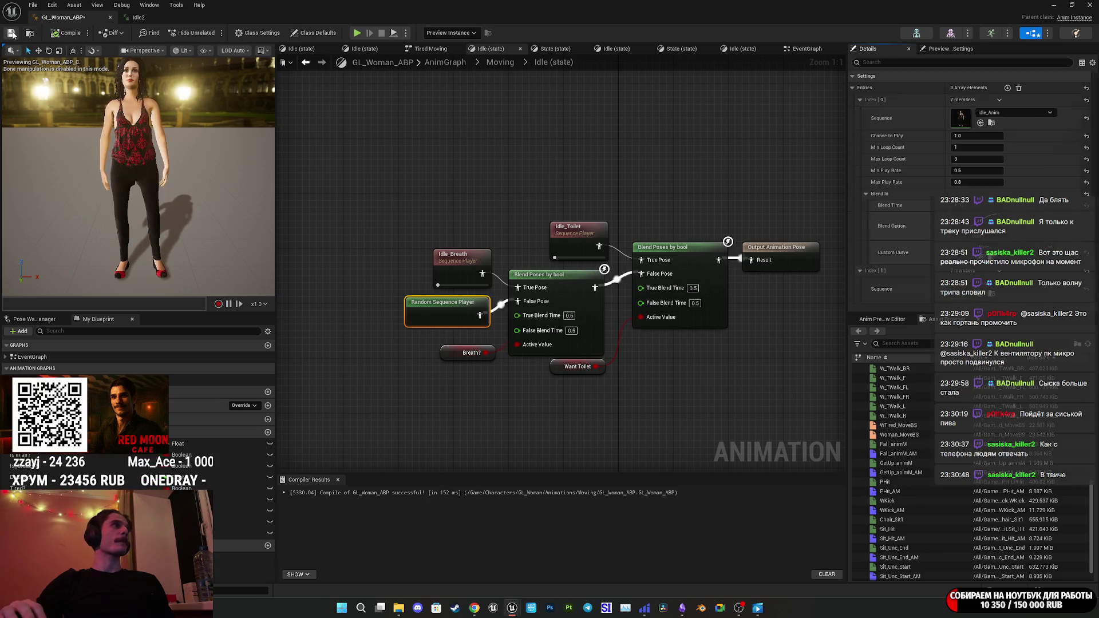
{"action": "mouse_move", "coordinate": [228, 173]}
{"action": "left_mouse_down"}
{"action": "mouse_move", "coordinate": [269, 172]}
{"action": "mouse_move", "coordinate": [189, 168]}
{"action": "mouse_move", "coordinate": [183, 221]}
{"action": "left_mouse_up"}
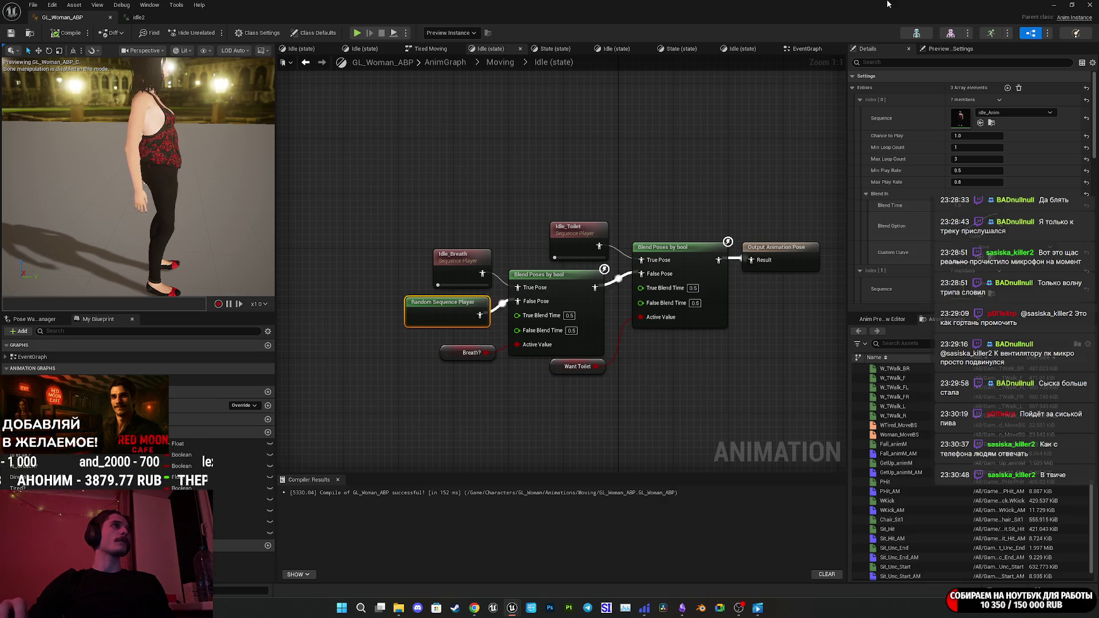
{"action": "left_click", "coordinate": [155, 18]}
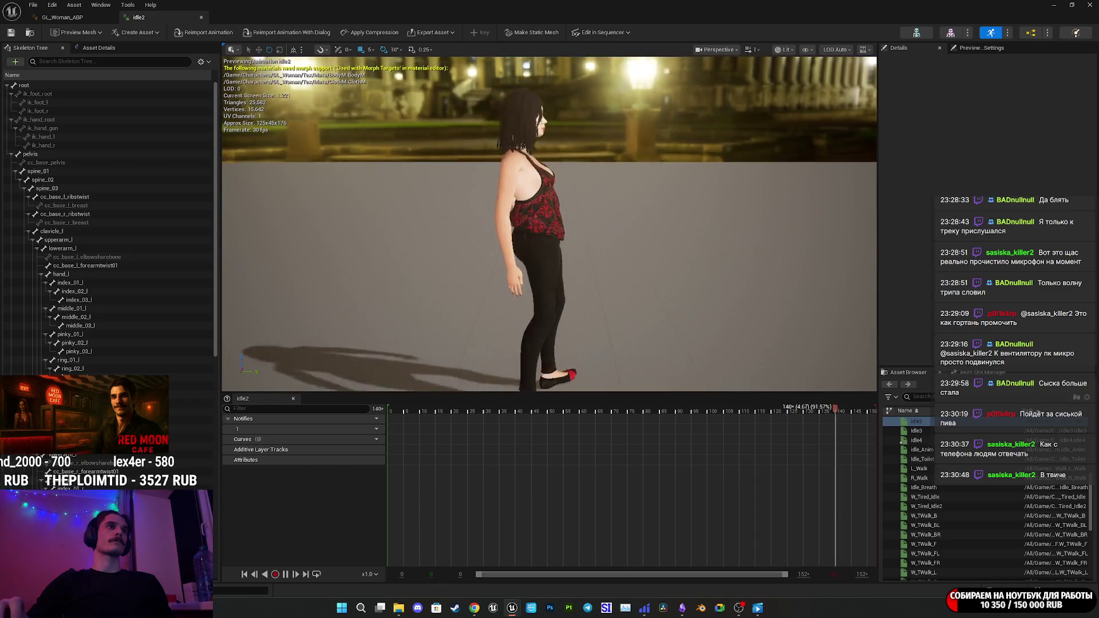
At frame 0, tilt the upper body by rotating the spine_03 bone.
{"action": "left_click_drag", "start_coordinate": [358, 241], "coordinate": [358, 205]}
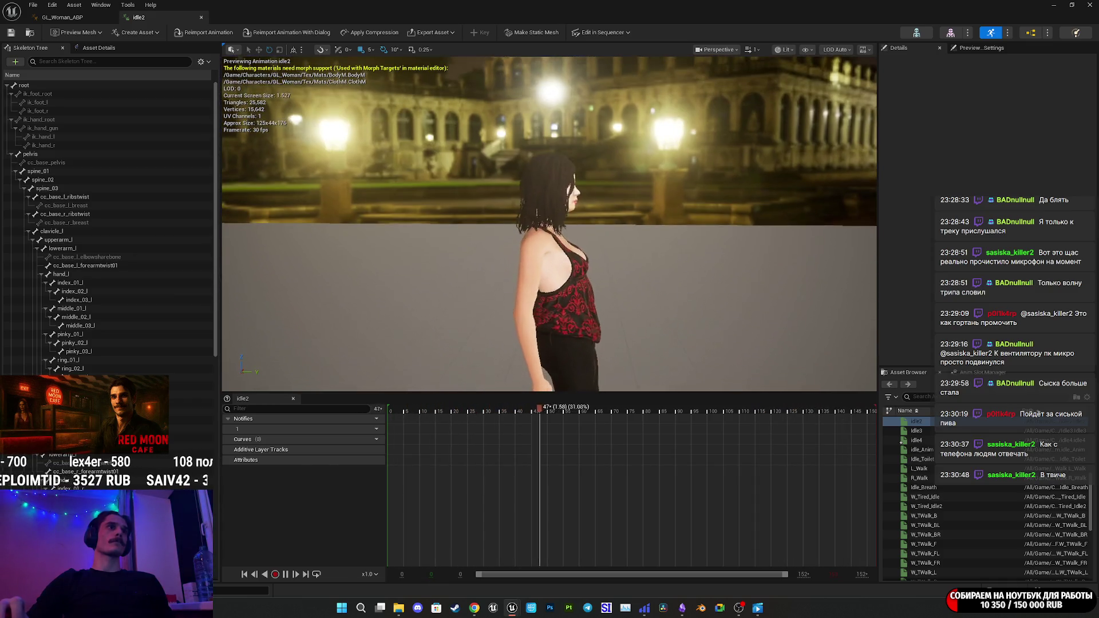
{"action": "left_click", "coordinate": [47, 188]}
{"action": "left_click_drag", "start_coordinate": [463, 245], "coordinate": [464, 226]}
{"action": "left_click", "coordinate": [391, 409]}
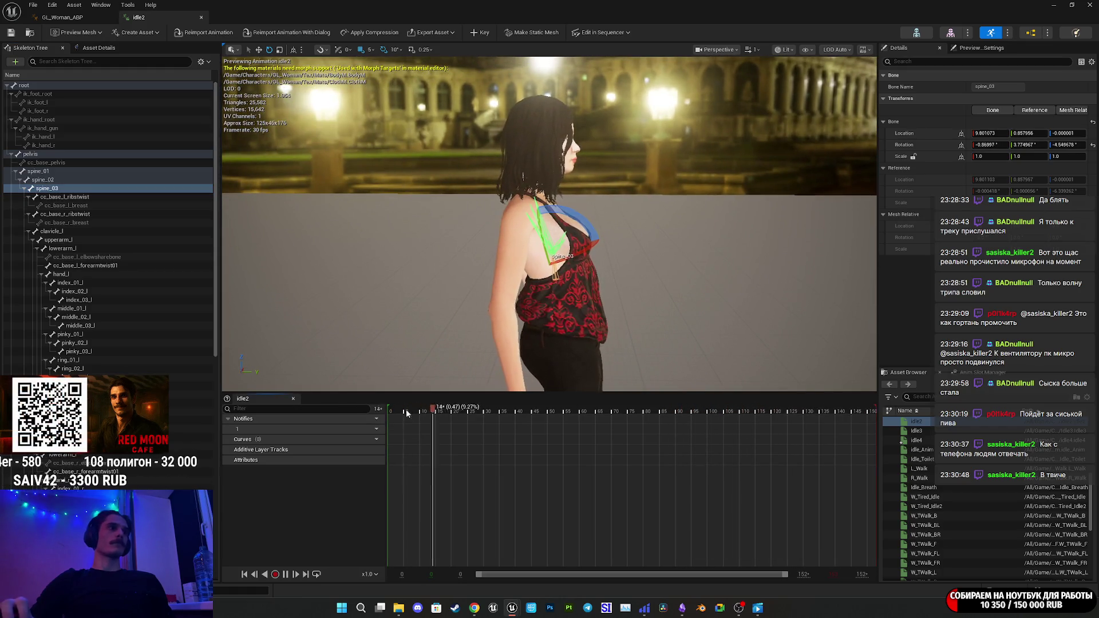
{"action": "left_click_drag", "start_coordinate": [587, 221], "coordinate": [544, 191]}
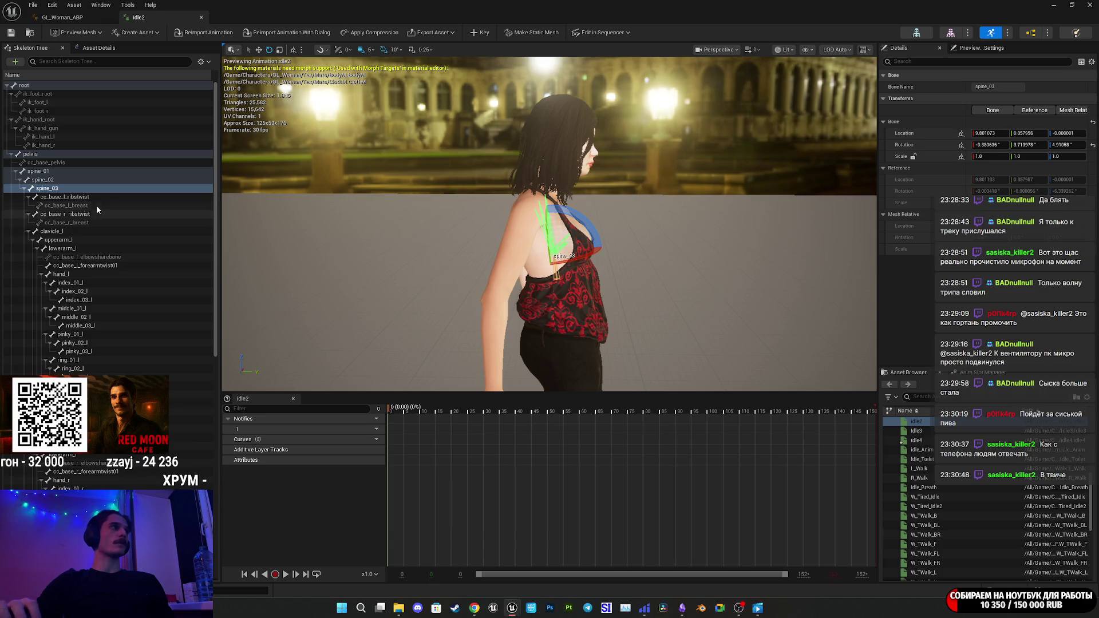
Rotate spine_01 about 10 degrees and key both spine bones into idle2.
{"action": "left_click", "coordinate": [45, 180]}
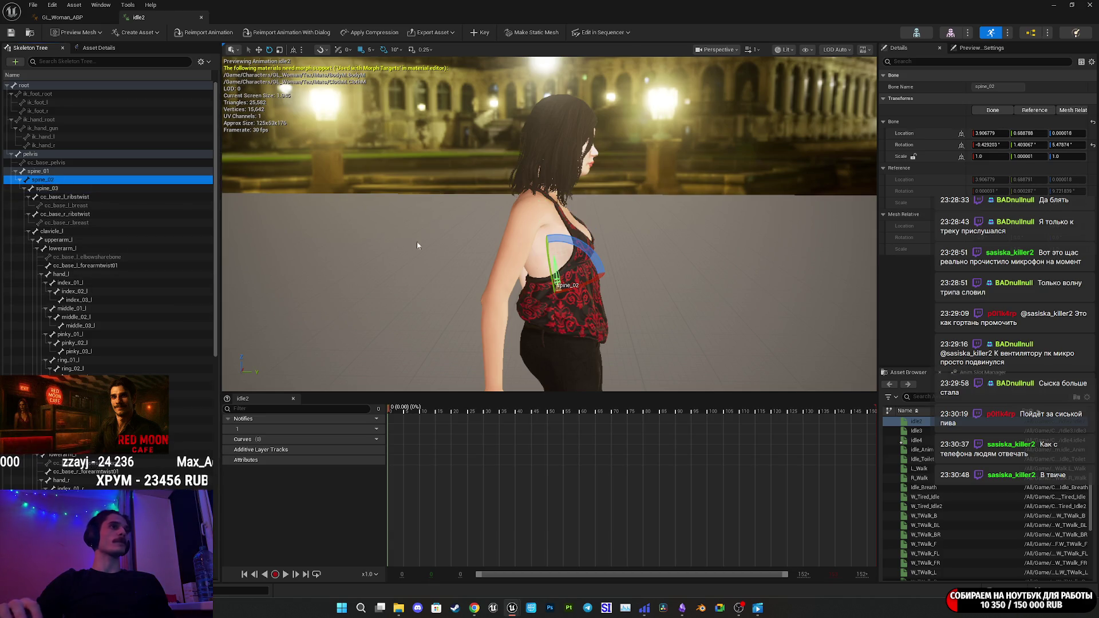
{"action": "key", "text": "Up"}
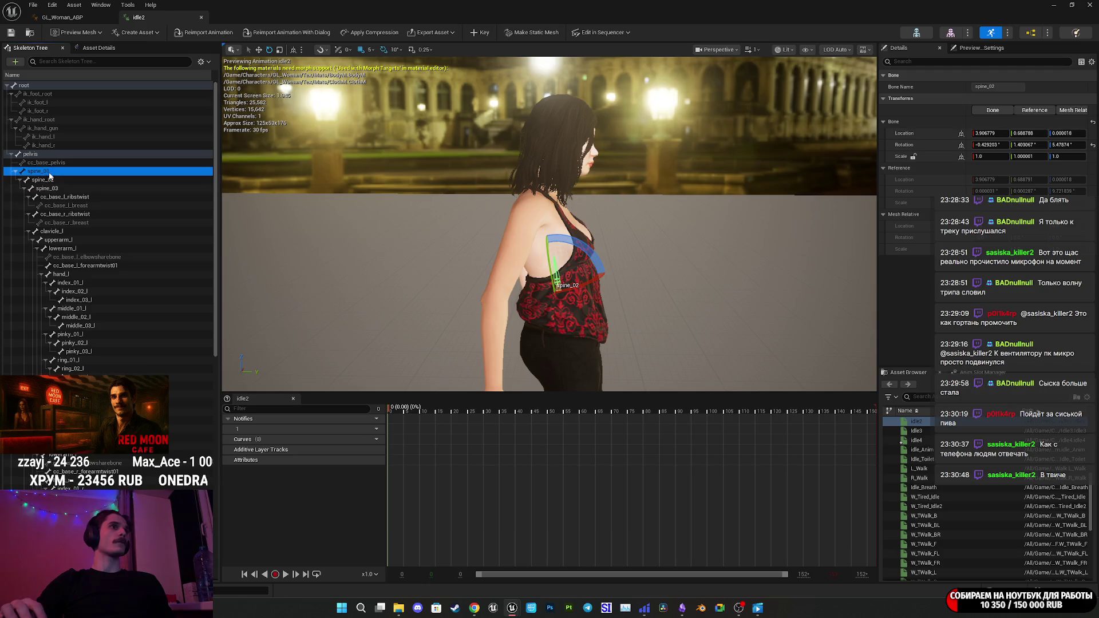
{"action": "left_click_drag", "start_coordinate": [592, 266], "coordinate": [591, 266]}
{"action": "left_click_drag", "start_coordinate": [539, 243], "coordinate": [550, 241]}
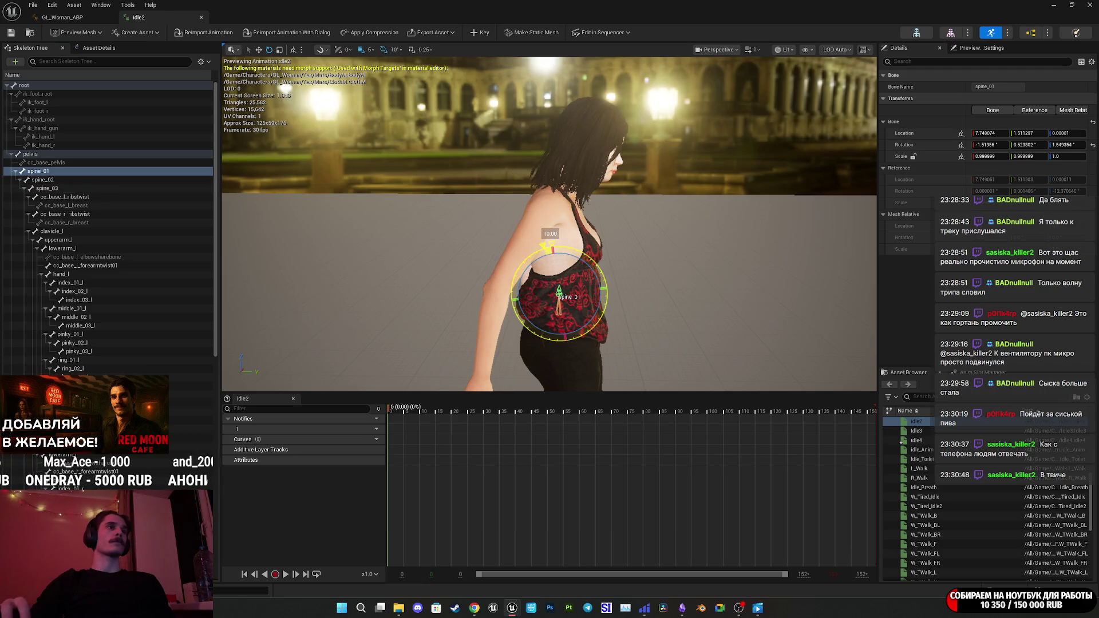
{"action": "left_click_drag", "start_coordinate": [550, 241], "coordinate": [538, 244]}
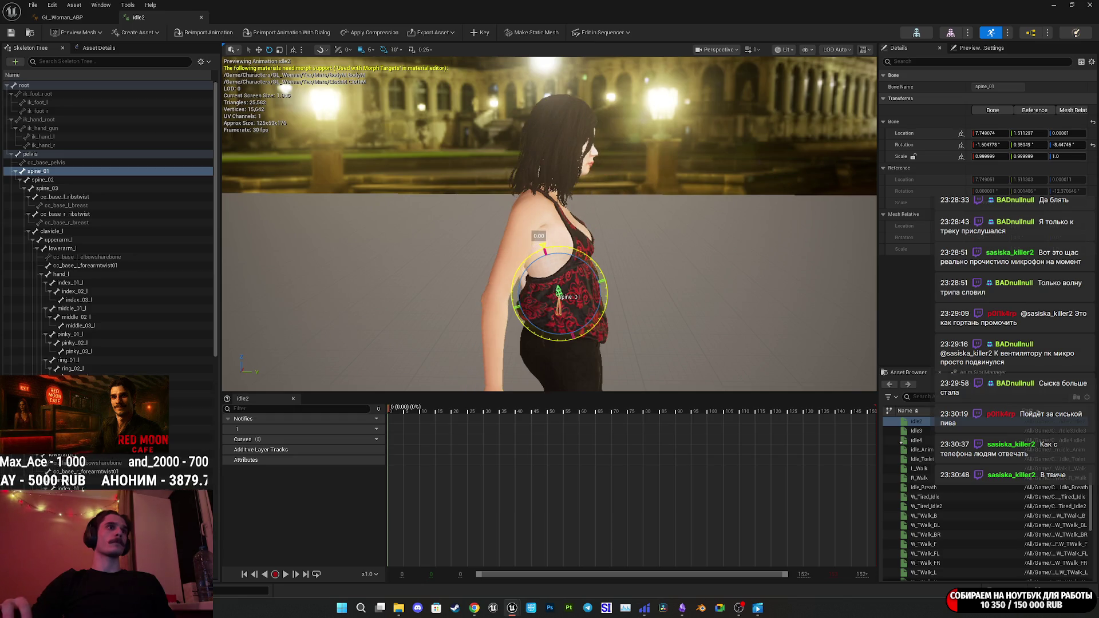
{"action": "left_click_drag", "start_coordinate": [643, 266], "coordinate": [504, 86]}
{"action": "left_click", "coordinate": [478, 33]}
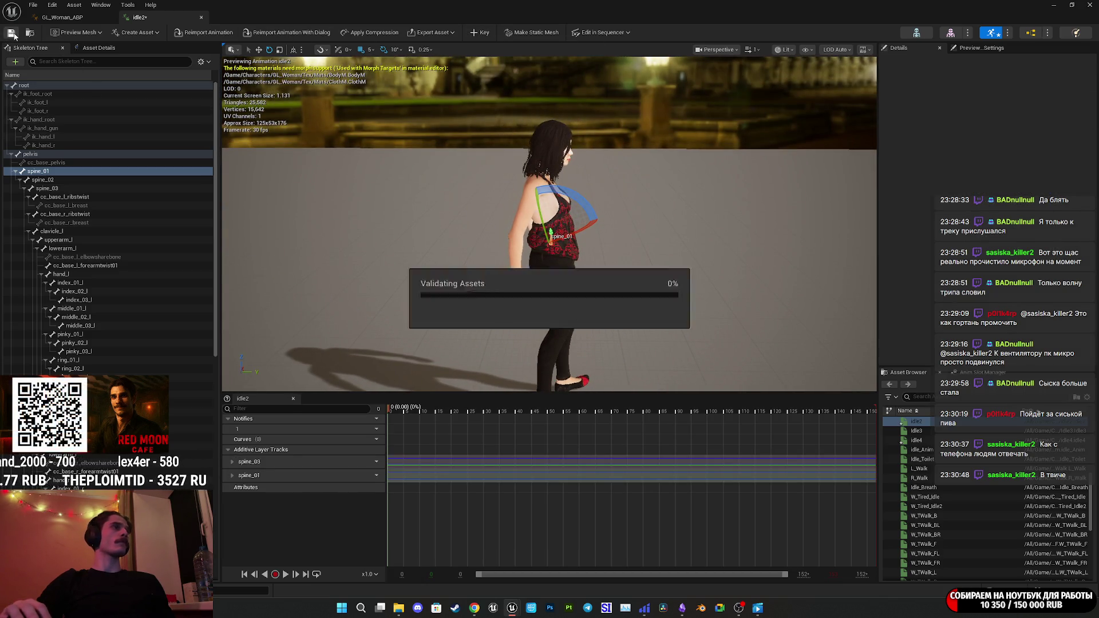
Open idle4, rotate spine_01 by 10 degrees, and rotate spine_03 to tilt the upper body.
{"action": "double_click", "coordinate": [918, 440]}
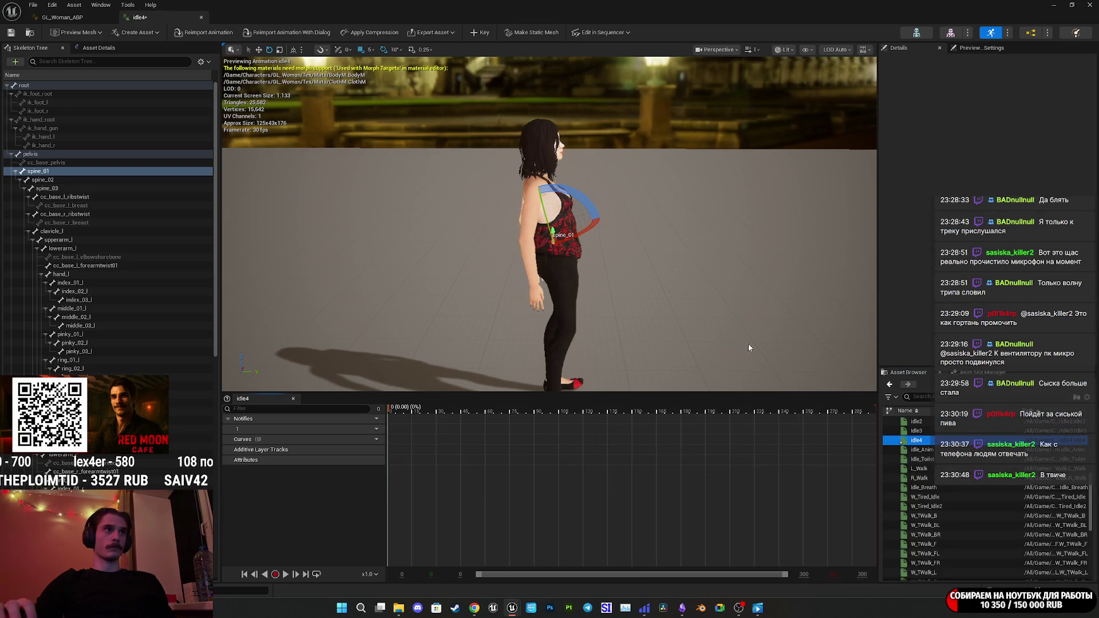
{"action": "left_click", "coordinate": [56, 188]}
{"action": "left_click", "coordinate": [53, 180]}
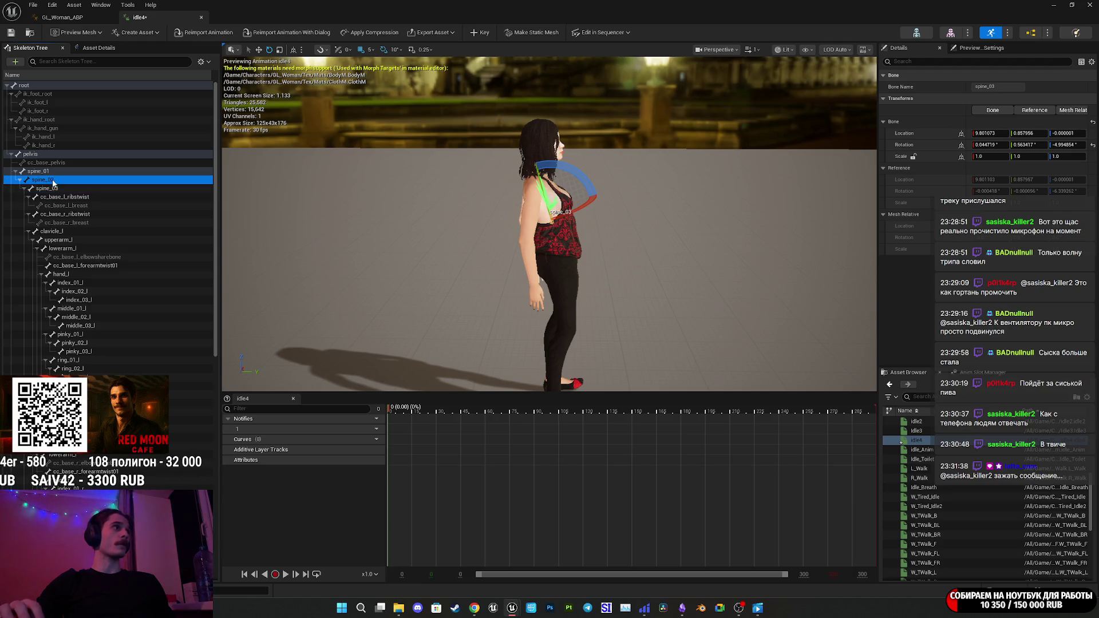
{"action": "left_click", "coordinate": [49, 172]}
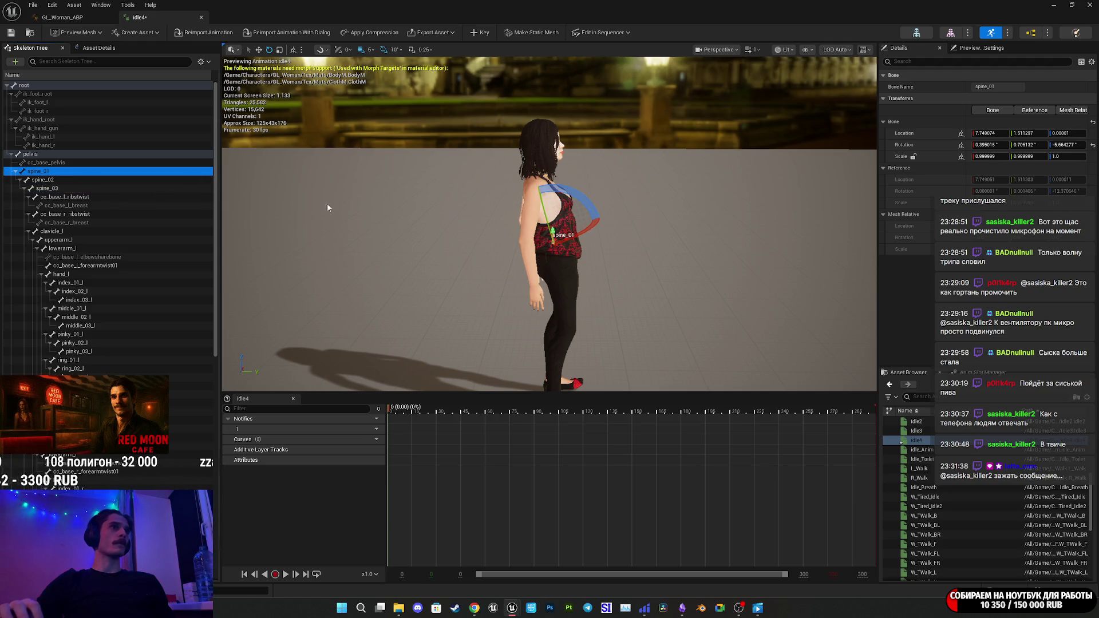
{"action": "left_click", "coordinate": [585, 210]}
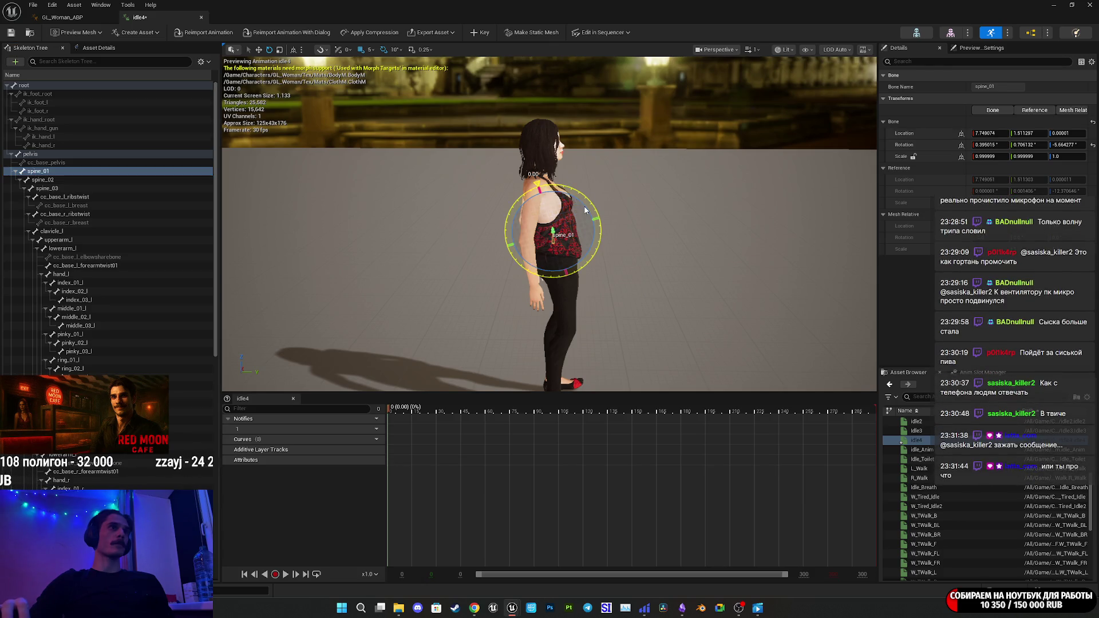
{"action": "left_click_drag", "start_coordinate": [538, 184], "coordinate": [545, 183]}
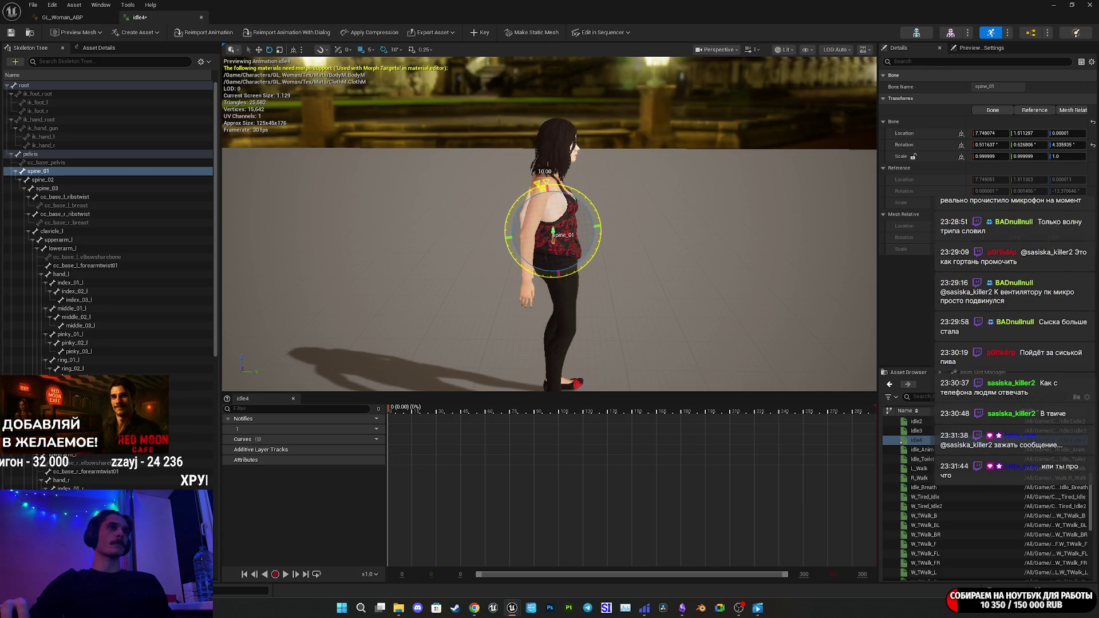
{"action": "left_click", "coordinate": [51, 188]}
{"action": "left_click_drag", "start_coordinate": [590, 180], "coordinate": [595, 189]}
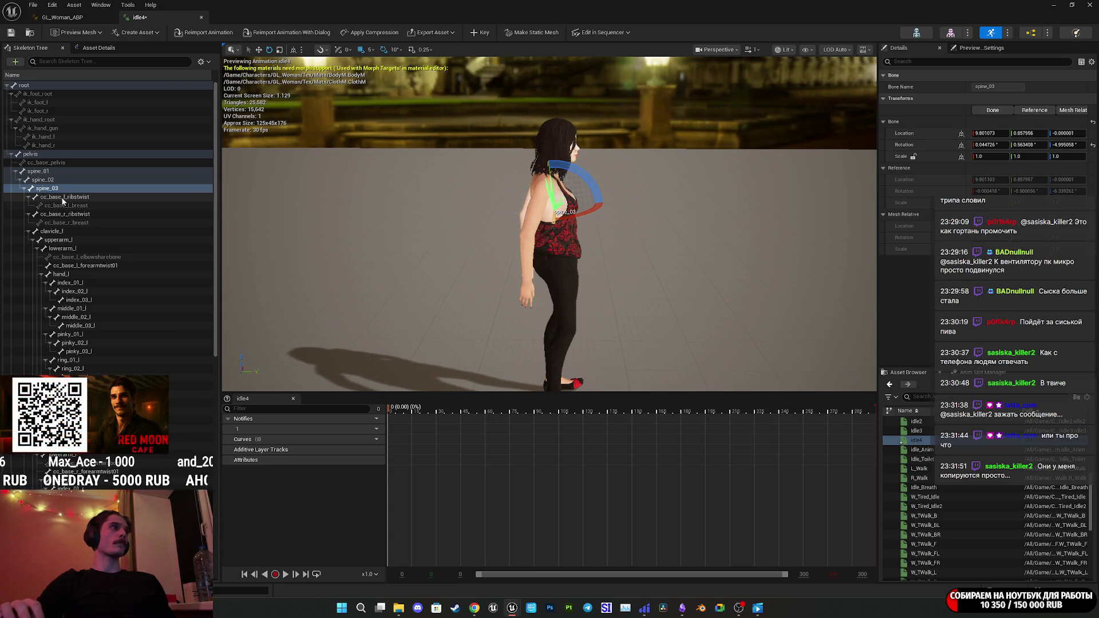
Lower the left shoulder by rotating clavicle_l.
{"action": "left_click", "coordinate": [86, 231]}
{"action": "key", "text": "f"}
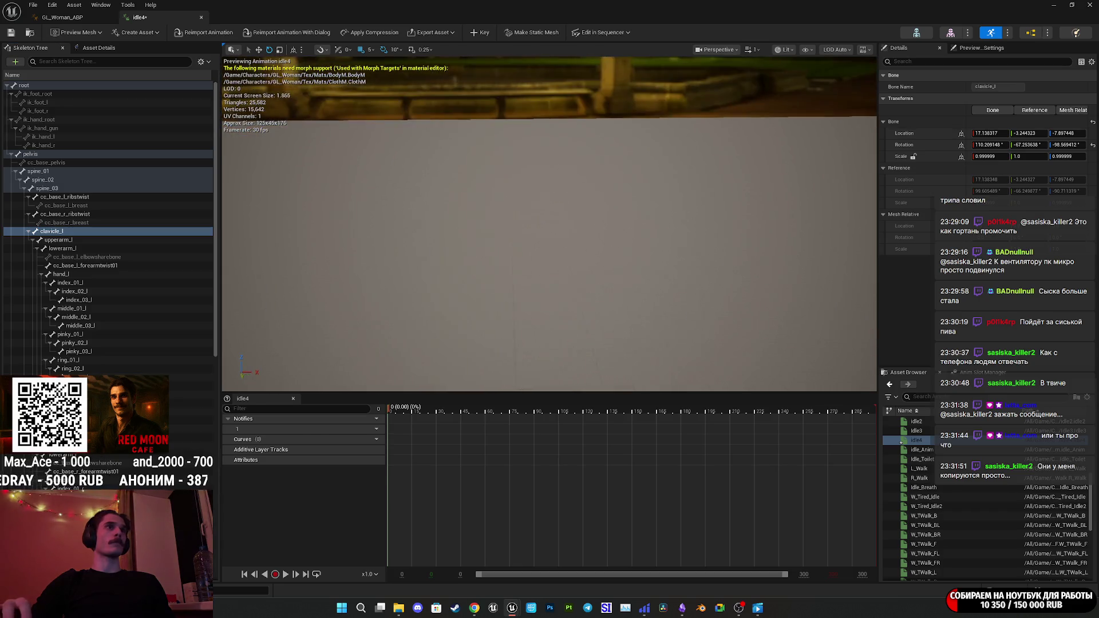
{"action": "left_click_drag", "start_coordinate": [666, 208], "coordinate": [665, 208]}
{"action": "left_click_drag", "start_coordinate": [580, 140], "coordinate": [589, 128]}
{"action": "left_click_drag", "start_coordinate": [515, 273], "coordinate": [675, 261]}
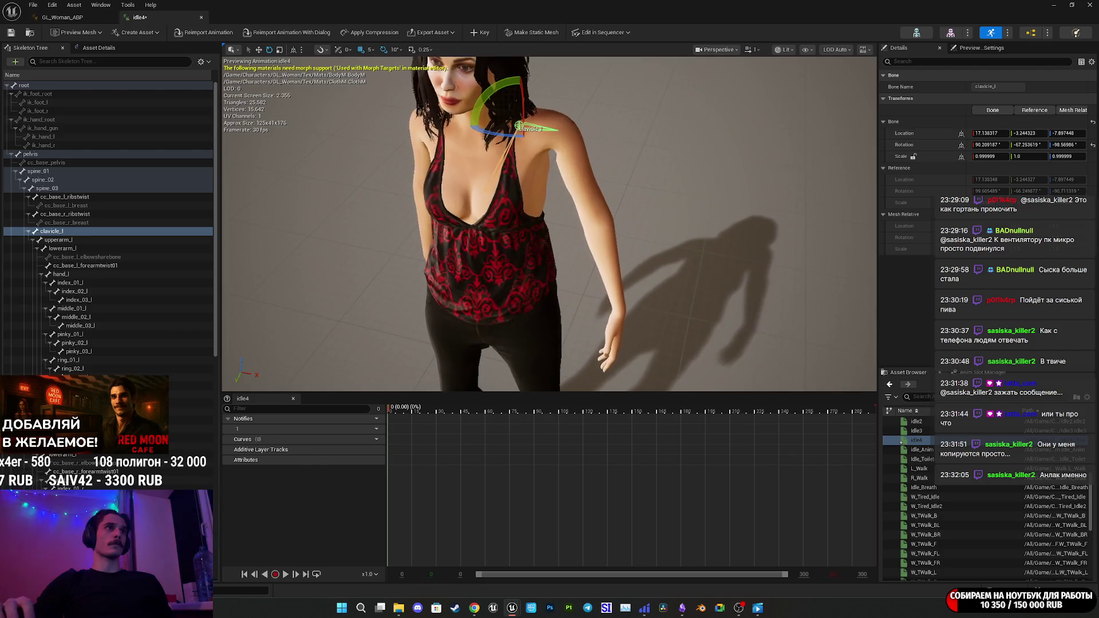
{"action": "left_click_drag", "start_coordinate": [504, 136], "coordinate": [498, 137]}
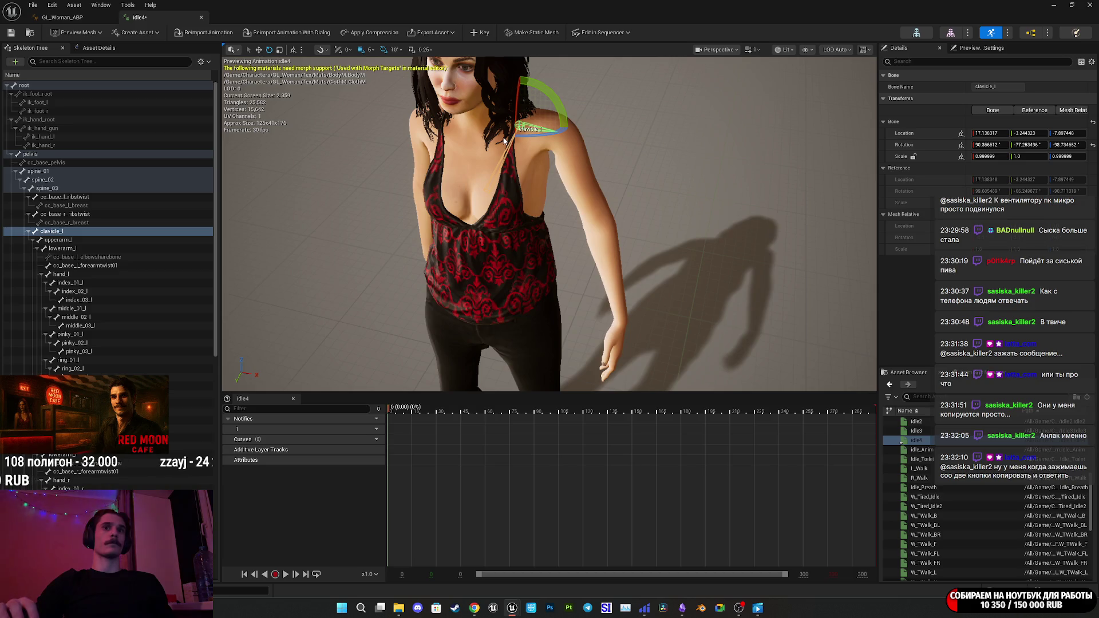
{"action": "key", "text": "ctrl+z"}
{"action": "left_click_drag", "start_coordinate": [630, 201], "coordinate": [870, 201]}
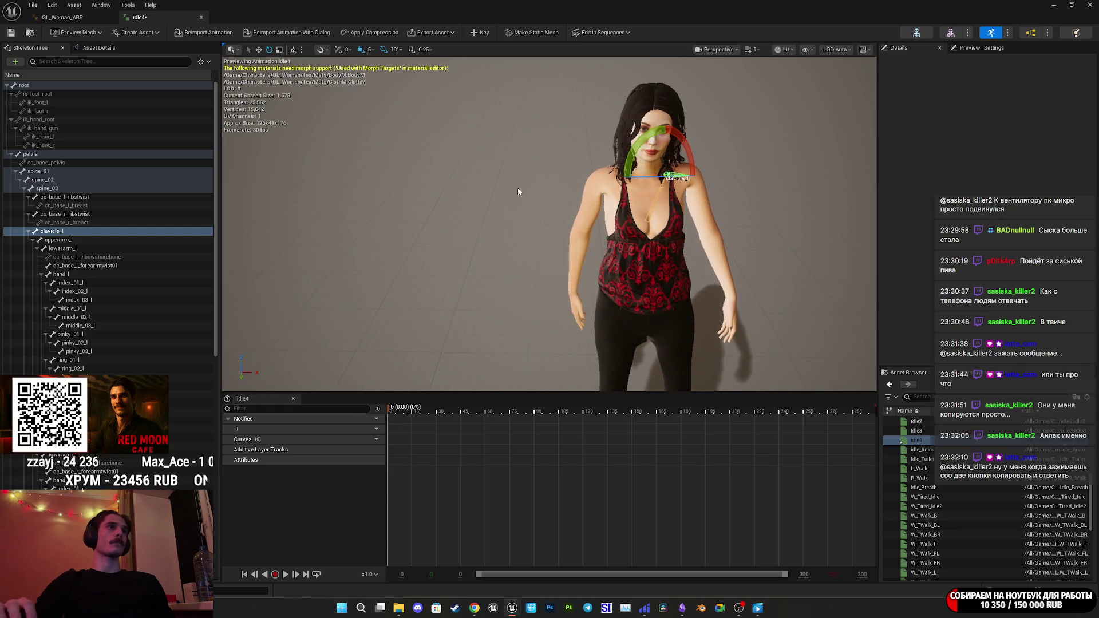
Lower the right arm by rotating clavicle_r, with rotation snapping set to 5 degrees.
{"action": "left_click", "coordinate": [63, 437]}
{"action": "left_click_drag", "start_coordinate": [515, 229], "coordinate": [583, 229]}
{"action": "left_click_drag", "start_coordinate": [477, 165], "coordinate": [465, 198]}
{"action": "mouse_move", "coordinate": [549, 229]}
{"action": "left_mouse_down"}
{"action": "mouse_move", "coordinate": [595, 223]}
{"action": "mouse_move", "coordinate": [515, 229]}
{"action": "left_mouse_up"}
{"action": "left_click_drag", "start_coordinate": [685, 176], "coordinate": [713, 219]}
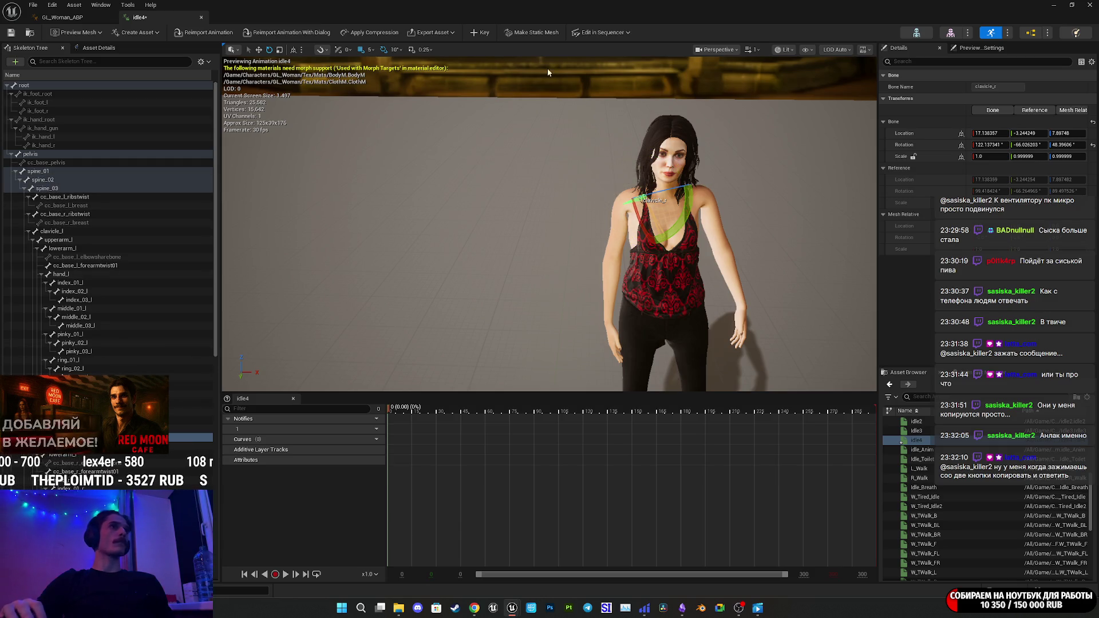
{"action": "left_click", "coordinate": [395, 49]}
{"action": "left_click", "coordinate": [412, 86]}
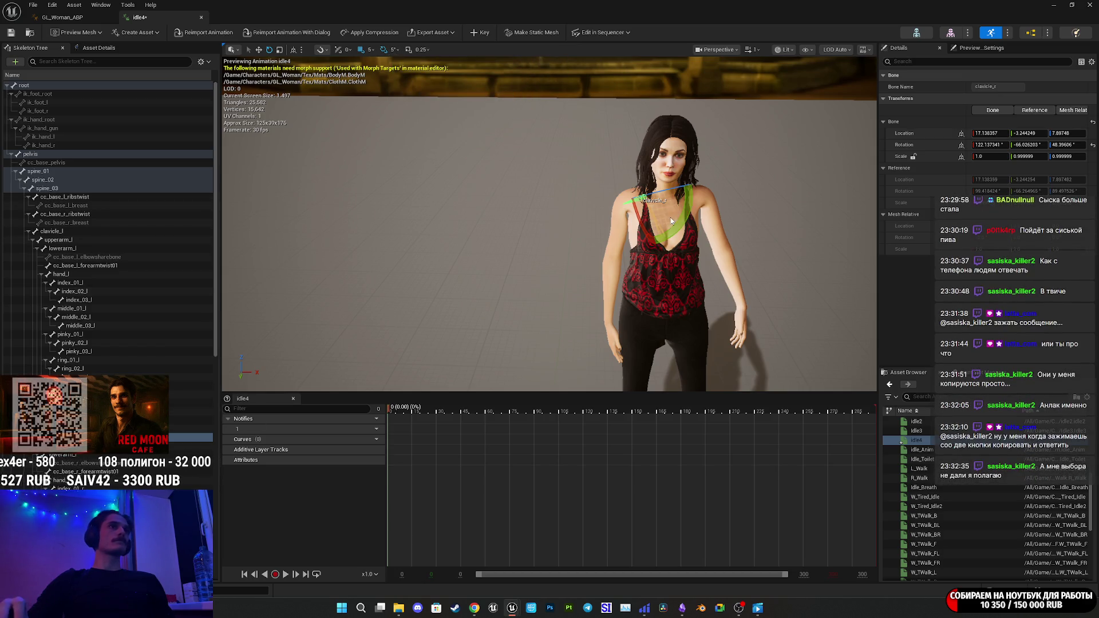
{"action": "left_click_drag", "start_coordinate": [685, 218], "coordinate": [689, 260]}
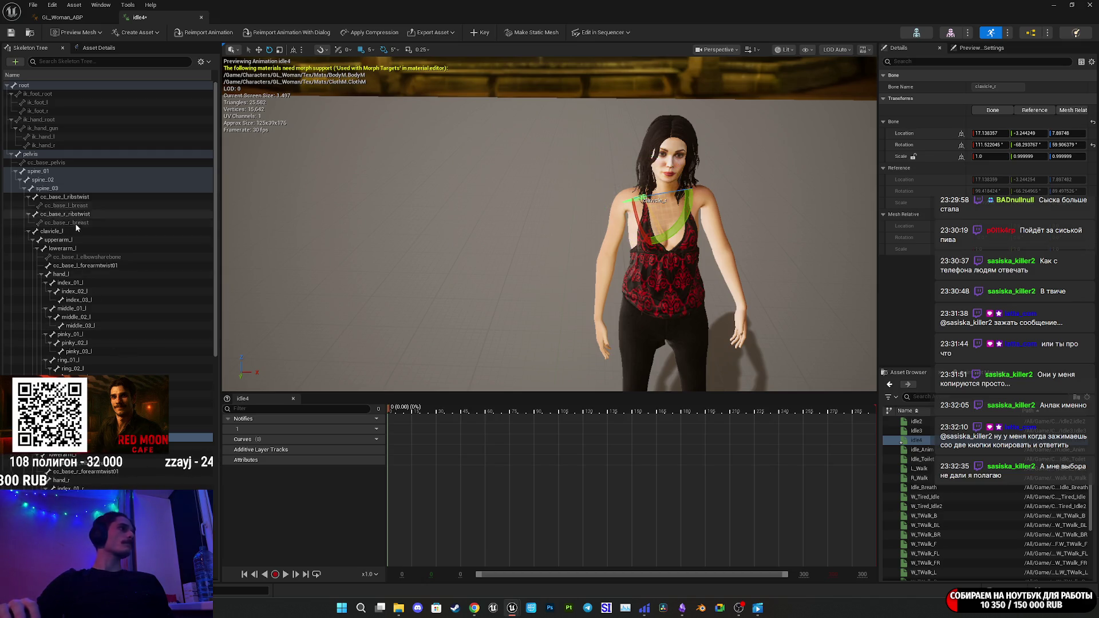
Rotate clavicle_l by another 5 degrees, then key all four bones and save idle4.
{"action": "left_click", "coordinate": [57, 231]}
{"action": "mouse_move", "coordinate": [652, 172]}
{"action": "left_mouse_down"}
{"action": "mouse_move", "coordinate": [724, 197]}
{"action": "mouse_move", "coordinate": [698, 229]}
{"action": "left_mouse_up"}
{"action": "key", "text": "f"}
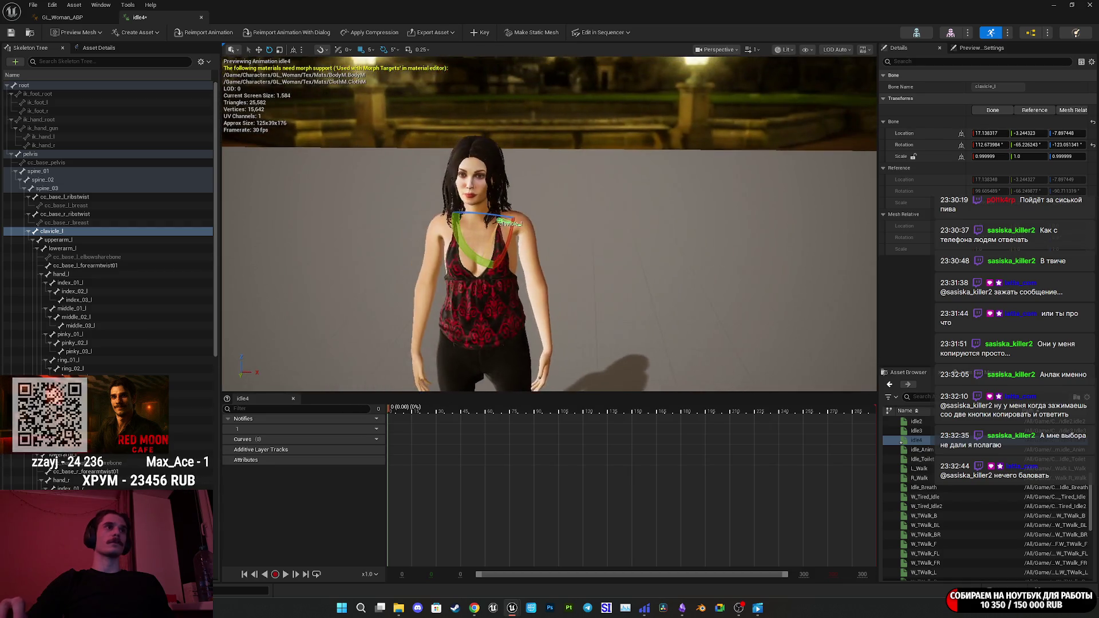
{"action": "key", "text": "ctrl+z"}
{"action": "scroll", "coordinate": [458, 217], "scroll_direction": "up", "scroll_amount": 3}
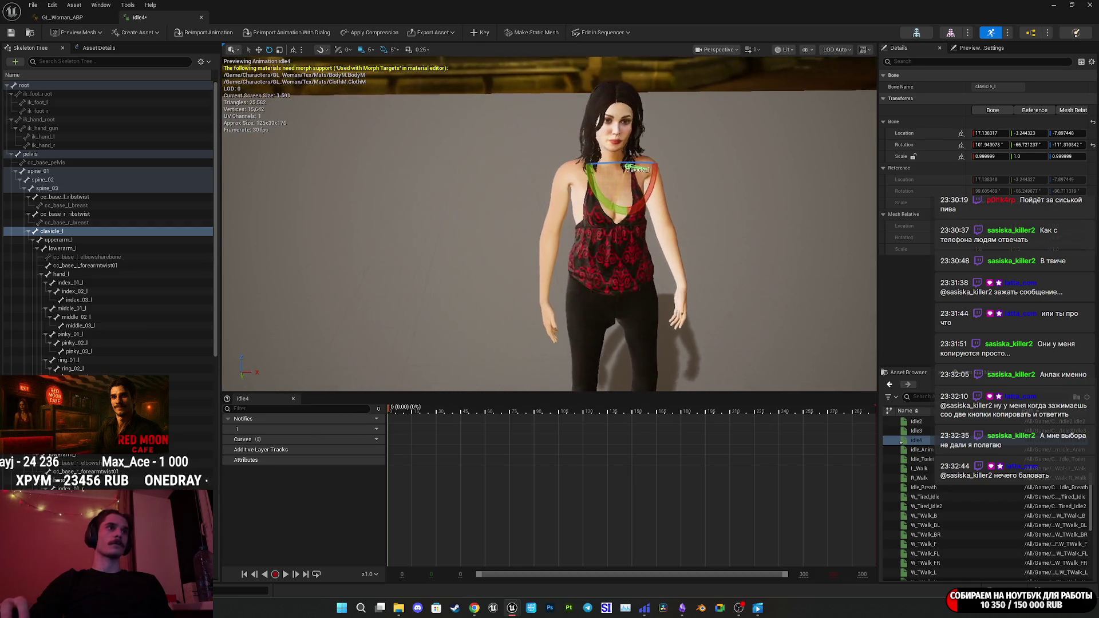
{"action": "key", "text": "ctrl+y"}
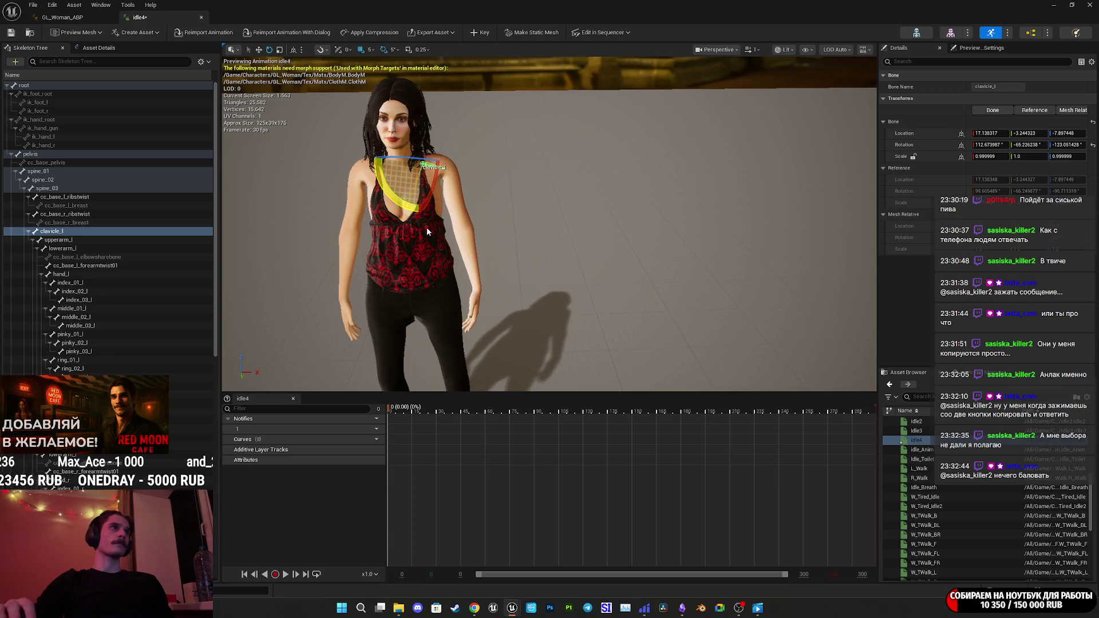
{"action": "left_click", "coordinate": [479, 33]}
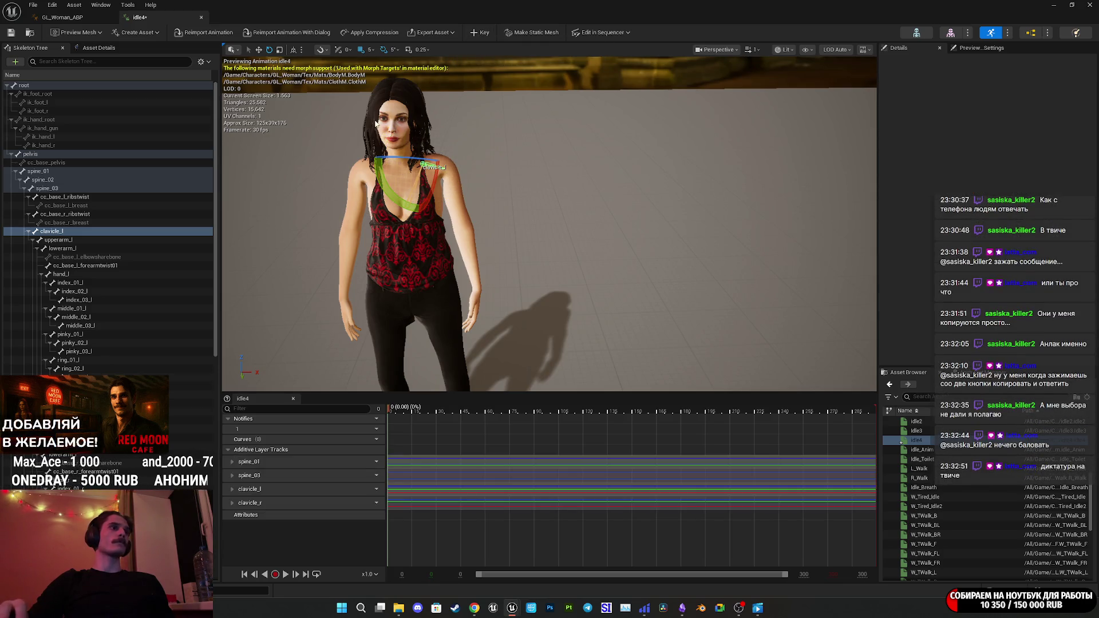
{"action": "left_click", "coordinate": [12, 33]}
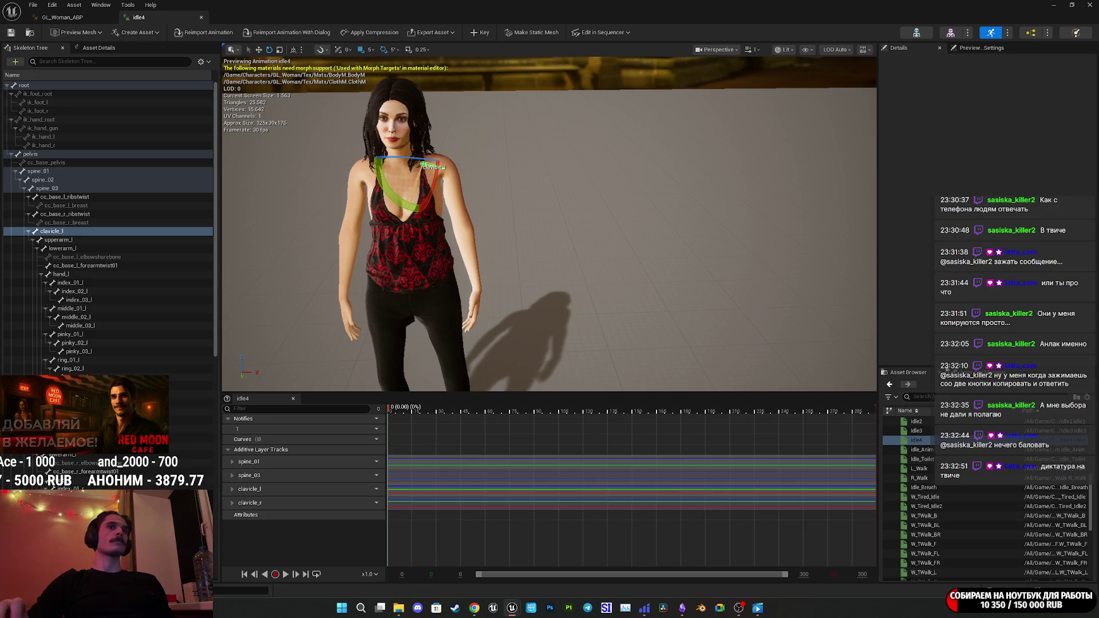
In idle2, rotate clavicle_l by -5 degrees and lower clavicle_r by 25 degrees.
{"action": "double_click", "coordinate": [919, 431]}
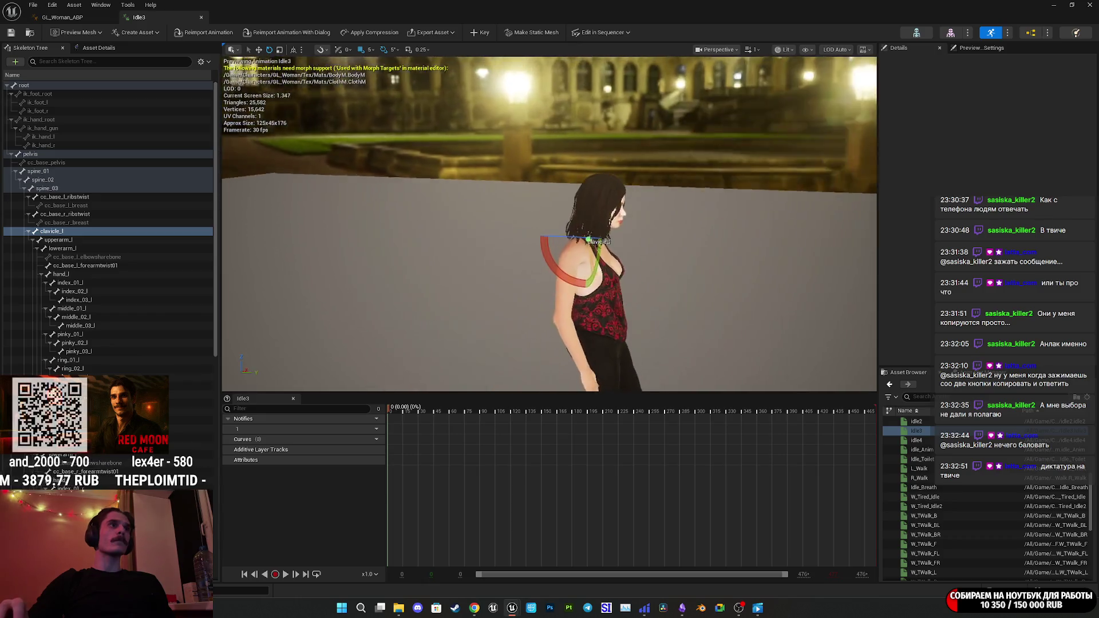
{"action": "double_click", "coordinate": [916, 421]}
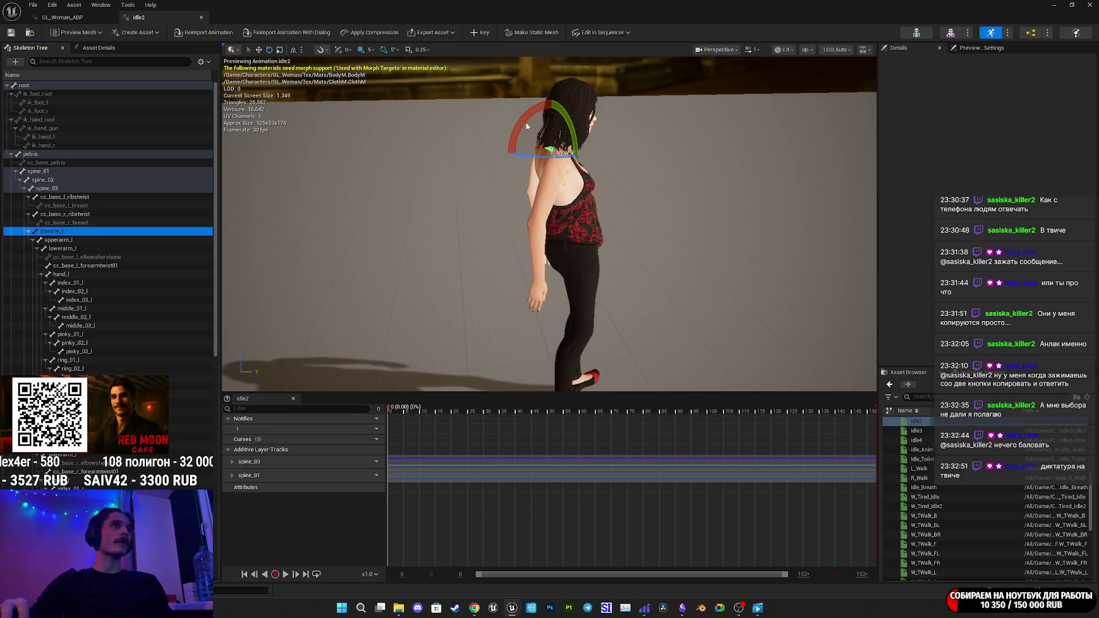
{"action": "left_click_drag", "start_coordinate": [521, 126], "coordinate": [490, 190]}
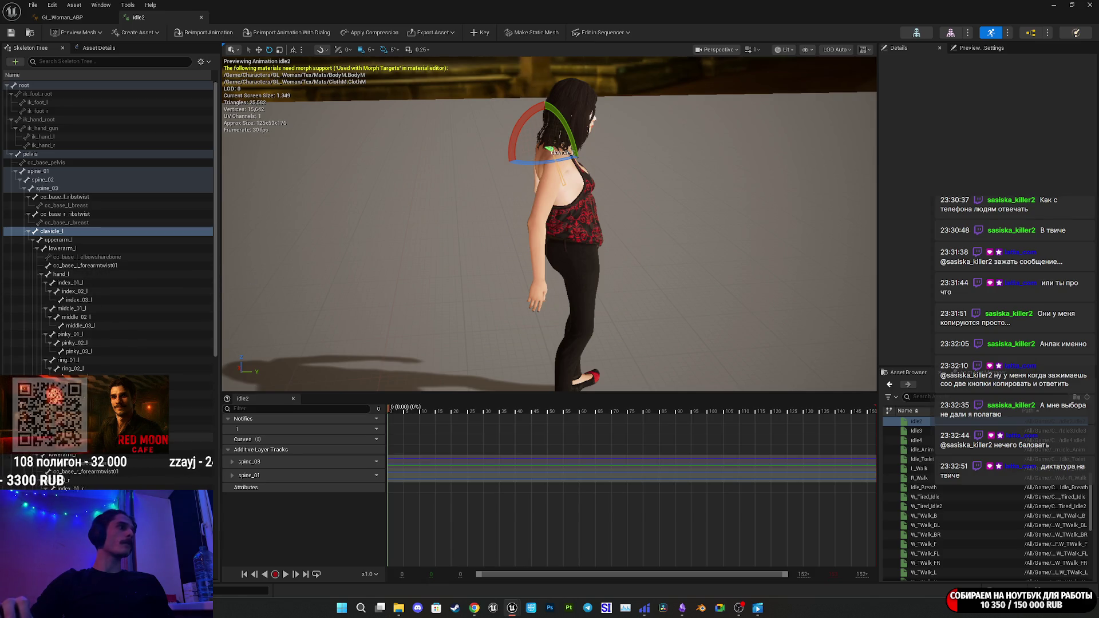
{"action": "left_click", "coordinate": [52, 438]}
{"action": "mouse_move", "coordinate": [596, 139]}
{"action": "left_mouse_down"}
{"action": "mouse_move", "coordinate": [600, 186]}
{"action": "mouse_move", "coordinate": [599, 172]}
{"action": "left_mouse_up"}
Raise the right clavicle 10 degrees and the left shoulder, then key and save idle2.
{"action": "left_click_drag", "start_coordinate": [549, 229], "coordinate": [424, 229]}
{"action": "left_click_drag", "start_coordinate": [635, 269], "coordinate": [635, 251]}
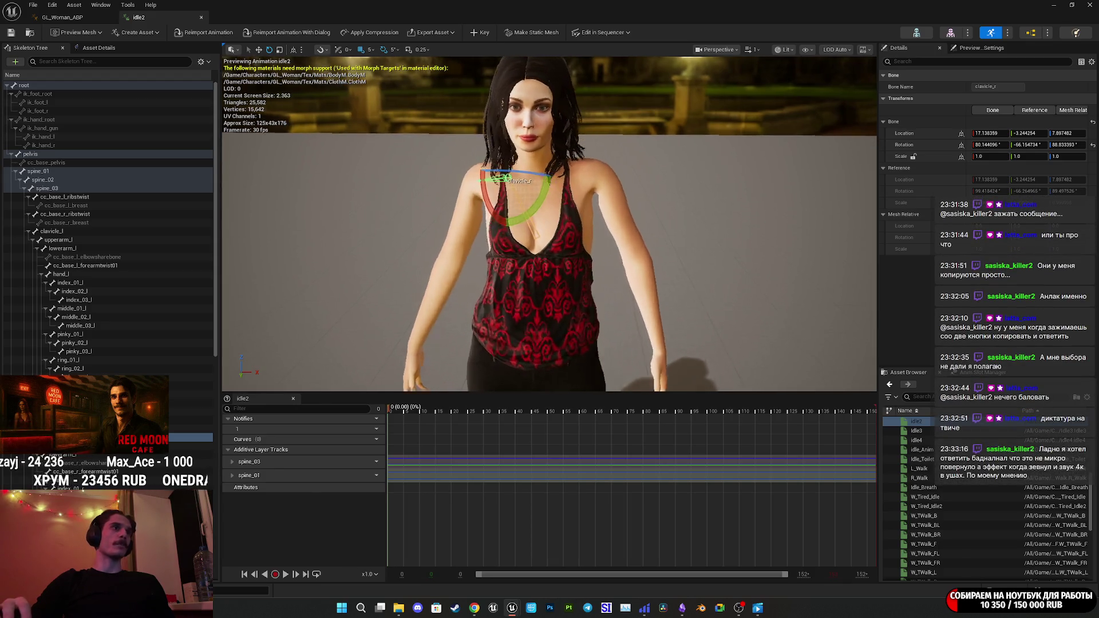
{"action": "scroll", "coordinate": [533, 184], "scroll_direction": "down", "scroll_amount": 3}
{"action": "left_click_drag", "start_coordinate": [536, 184], "coordinate": [549, 149]}
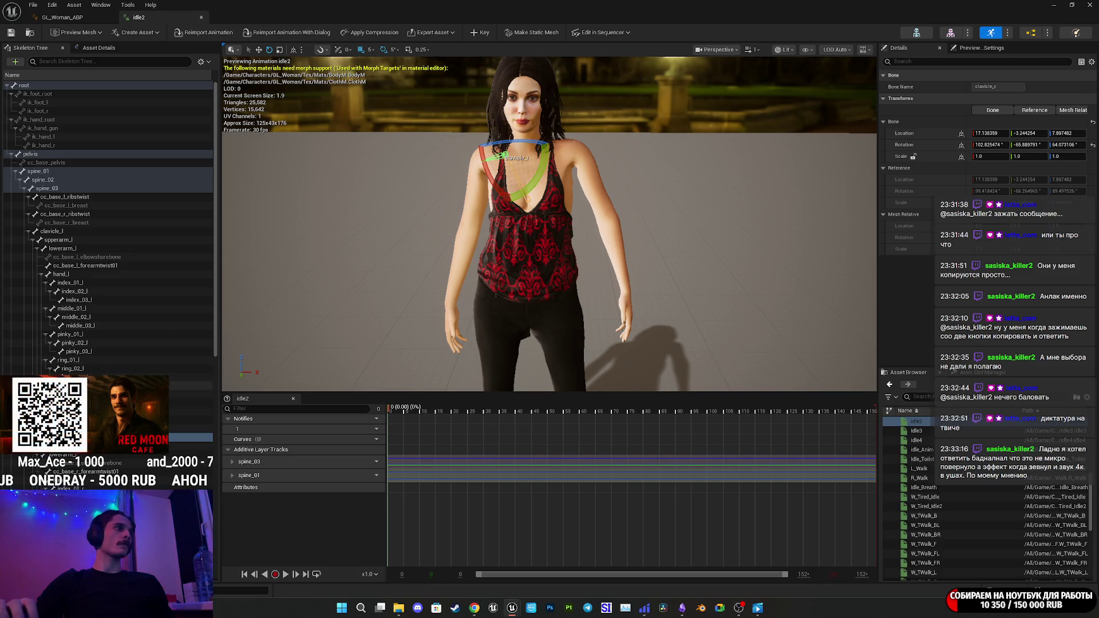
{"action": "left_click", "coordinate": [52, 231]}
{"action": "left_click_drag", "start_coordinate": [537, 183], "coordinate": [561, 150]}
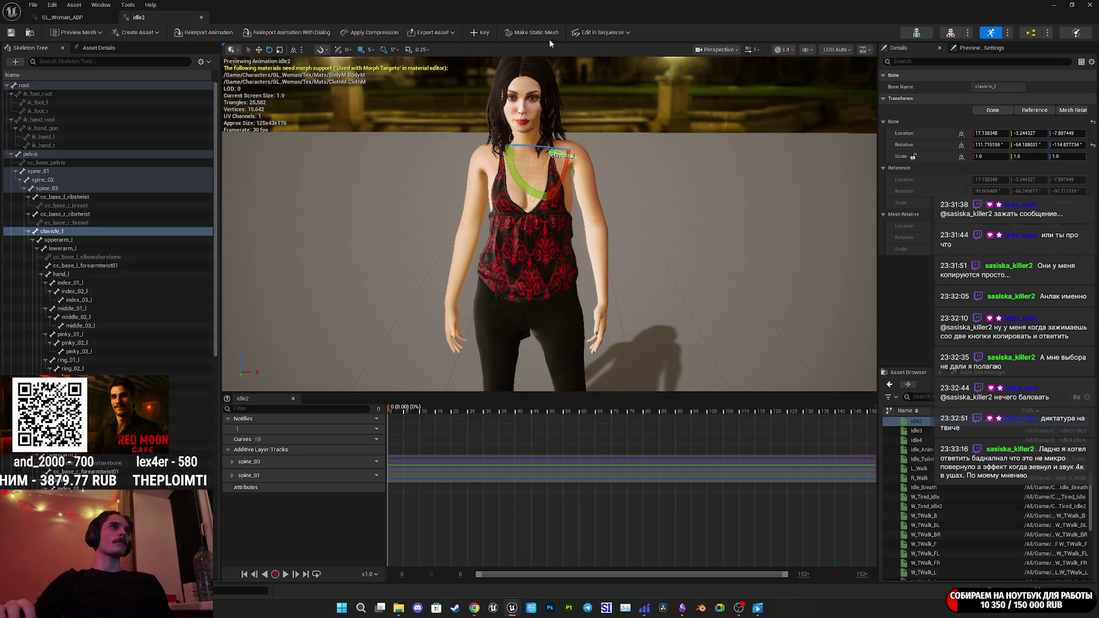
{"action": "left_click", "coordinate": [482, 36]}
{"action": "left_click", "coordinate": [12, 31]}
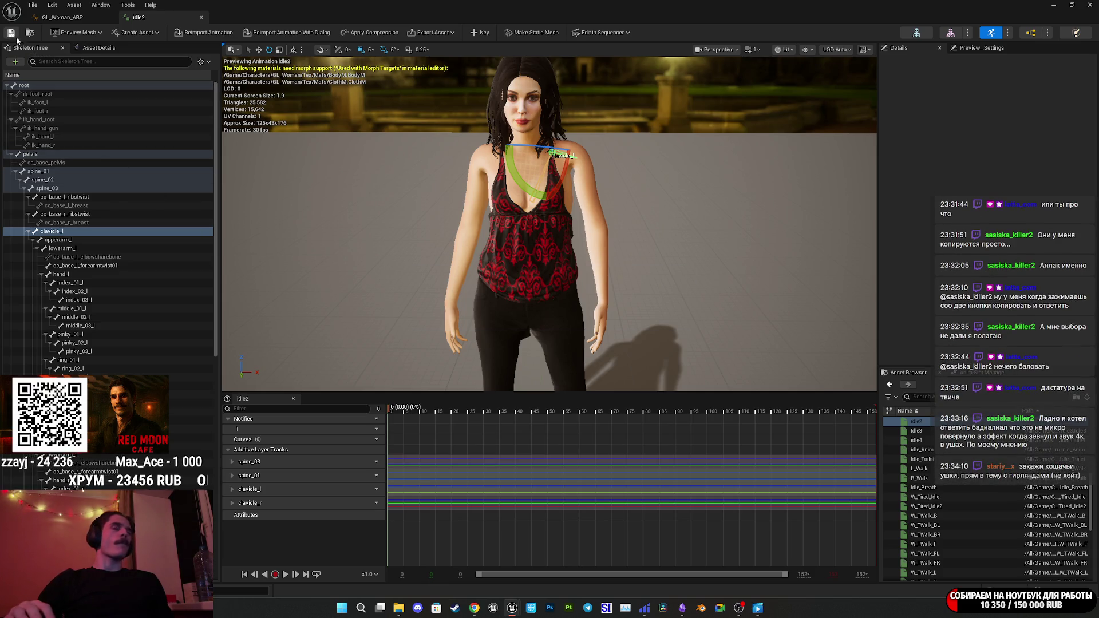
Preview the Idle and idle2 animations, then open idle_Anim for editing.
{"action": "scroll", "coordinate": [936, 471], "scroll_direction": "up", "scroll_amount": 2}
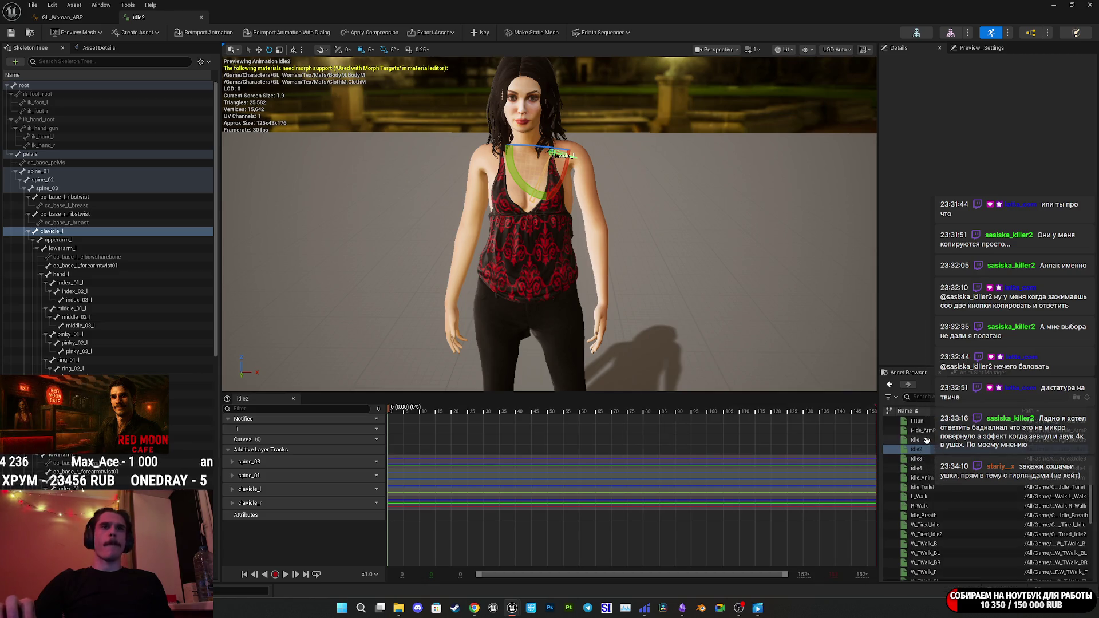
{"action": "left_click", "coordinate": [927, 440]}
{"action": "left_click_drag", "start_coordinate": [630, 257], "coordinate": [527, 258]}
{"action": "scroll", "coordinate": [549, 223], "scroll_direction": "down", "scroll_amount": 1}
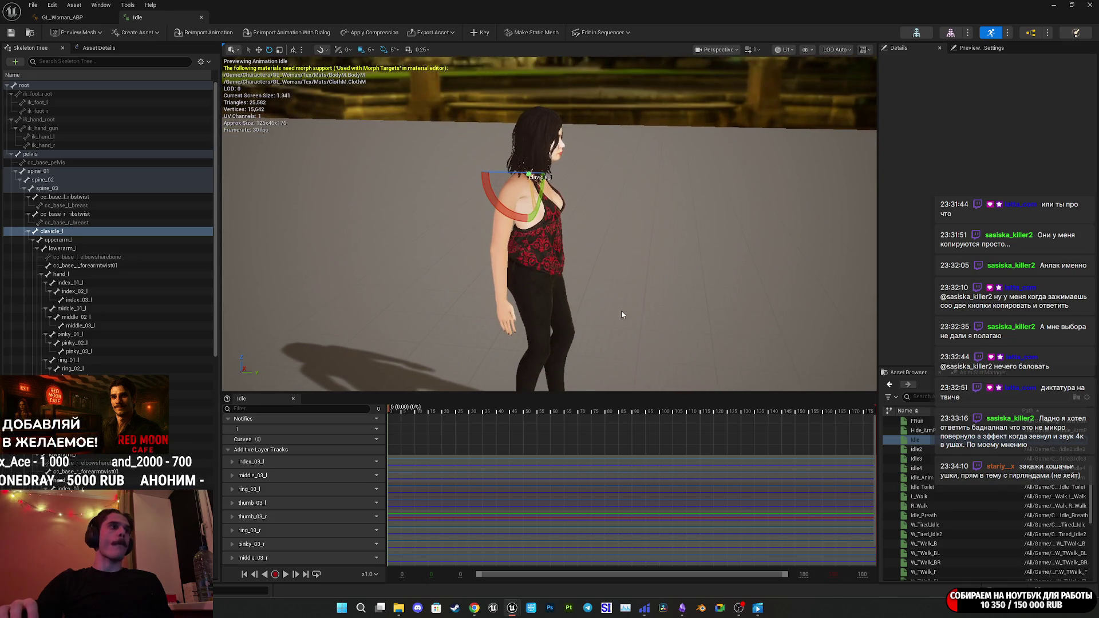
{"action": "left_click", "coordinate": [920, 449]}
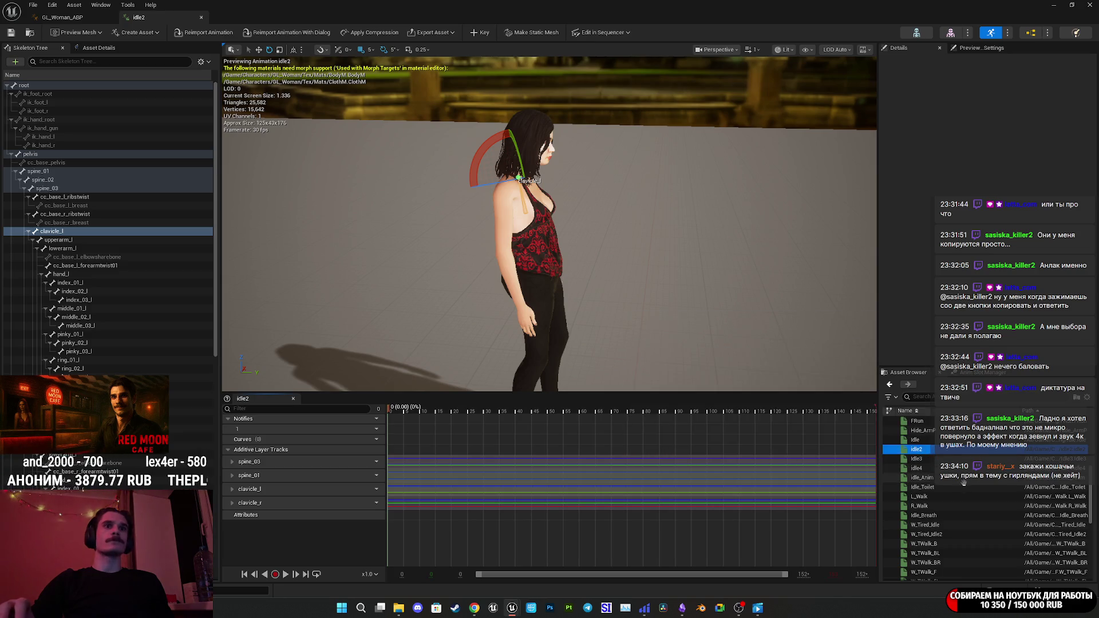
{"action": "scroll", "coordinate": [944, 461], "scroll_direction": "up", "scroll_amount": 3}
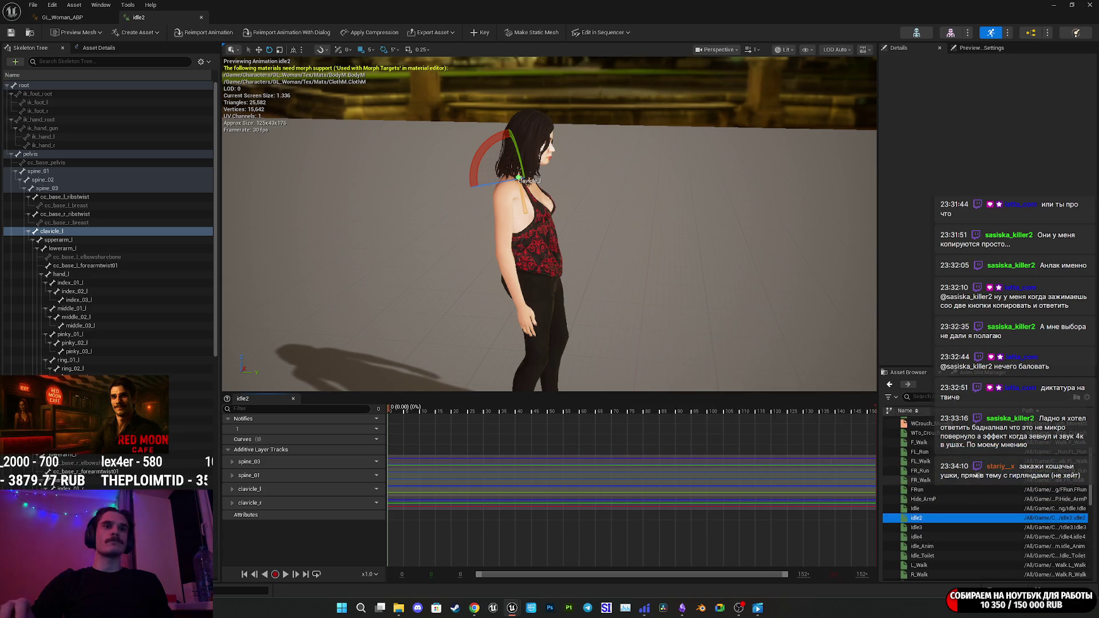
{"action": "left_click", "coordinate": [930, 548]}
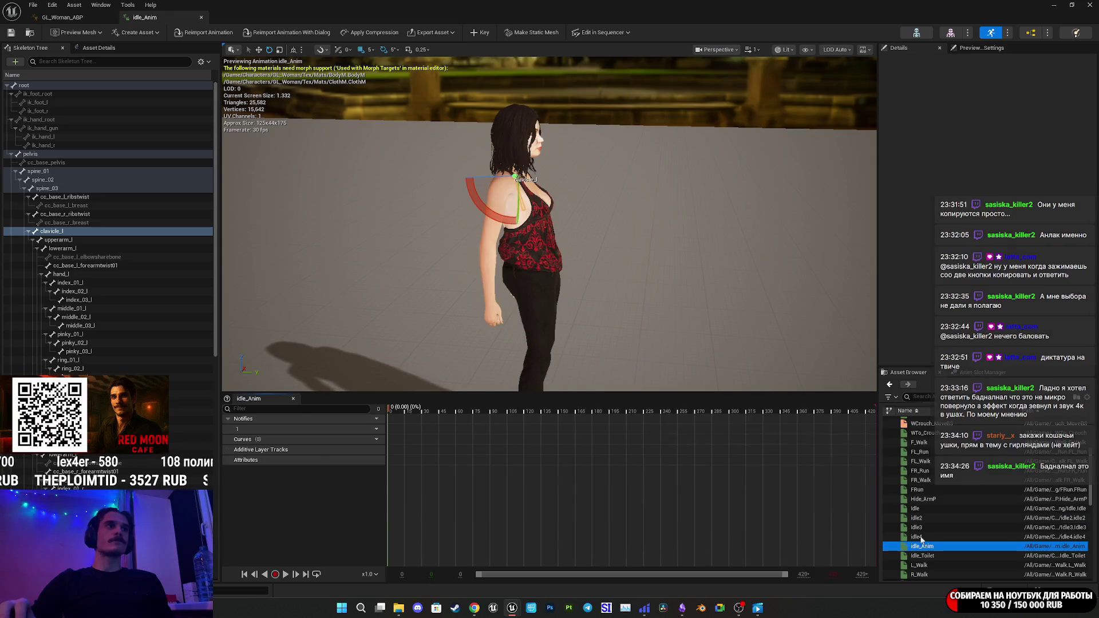
{"action": "left_click_drag", "start_coordinate": [550, 229], "coordinate": [550, 229]}
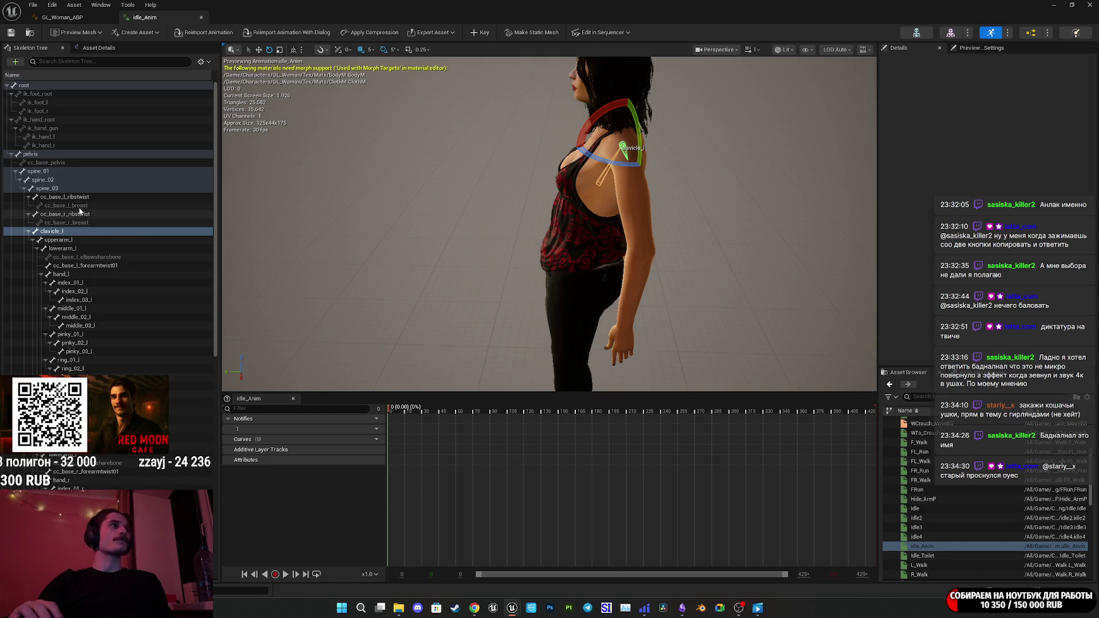
Bend spine_01 to 15 degrees and raise the left shoulder by rotating clavicle_l.
{"action": "left_click", "coordinate": [45, 172]}
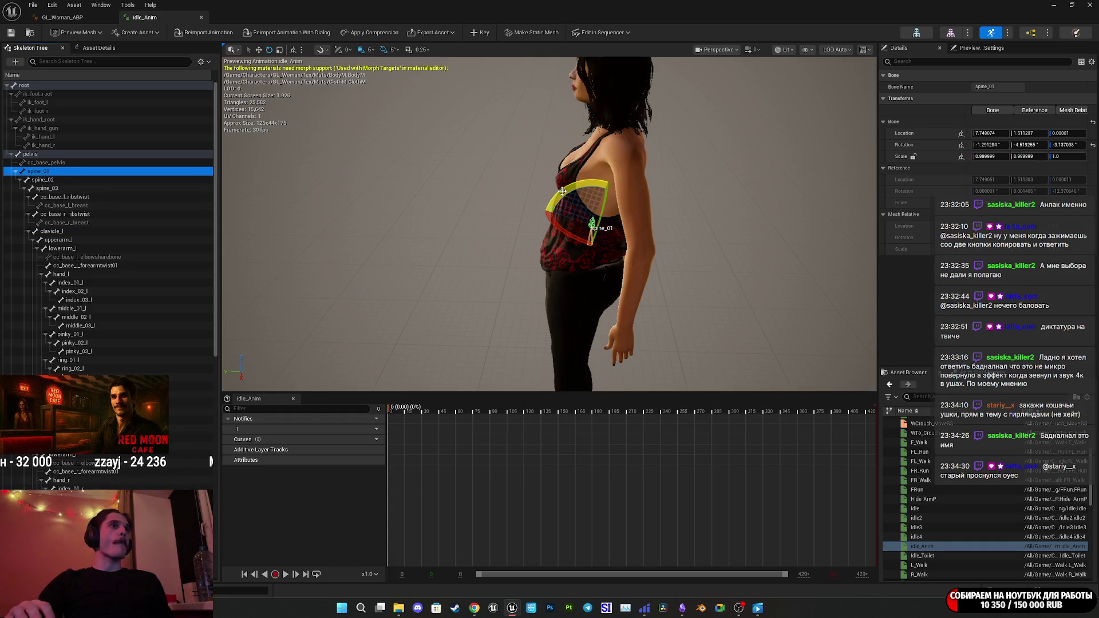
{"action": "left_click_drag", "start_coordinate": [564, 194], "coordinate": [575, 186]}
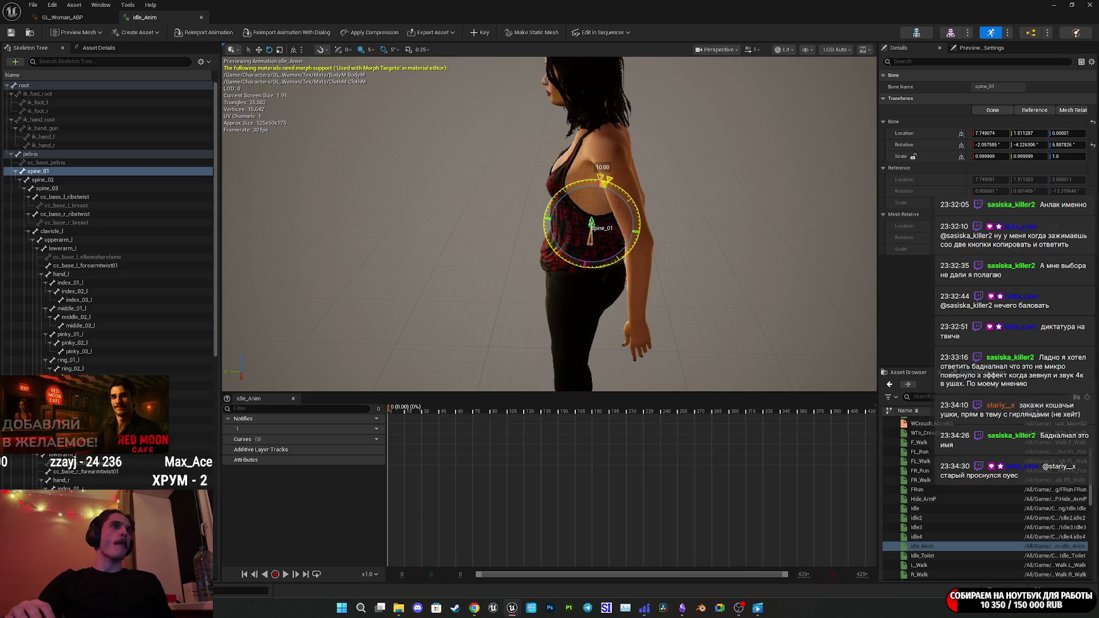
{"action": "left_click_drag", "start_coordinate": [601, 179], "coordinate": [628, 182]}
{"action": "left_click", "coordinate": [52, 188]}
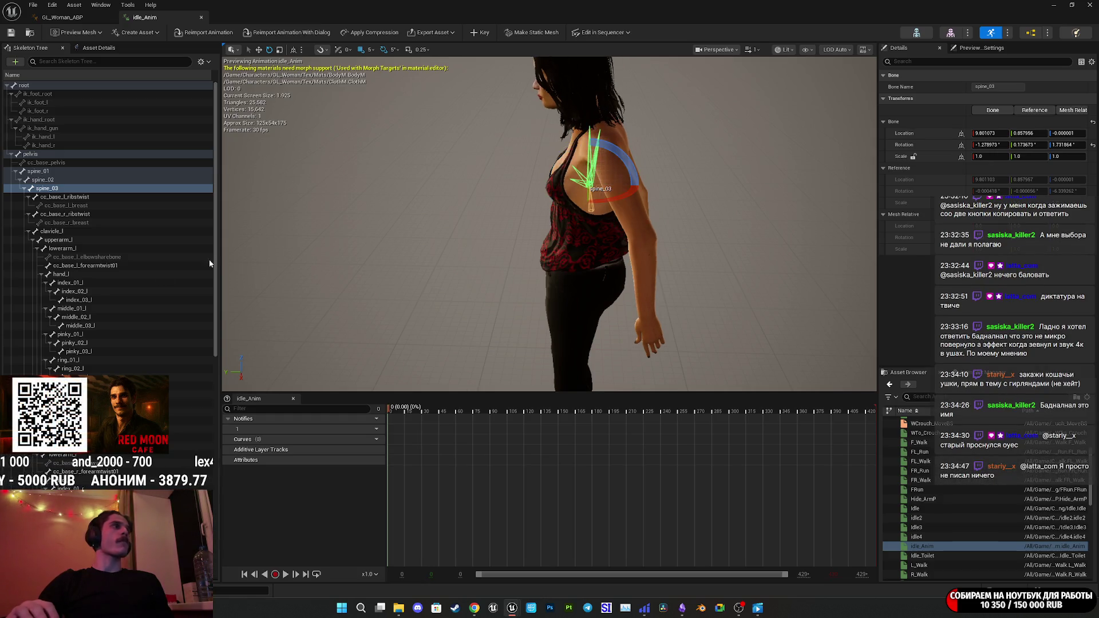
{"action": "left_click", "coordinate": [52, 231]}
{"action": "left_click_drag", "start_coordinate": [563, 106], "coordinate": [441, 121]}
{"action": "scroll", "coordinate": [550, 223], "scroll_direction": "up", "scroll_amount": 3}
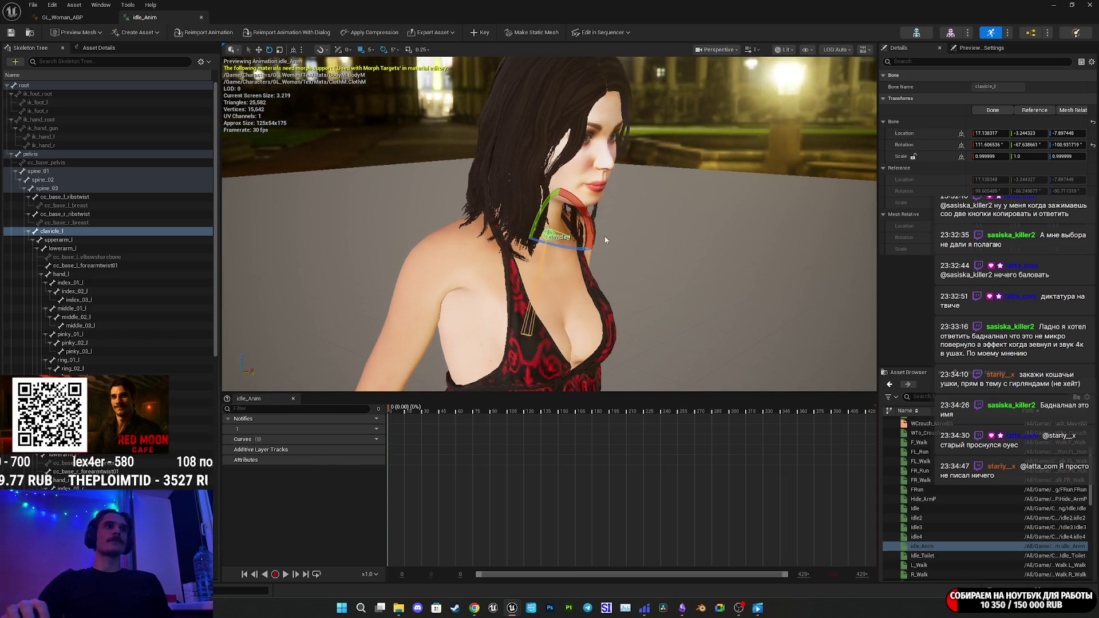
{"action": "left_click_drag", "start_coordinate": [605, 239], "coordinate": [541, 243]}
{"action": "mouse_move", "coordinate": [627, 223]}
{"action": "left_mouse_down"}
{"action": "mouse_move", "coordinate": [596, 257]}
{"action": "mouse_move", "coordinate": [658, 245]}
{"action": "mouse_move", "coordinate": [558, 267]}
{"action": "mouse_move", "coordinate": [624, 265]}
{"action": "mouse_move", "coordinate": [627, 286]}
{"action": "mouse_move", "coordinate": [578, 262]}
{"action": "mouse_move", "coordinate": [558, 269]}
{"action": "mouse_move", "coordinate": [567, 277]}
{"action": "left_mouse_up"}
{"action": "left_click_drag", "start_coordinate": [567, 277], "coordinate": [567, 295]}
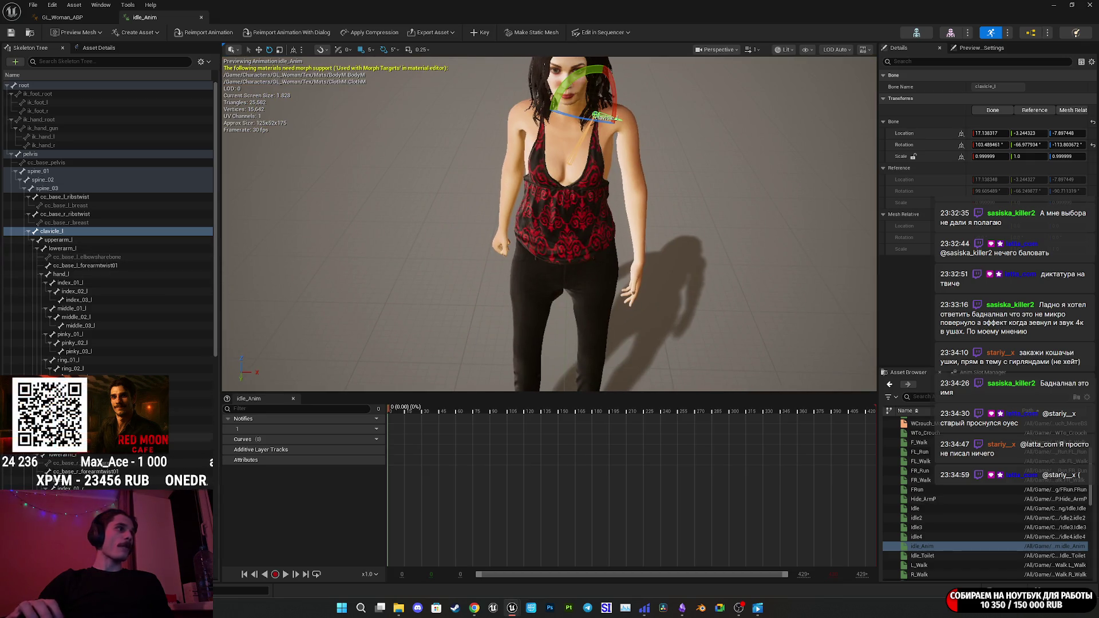
Rotate the right clavicle by -5 degrees and key the spine and clavicle poses into idle_Anim.
{"action": "left_click", "coordinate": [86, 437]}
{"action": "key", "text": "f"}
{"action": "mouse_move", "coordinate": [544, 218]}
{"action": "left_mouse_down"}
{"action": "mouse_move", "coordinate": [475, 214]}
{"action": "mouse_move", "coordinate": [450, 282]}
{"action": "mouse_move", "coordinate": [401, 280]}
{"action": "left_mouse_up"}
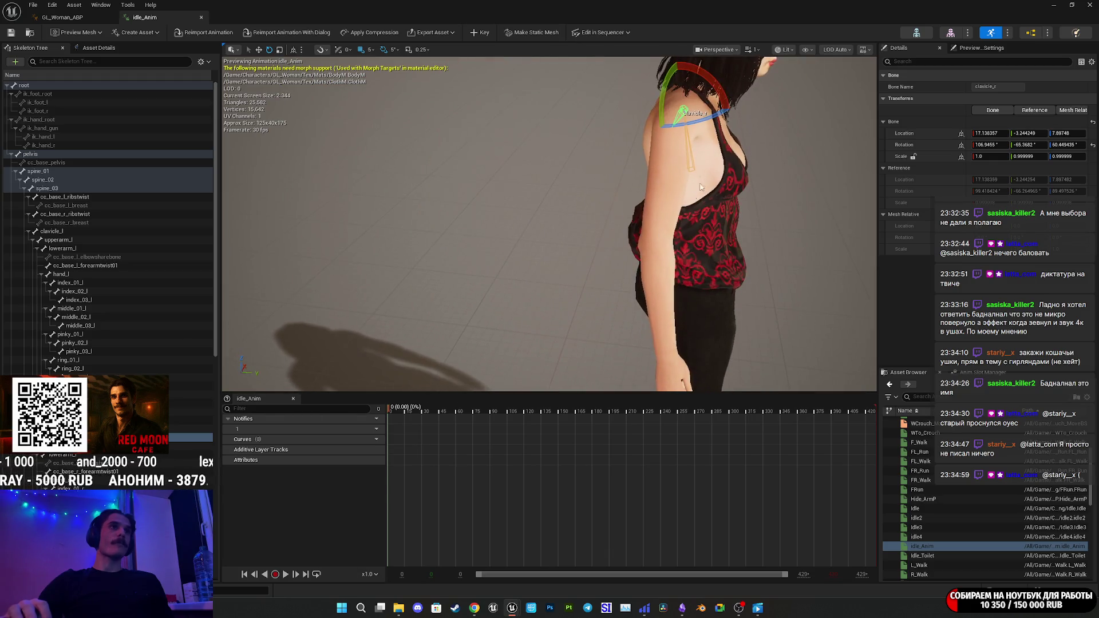
{"action": "mouse_move", "coordinate": [694, 154]}
{"action": "left_mouse_down"}
{"action": "mouse_move", "coordinate": [670, 181]}
{"action": "mouse_move", "coordinate": [674, 195]}
{"action": "left_mouse_up"}
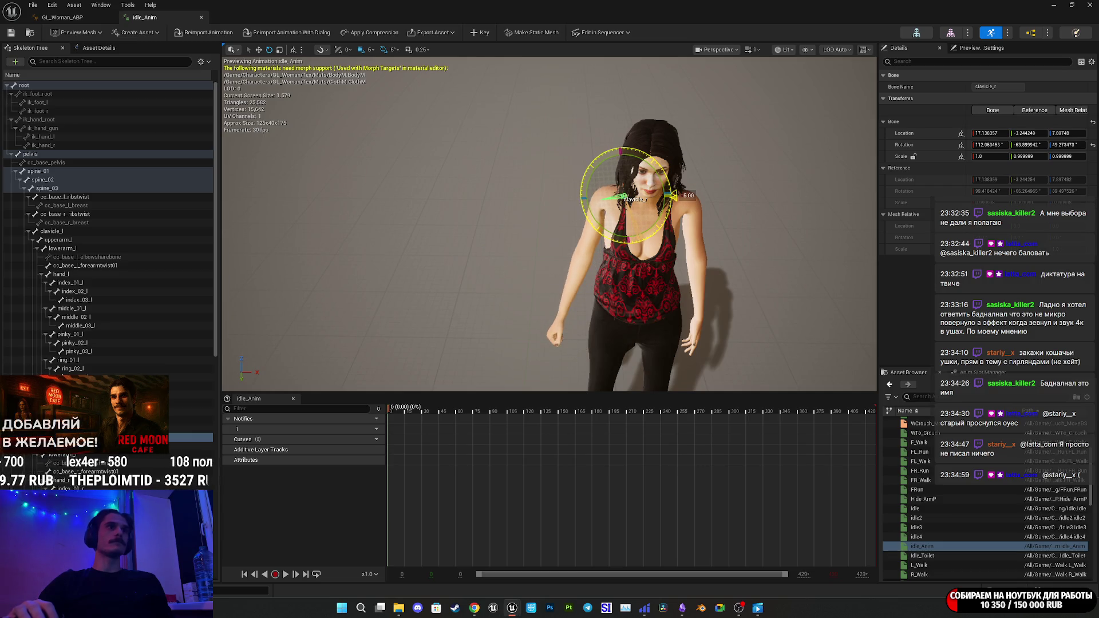
{"action": "left_click_drag", "start_coordinate": [674, 195], "coordinate": [674, 195]}
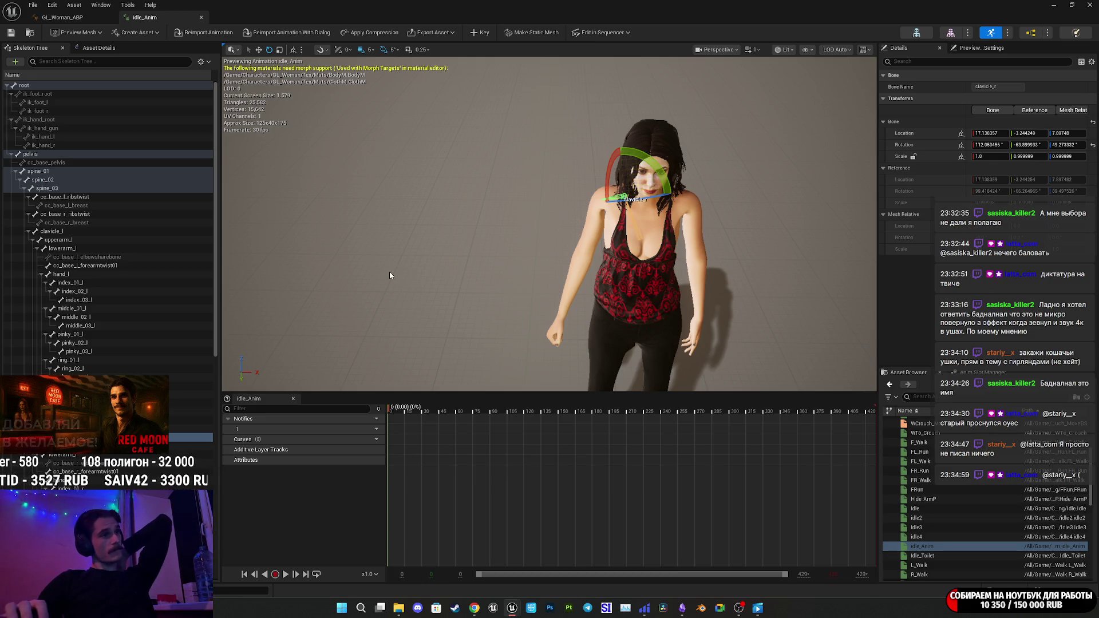
{"action": "left_click", "coordinate": [481, 32]}
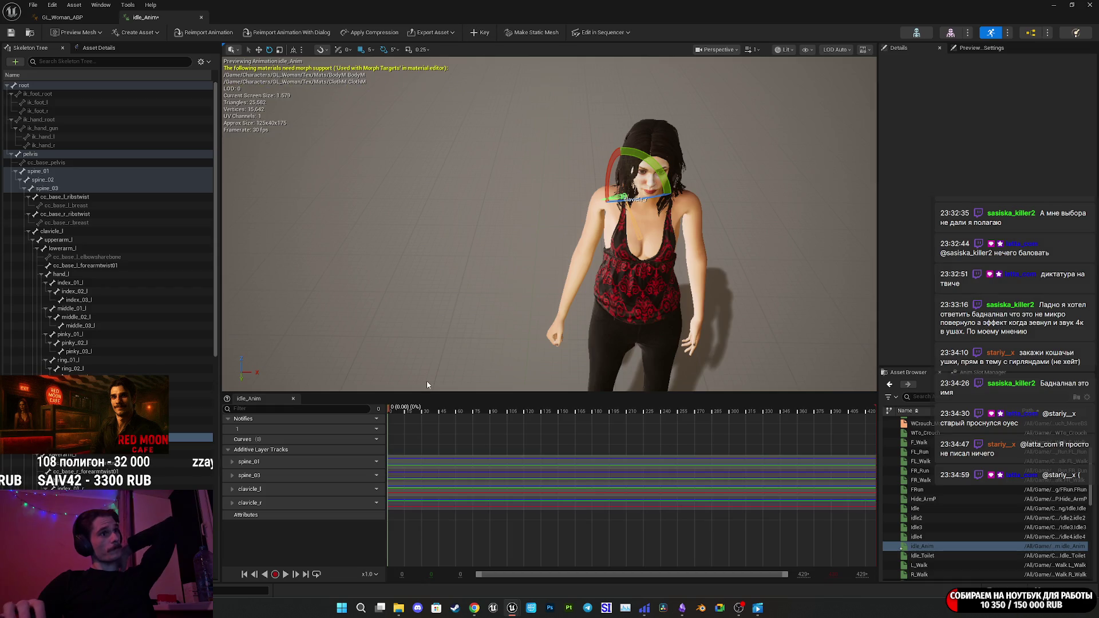
At frame 326 of idle_Anim, rotate the right clavicle a further 5 degrees.
{"action": "mouse_move", "coordinate": [413, 410]}
{"action": "left_mouse_down"}
{"action": "mouse_move", "coordinate": [759, 433]}
{"action": "mouse_move", "coordinate": [729, 439]}
{"action": "mouse_move", "coordinate": [746, 438]}
{"action": "mouse_move", "coordinate": [738, 445]}
{"action": "mouse_move", "coordinate": [361, 474]}
{"action": "left_mouse_up"}
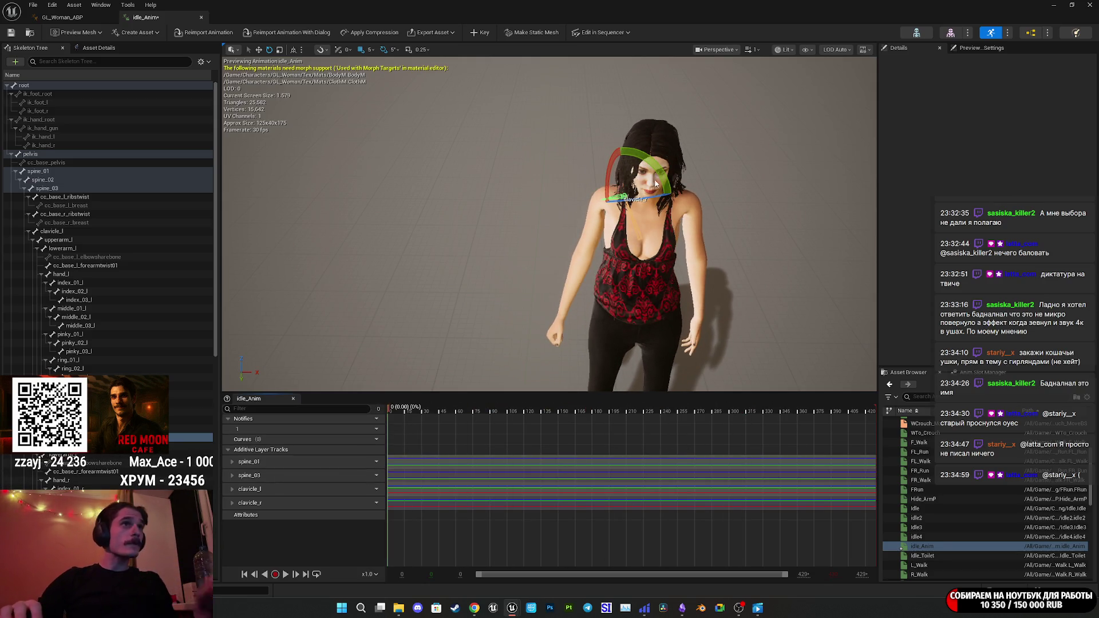
{"action": "left_click_drag", "start_coordinate": [667, 178], "coordinate": [667, 269]}
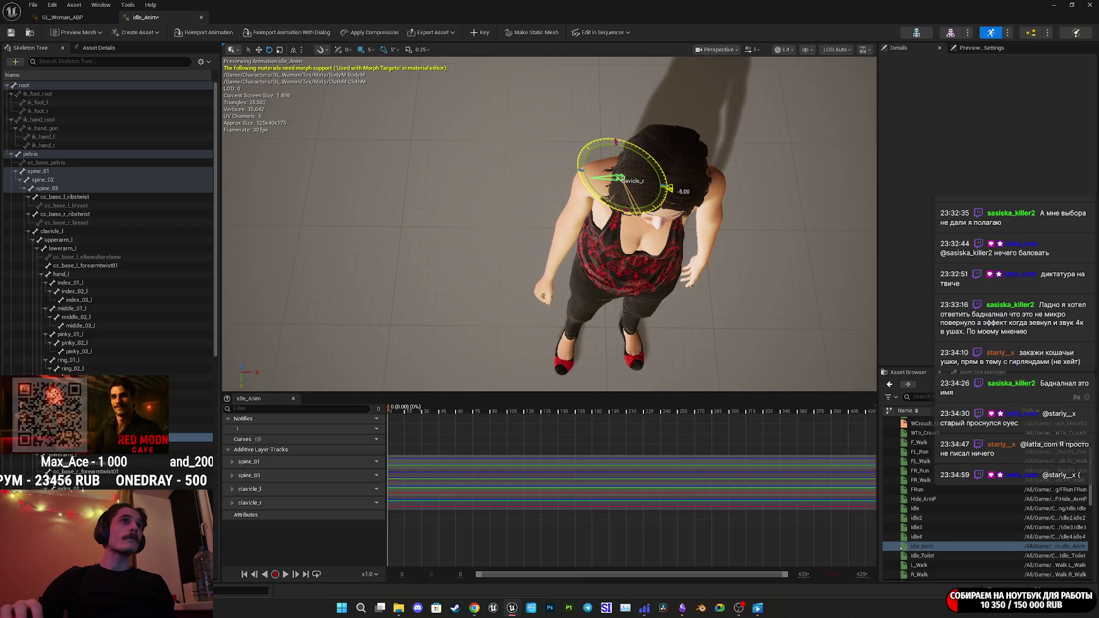
{"action": "left_click_drag", "start_coordinate": [673, 224], "coordinate": [681, 222]}
{"action": "left_click_drag", "start_coordinate": [674, 166], "coordinate": [679, 163]}
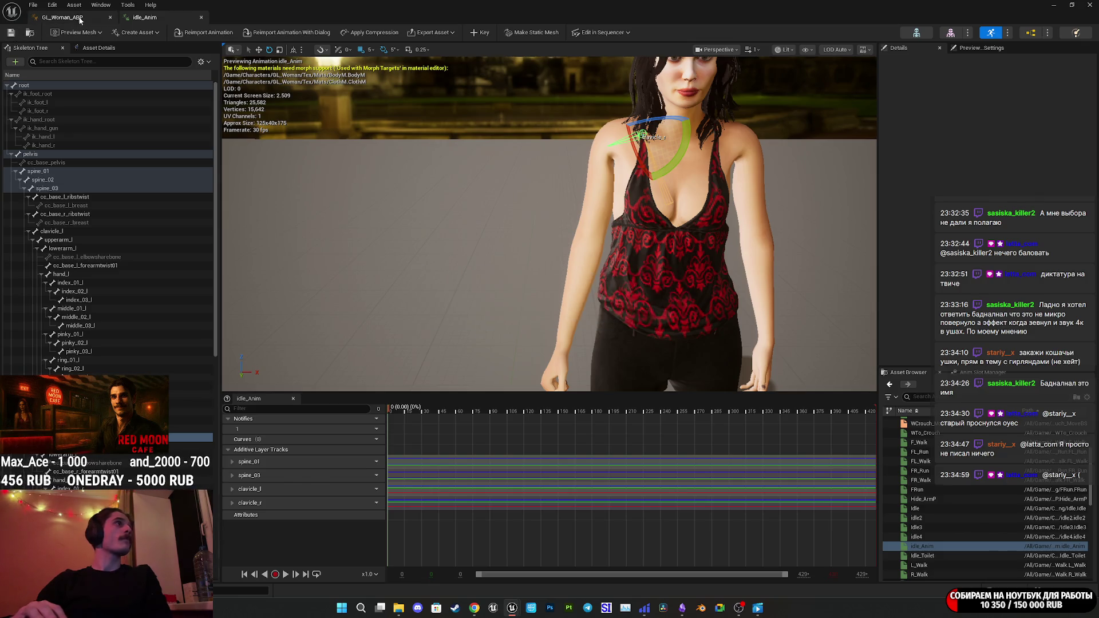
Close the GL_Woman_ABP editor and play the level fullscreen to view the woman's idle pose.
{"action": "left_click", "coordinate": [60, 17]}
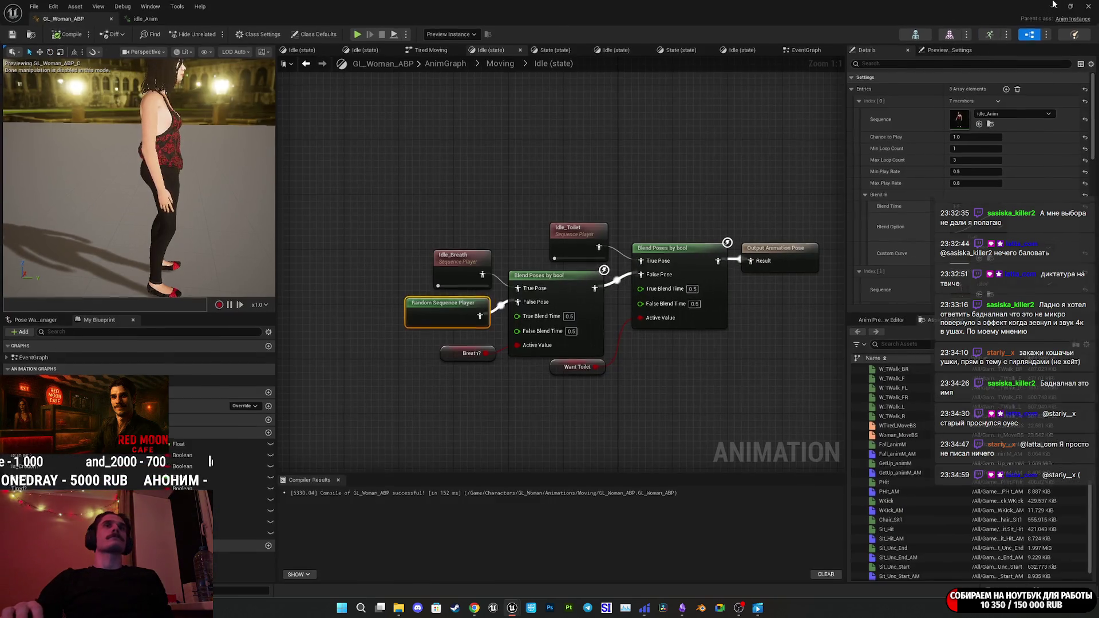
{"action": "left_click", "coordinate": [1053, 4]}
{"action": "left_click", "coordinate": [212, 33]}
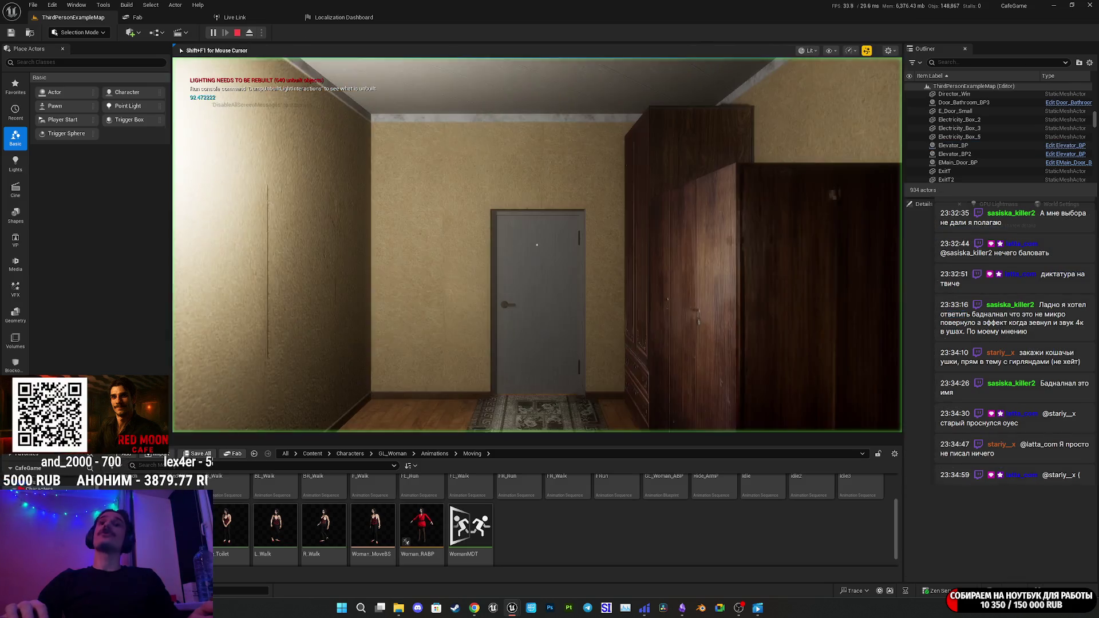
{"action": "key", "text": "F11"}
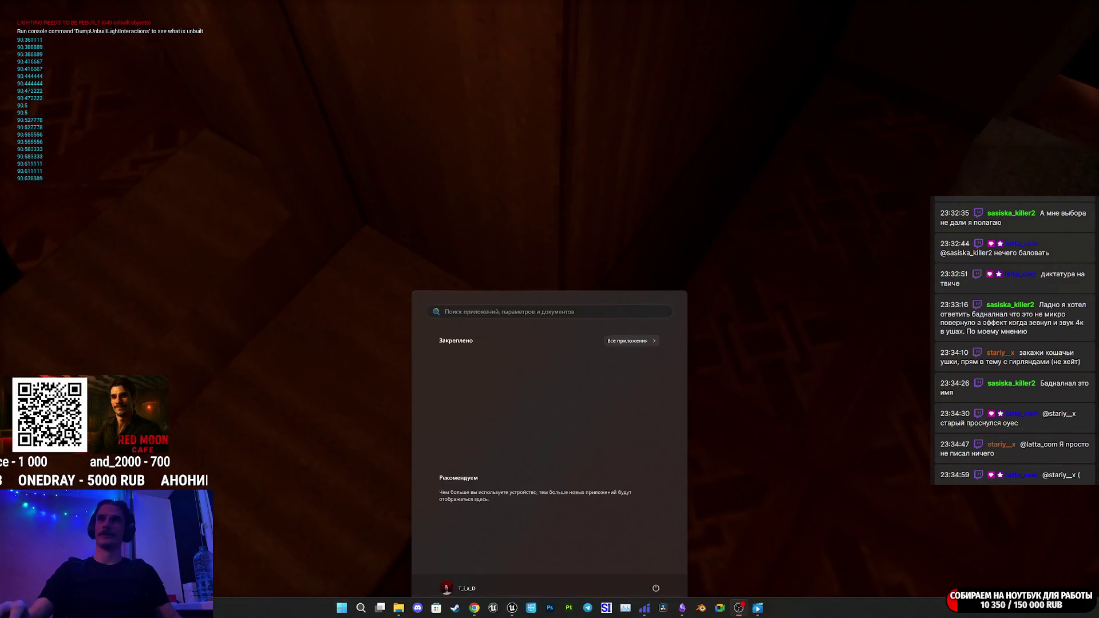
{"action": "key", "text": "Escape"}
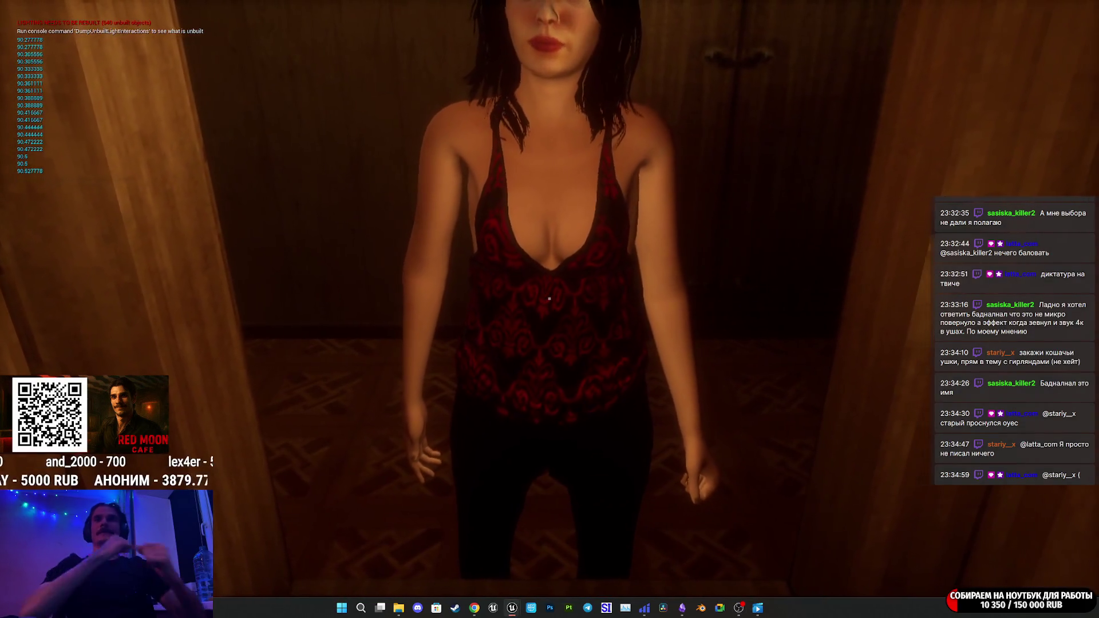
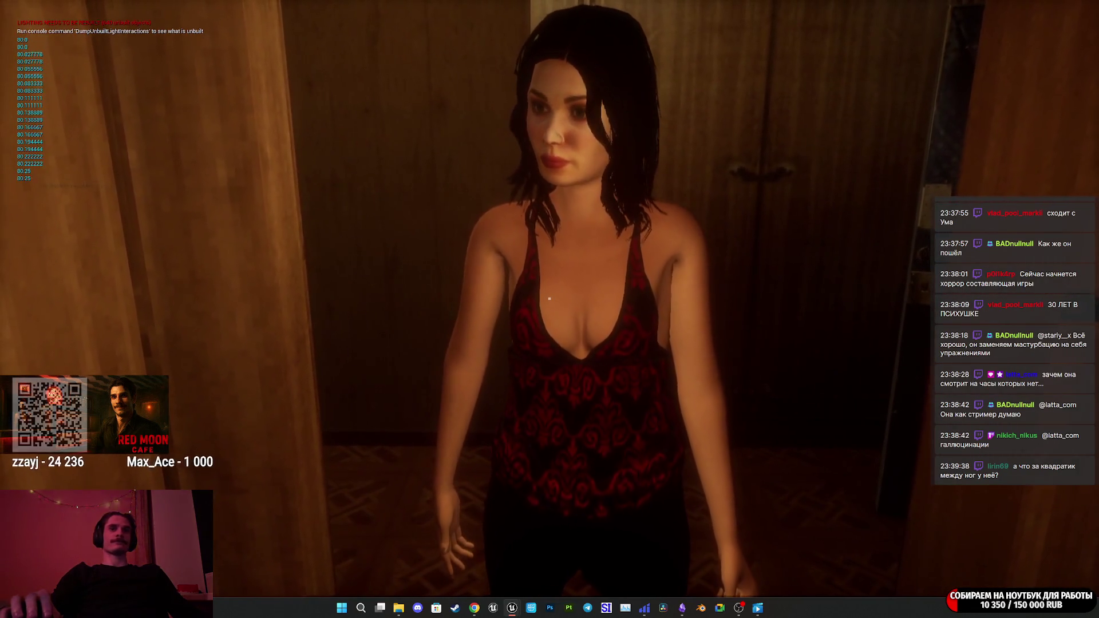
Stop the play test and save the modified idle2 and idle3 animations.
{"action": "key", "text": "Escape"}
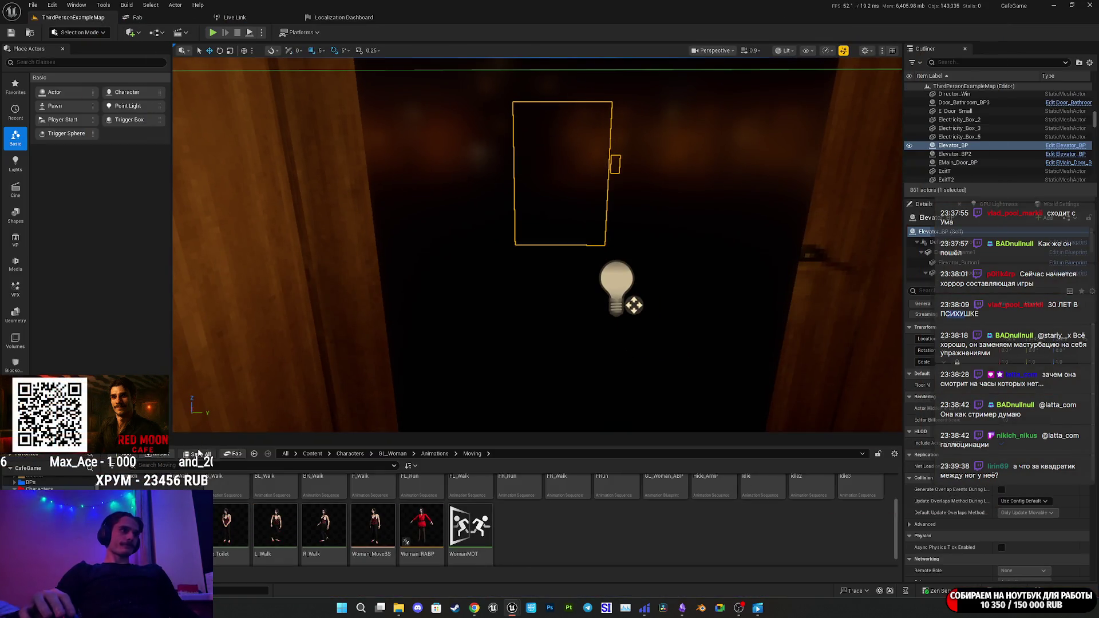
{"action": "left_click", "coordinate": [198, 454]}
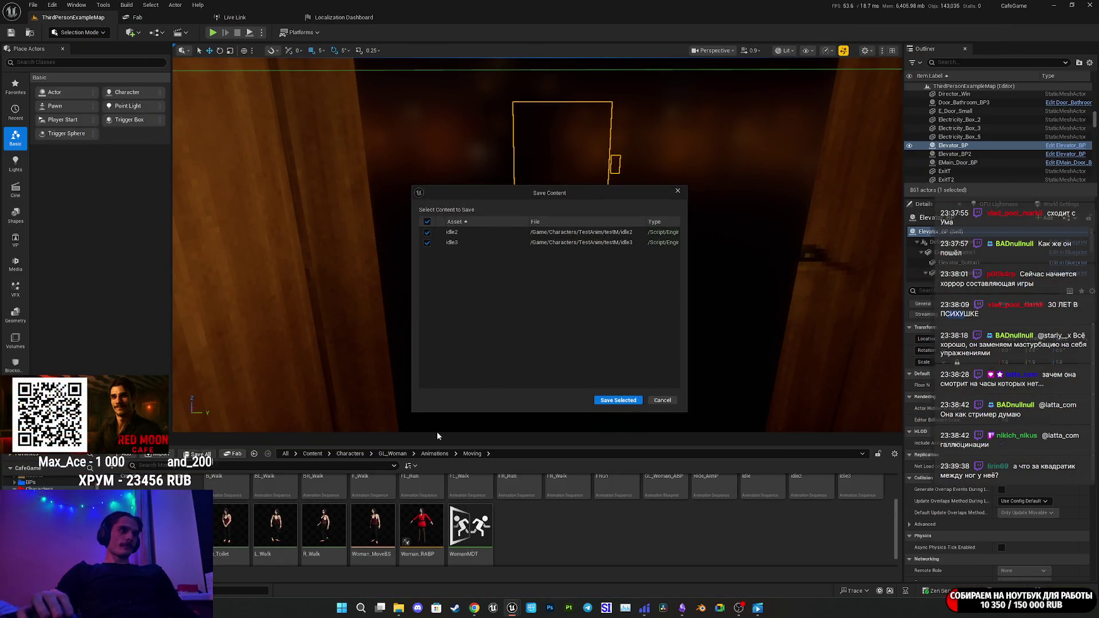
{"action": "left_click", "coordinate": [619, 401]}
Browse up through the Animations folder to the GL_Woman folder in the Content Browser.
{"action": "scroll", "coordinate": [563, 559], "scroll_direction": "up", "scroll_amount": 2}
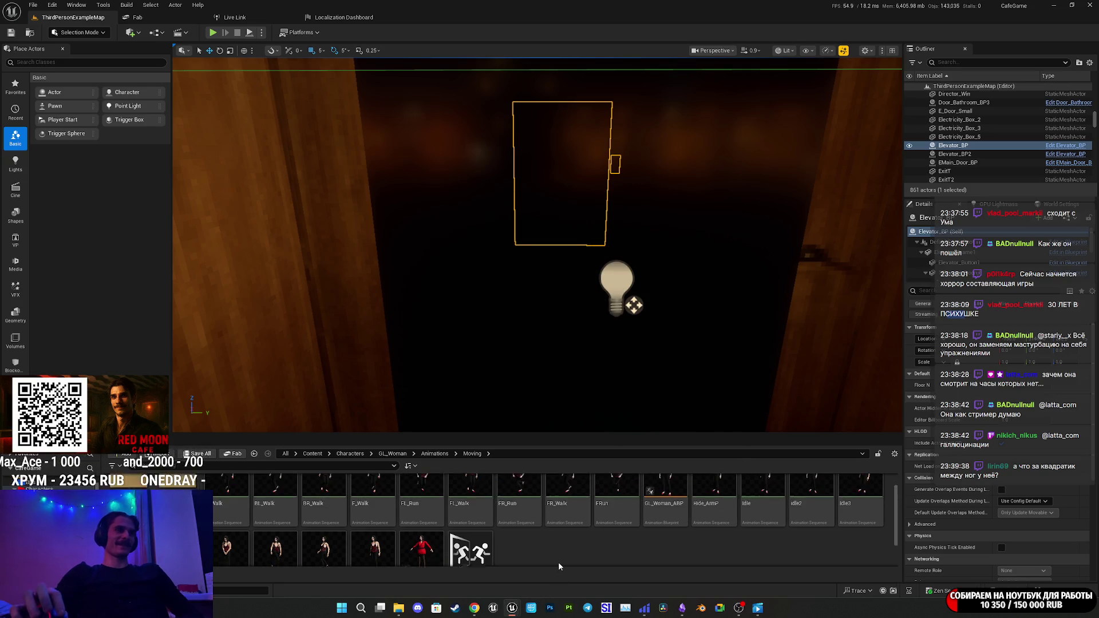
{"action": "left_click", "coordinate": [434, 454]}
{"action": "left_click", "coordinate": [392, 453]}
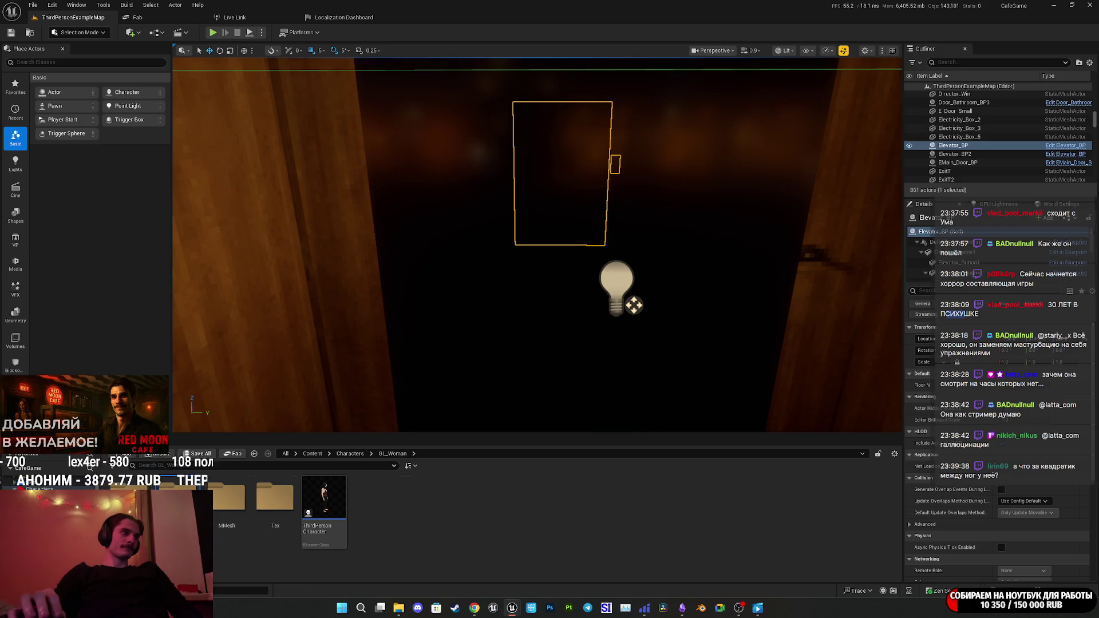
Open WomanNorm from the Mesh folder, zoom in on the pelvis and legs, and show its morph targets.
{"action": "double_click", "coordinate": [229, 497]}
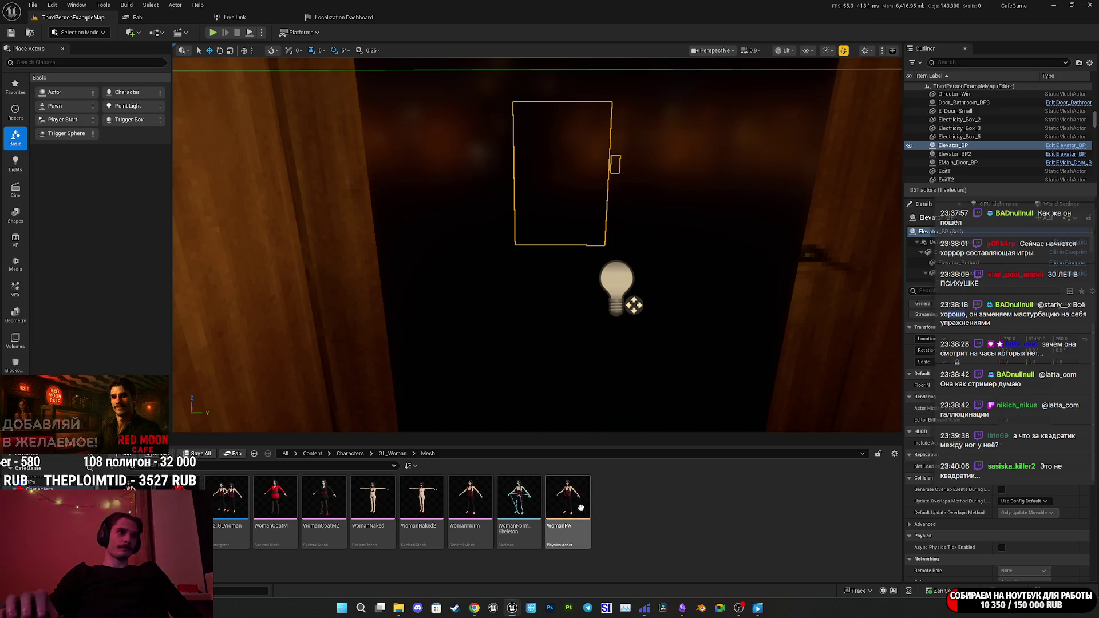
{"action": "double_click", "coordinate": [480, 494]}
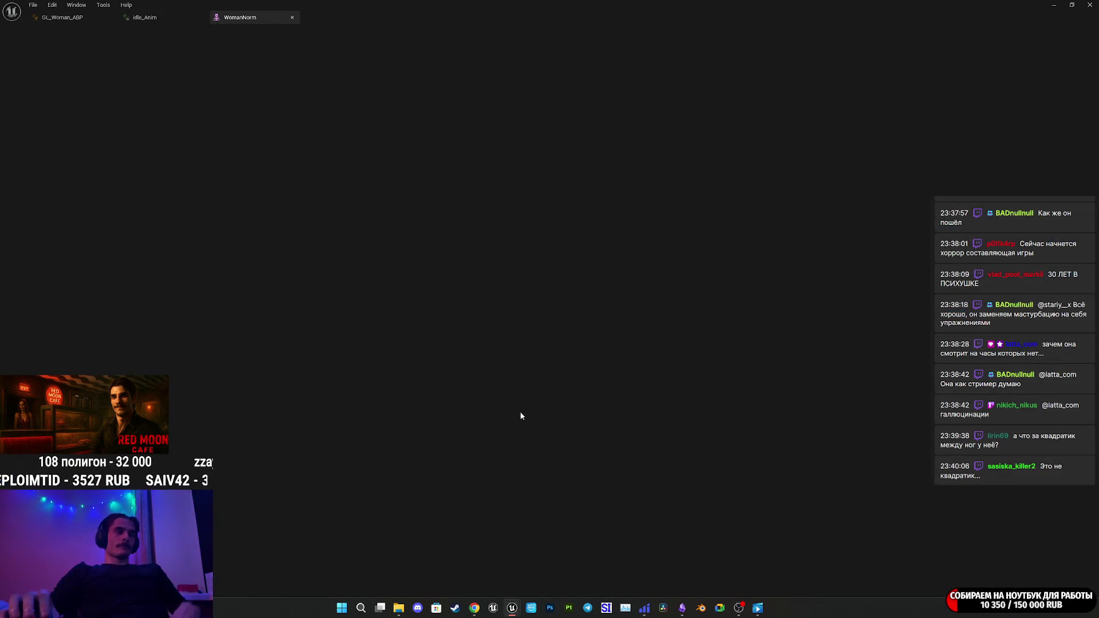
{"action": "scroll", "coordinate": [349, 310], "scroll_direction": "up", "scroll_amount": 10}
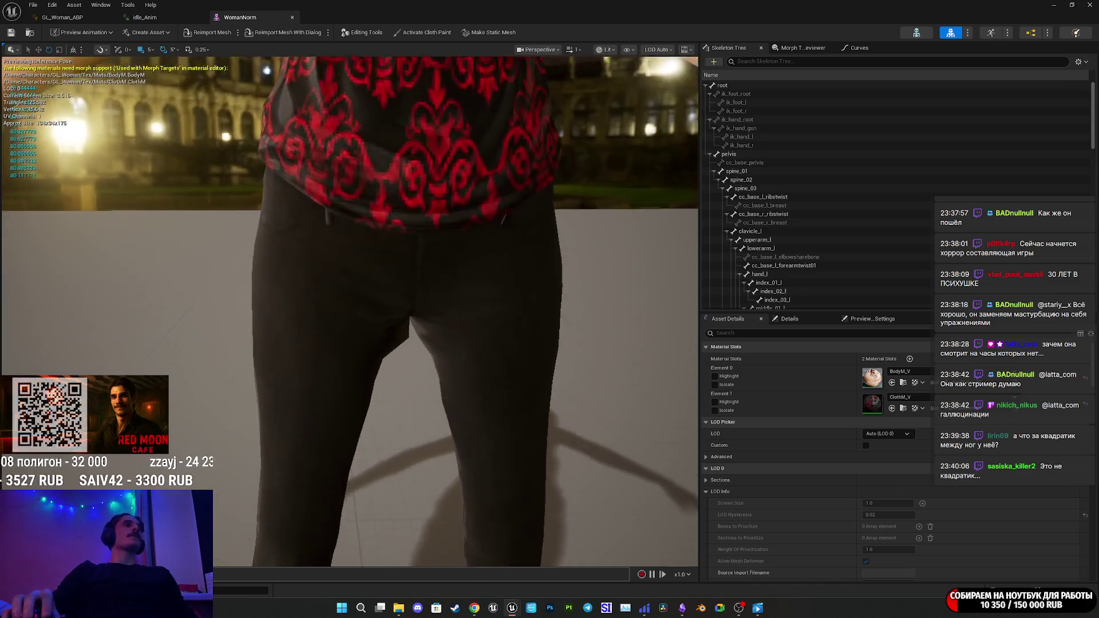
{"action": "scroll", "coordinate": [349, 309], "scroll_direction": "up", "scroll_amount": 5}
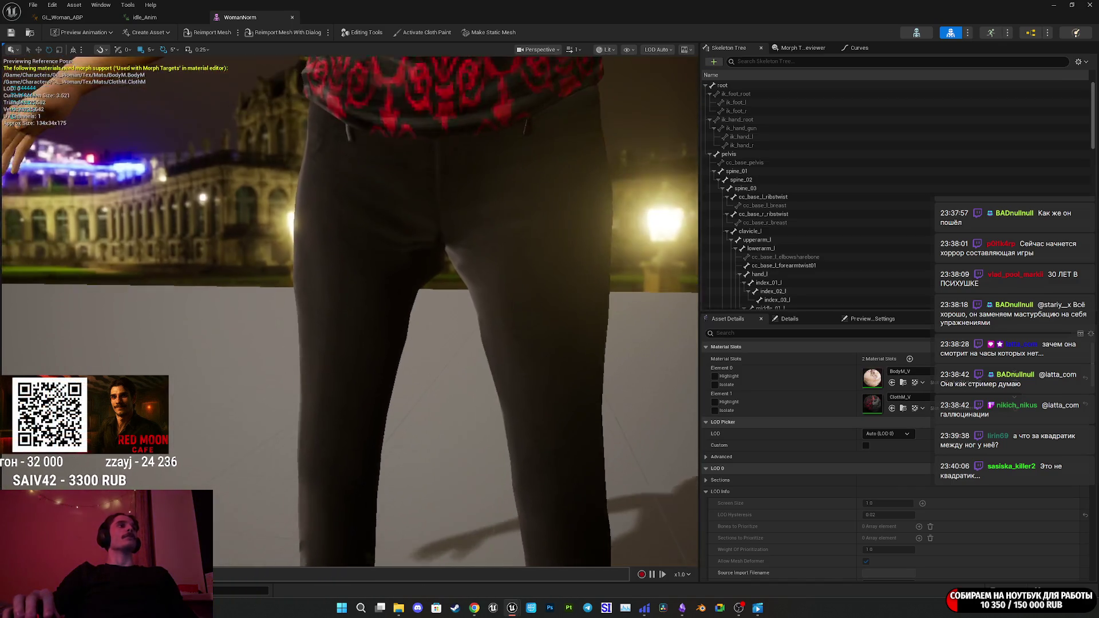
{"action": "scroll", "coordinate": [349, 309], "scroll_direction": "up", "scroll_amount": 5}
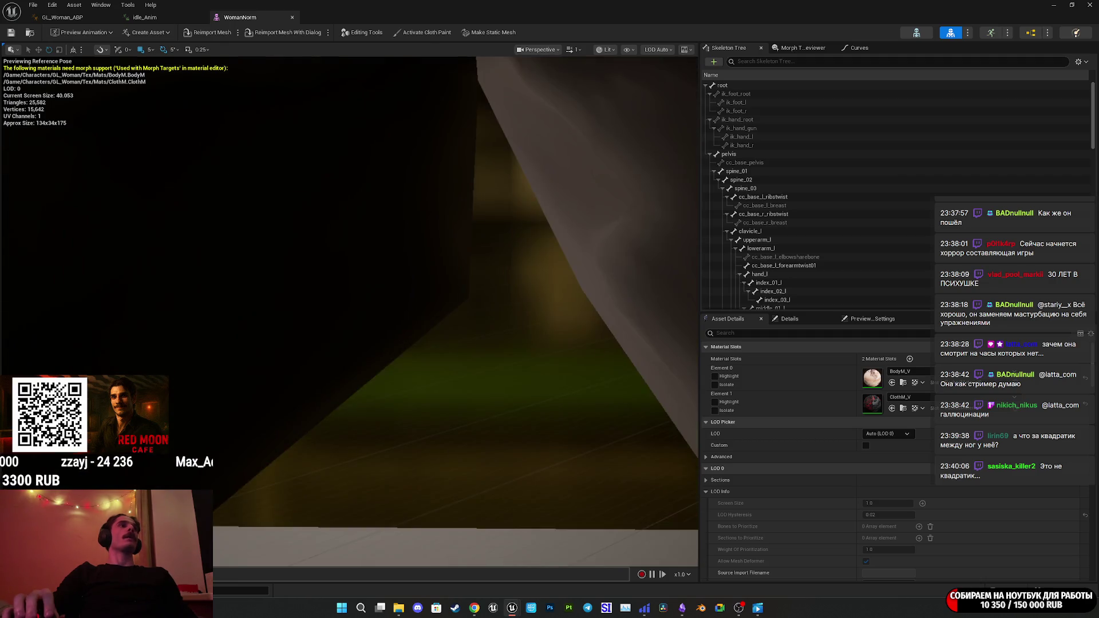
{"action": "scroll", "coordinate": [477, 327], "scroll_direction": "down", "scroll_amount": 5}
{"action": "scroll", "coordinate": [476, 327], "scroll_direction": "up", "scroll_amount": 3}
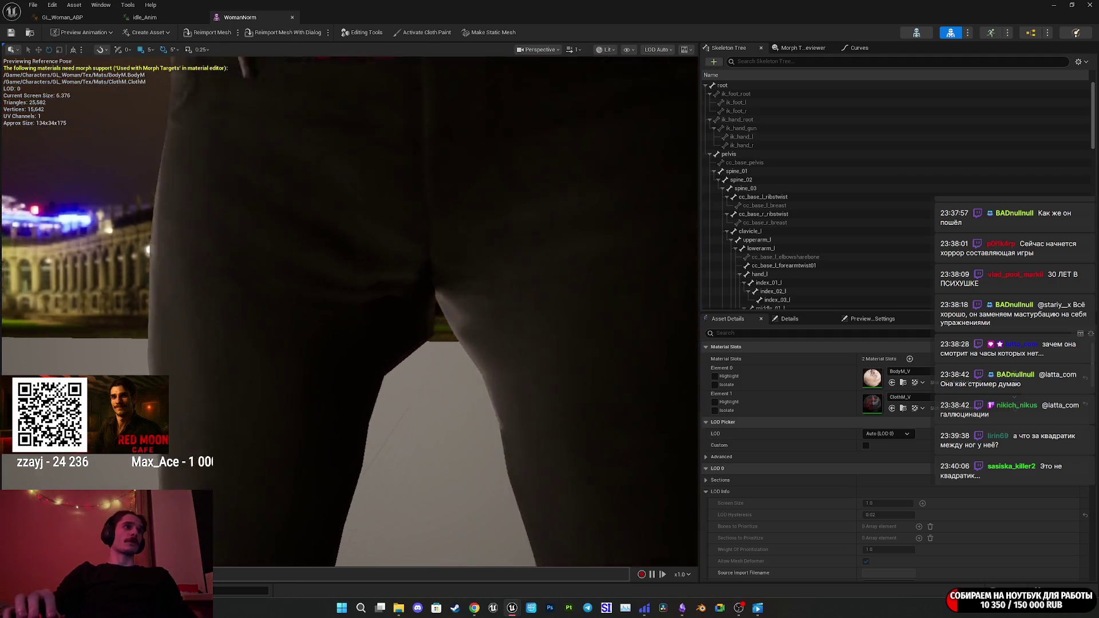
{"action": "scroll", "coordinate": [572, 105], "scroll_direction": "down", "scroll_amount": 5}
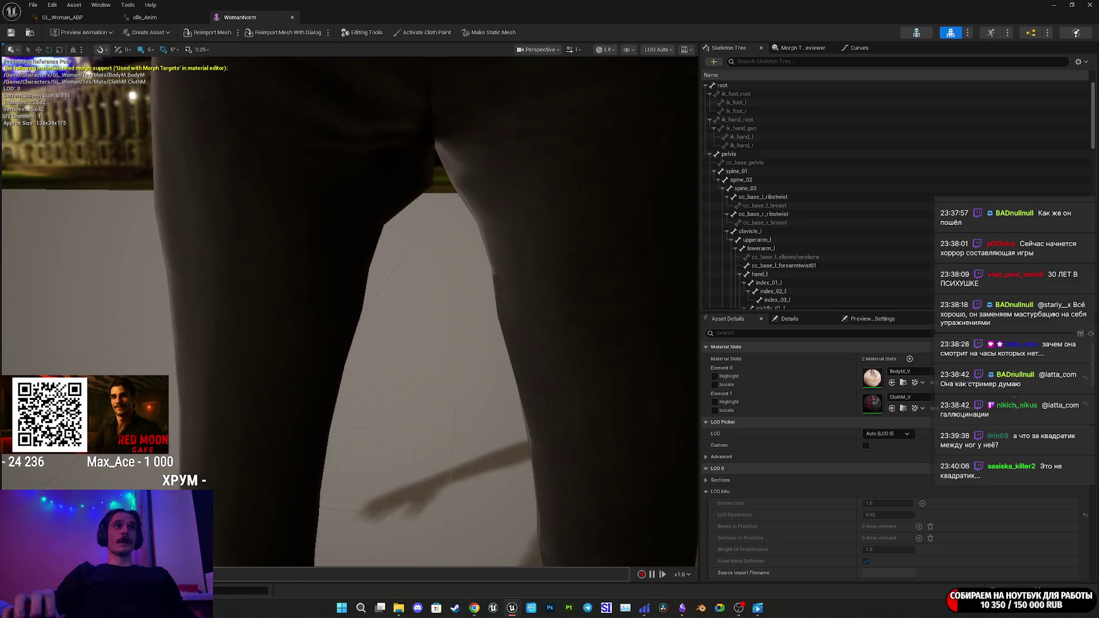
{"action": "scroll", "coordinate": [350, 309], "scroll_direction": "up", "scroll_amount": 8}
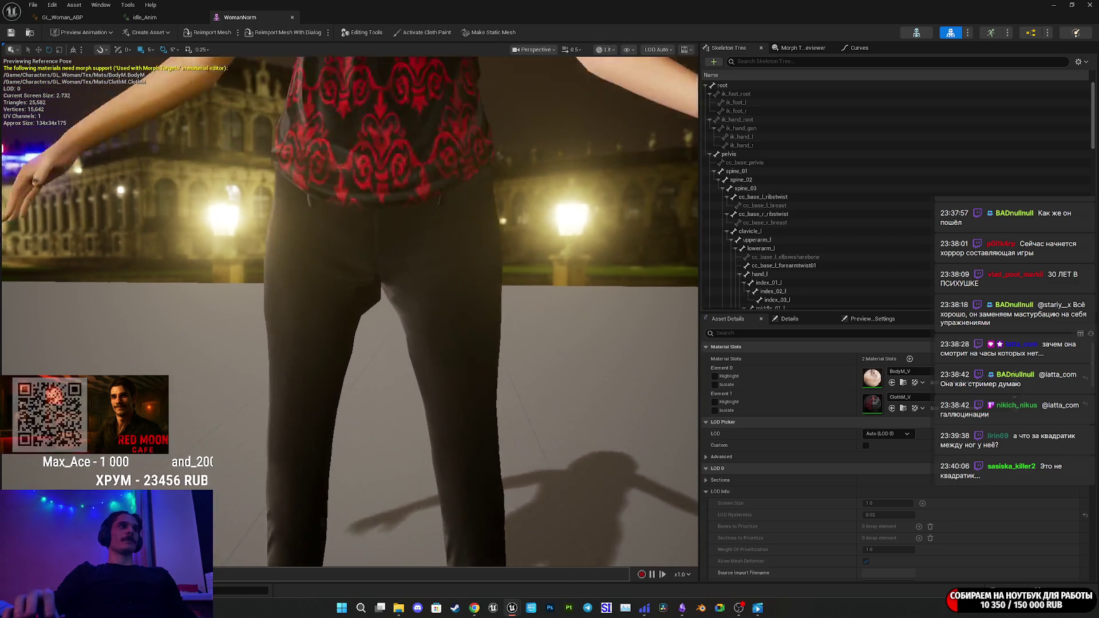
{"action": "scroll", "coordinate": [349, 309], "scroll_direction": "down", "scroll_amount": 4}
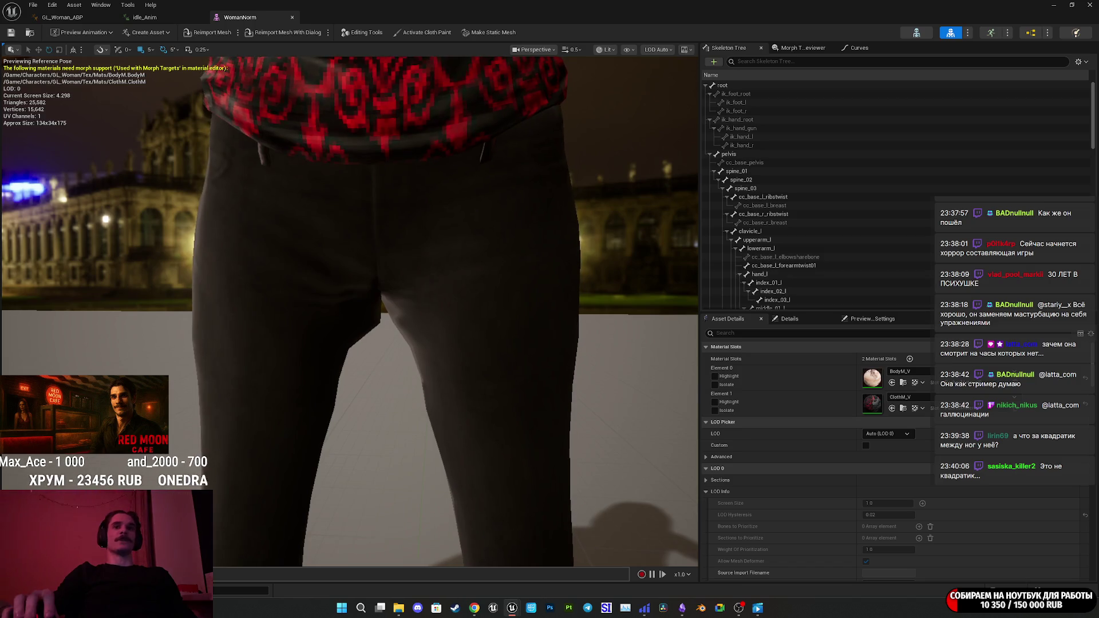
{"action": "scroll", "coordinate": [349, 309], "scroll_direction": "up", "scroll_amount": 5}
{"action": "scroll", "coordinate": [349, 309], "scroll_direction": "down", "scroll_amount": 4}
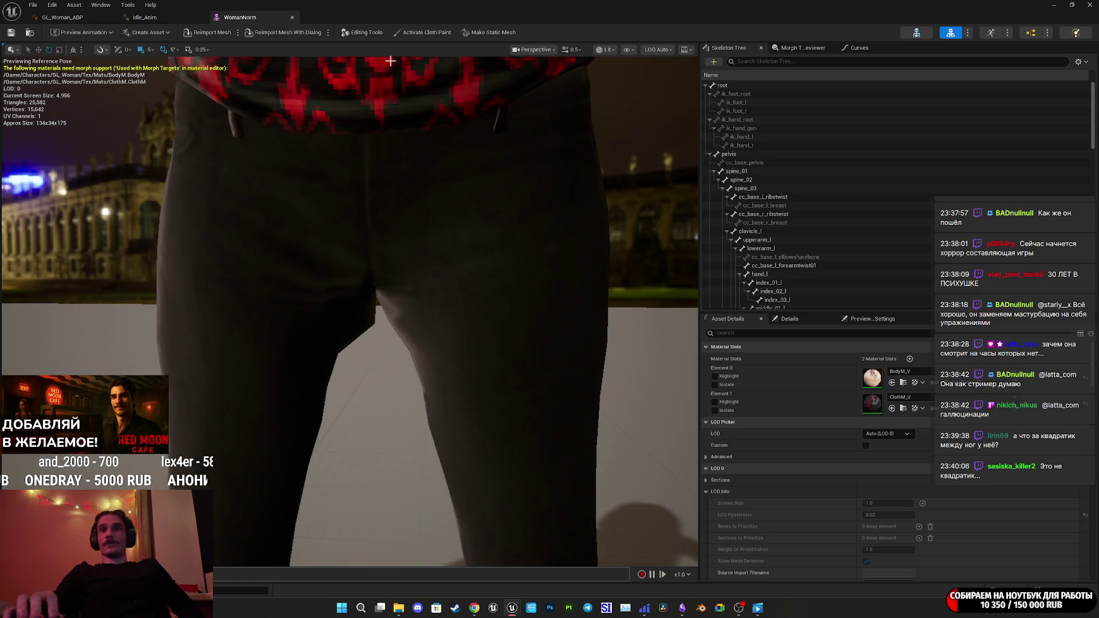
{"action": "left_click", "coordinate": [799, 49]}
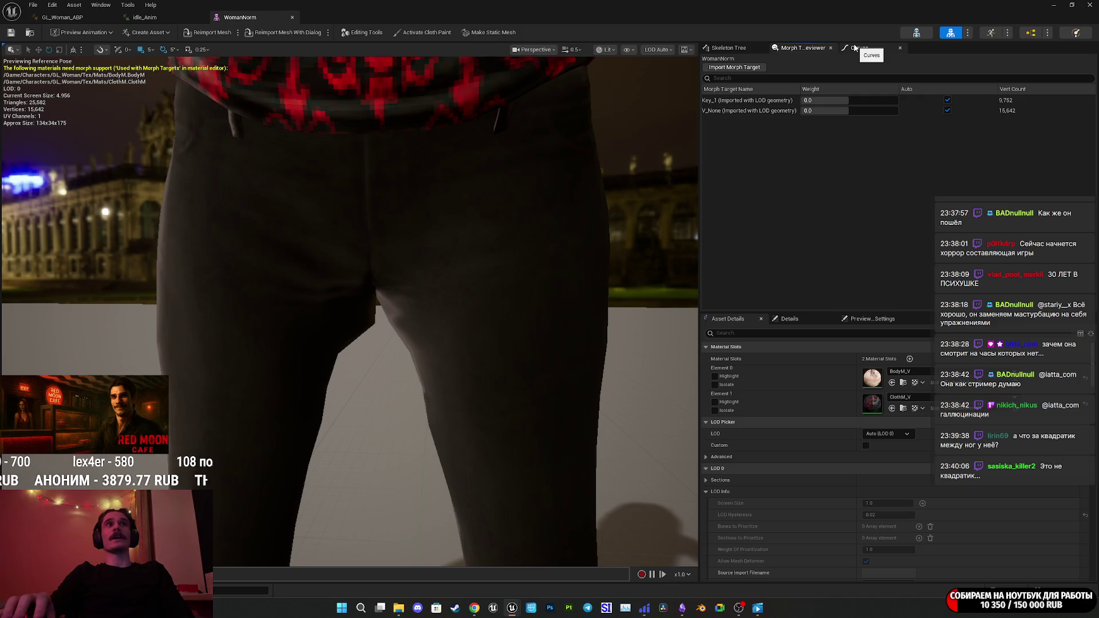
Preview the Key_1 morph target on the framed character, then reset its weight to 0.
{"action": "mouse_move", "coordinate": [844, 101]}
{"action": "left_mouse_down"}
{"action": "mouse_move", "coordinate": [898, 100]}
{"action": "mouse_move", "coordinate": [802, 100]}
{"action": "left_mouse_up"}
{"action": "key", "text": "f"}
{"action": "left_click_drag", "start_coordinate": [547, 269], "coordinate": [543, 260]}
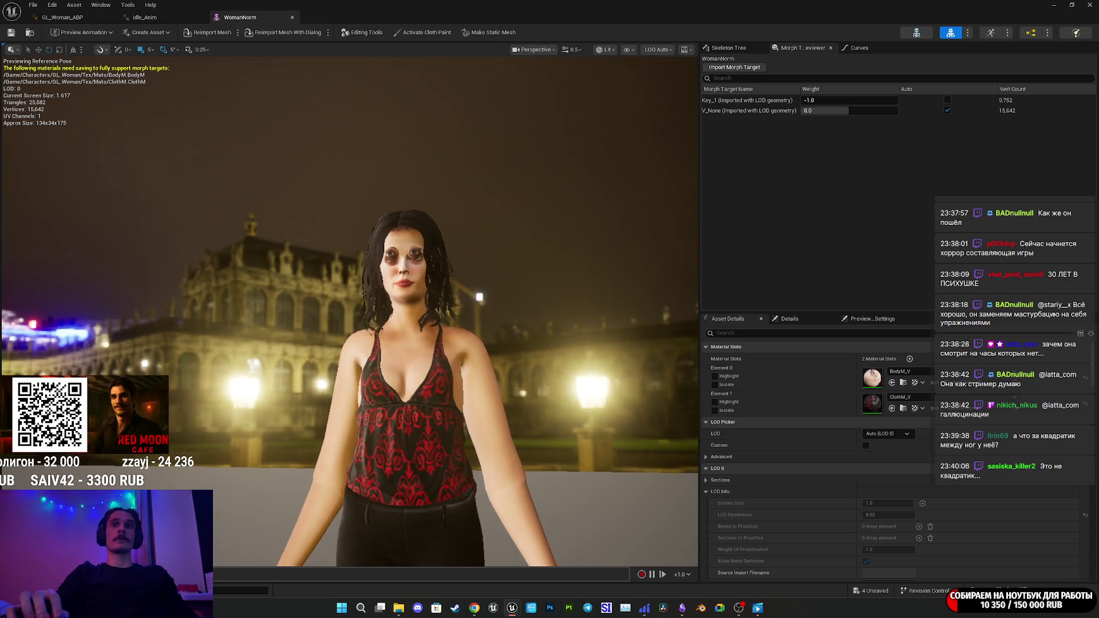
{"action": "scroll", "coordinate": [349, 309], "scroll_direction": "up", "scroll_amount": 10}
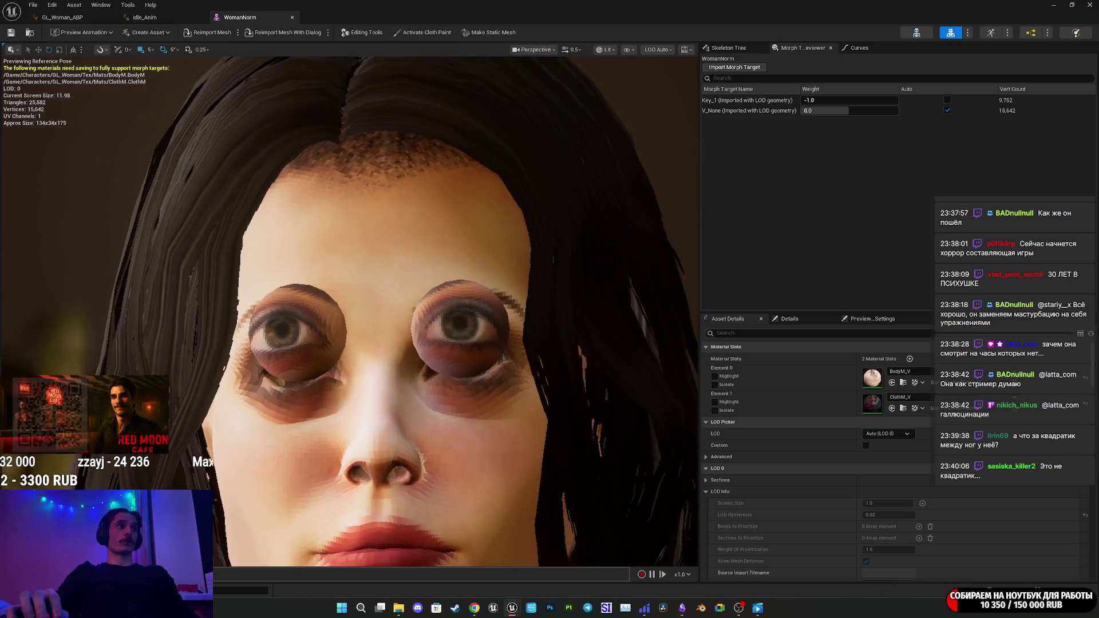
{"action": "scroll", "coordinate": [349, 309], "scroll_direction": "up", "scroll_amount": 3}
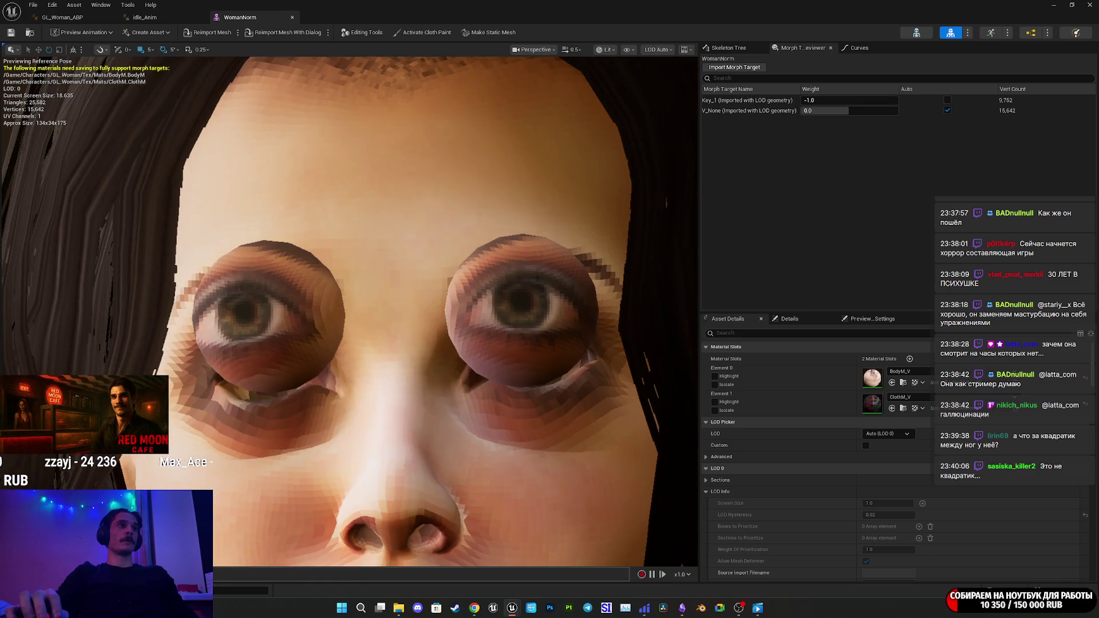
{"action": "key", "text": "f"}
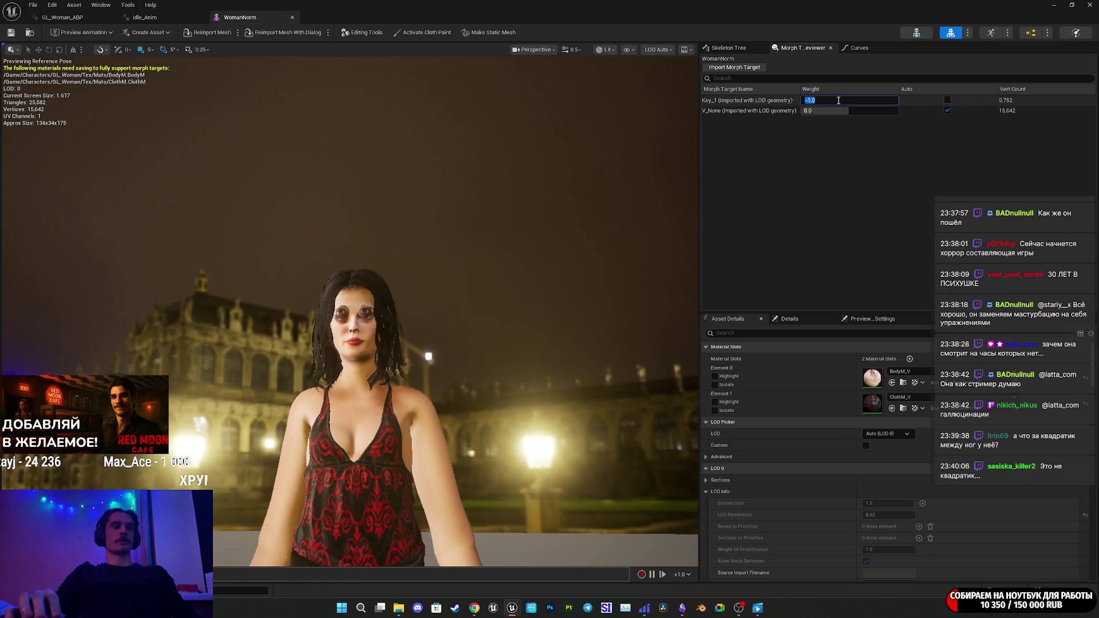
{"action": "type", "text": "0"}
{"action": "key", "text": "Return"}
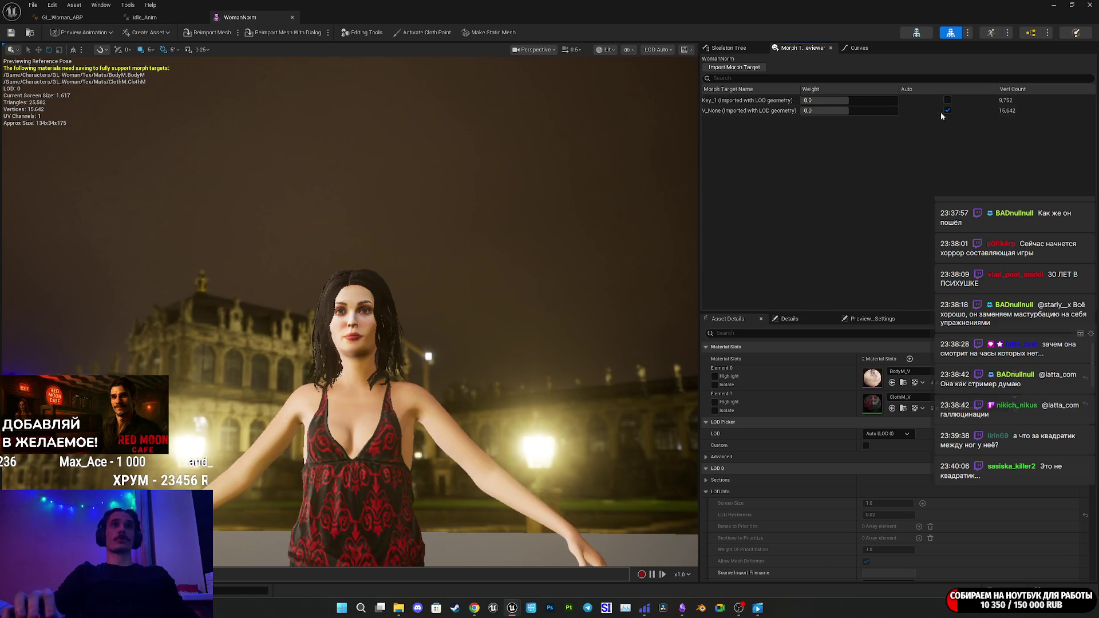
Preview the V_None morph target, then return it to Auto at weight 0.0.
{"action": "mouse_move", "coordinate": [824, 110]}
{"action": "left_mouse_down"}
{"action": "mouse_move", "coordinate": [880, 111]}
{"action": "mouse_move", "coordinate": [801, 110]}
{"action": "mouse_move", "coordinate": [829, 110]}
{"action": "left_mouse_up"}
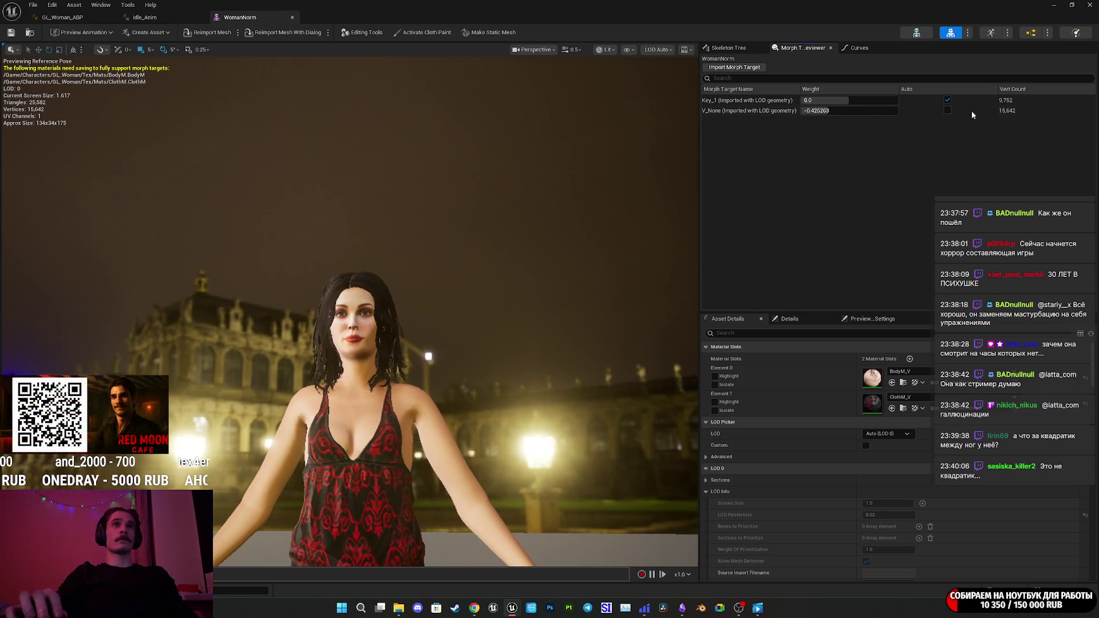
{"action": "left_click", "coordinate": [948, 110]}
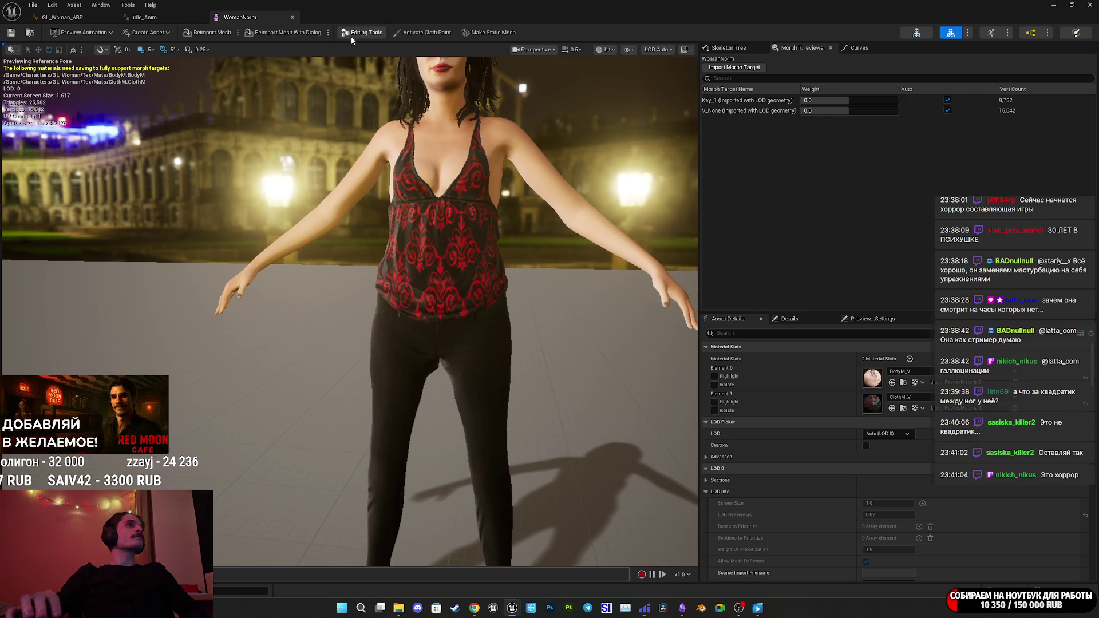
{"action": "left_click", "coordinate": [376, 33]}
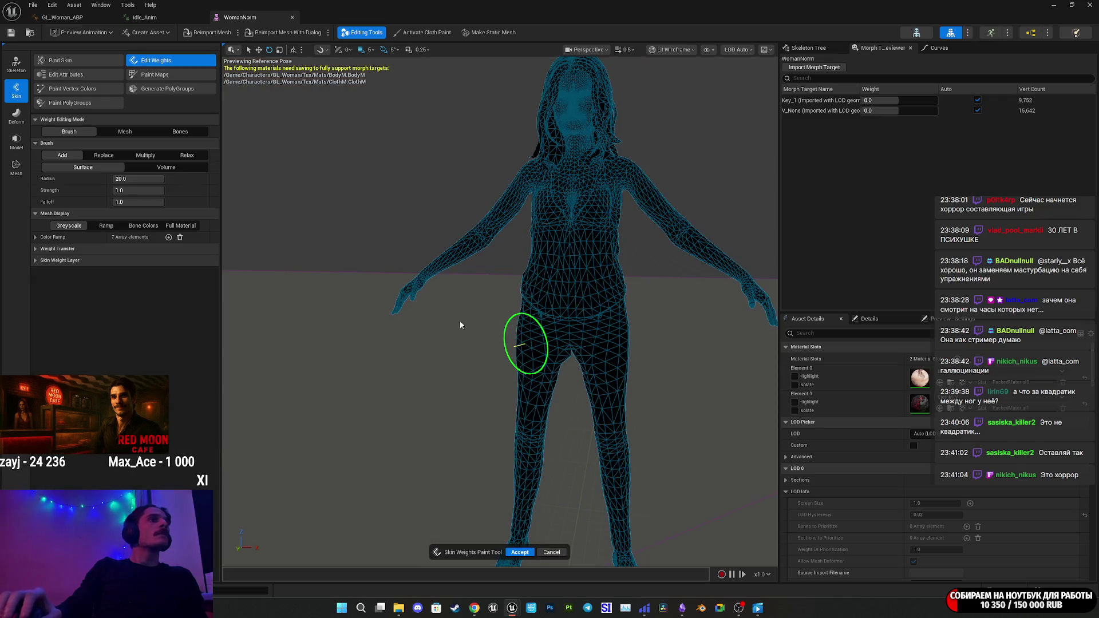
Zoom into the crotch area and switch back to the skin weight editing tools.
{"action": "scroll", "coordinate": [522, 344], "scroll_direction": "up", "scroll_amount": 6}
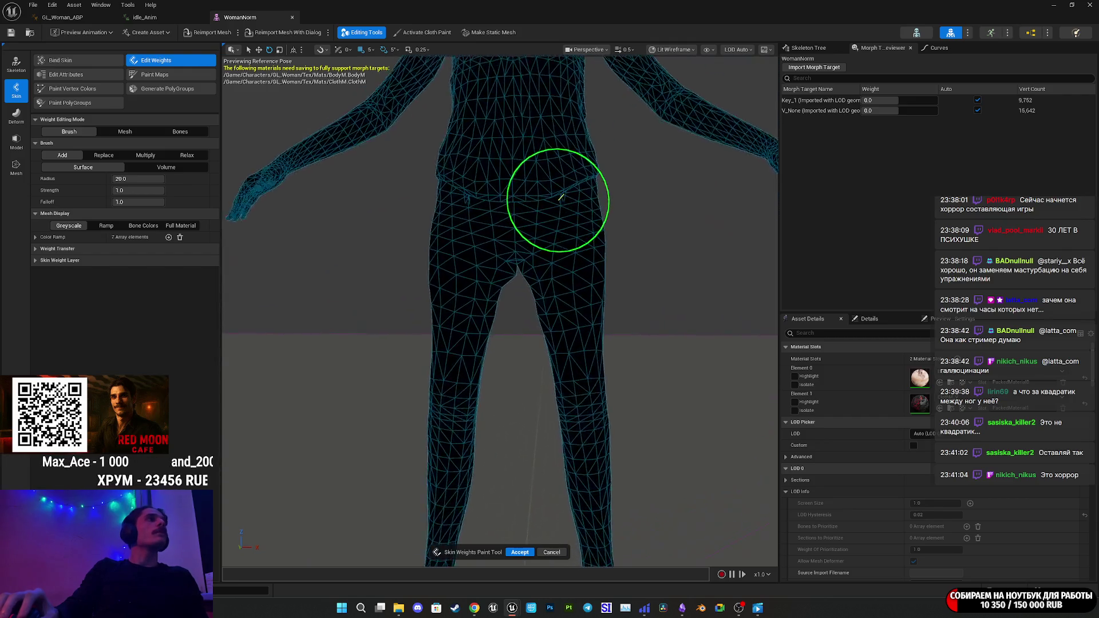
{"action": "scroll", "coordinate": [560, 197], "scroll_direction": "up", "scroll_amount": 5}
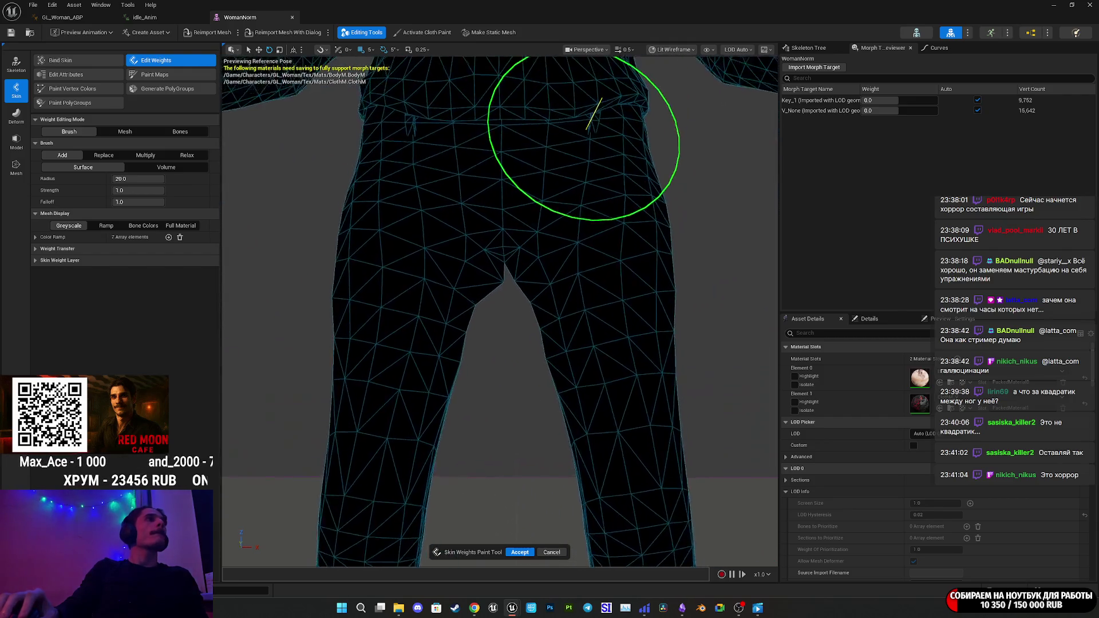
{"action": "scroll", "coordinate": [658, 115], "scroll_direction": "up", "scroll_amount": 4}
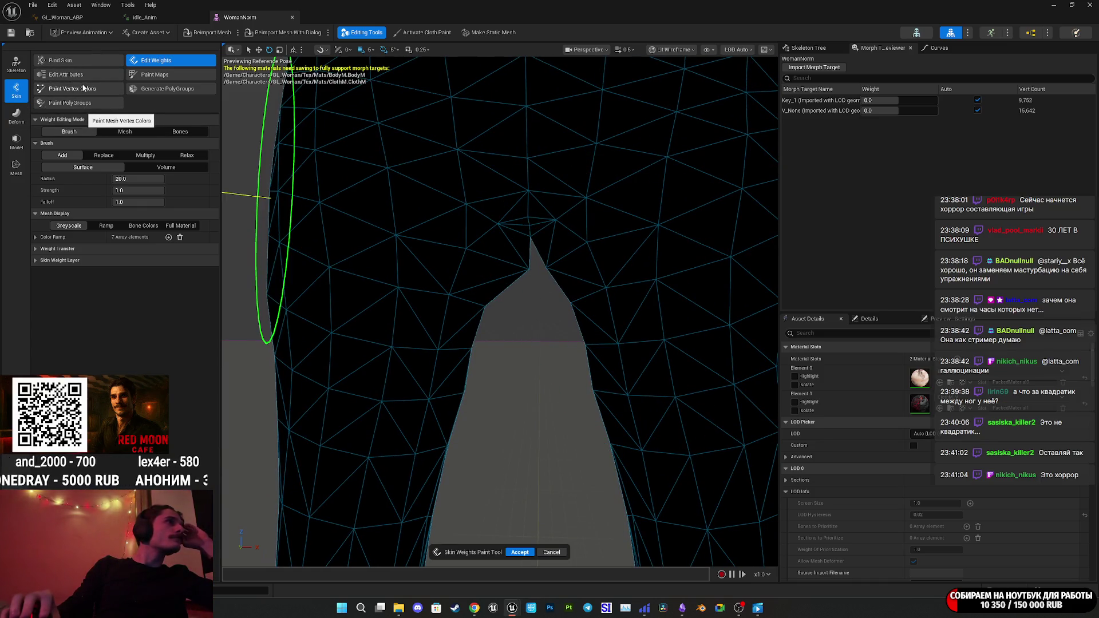
{"action": "left_click", "coordinate": [25, 71]}
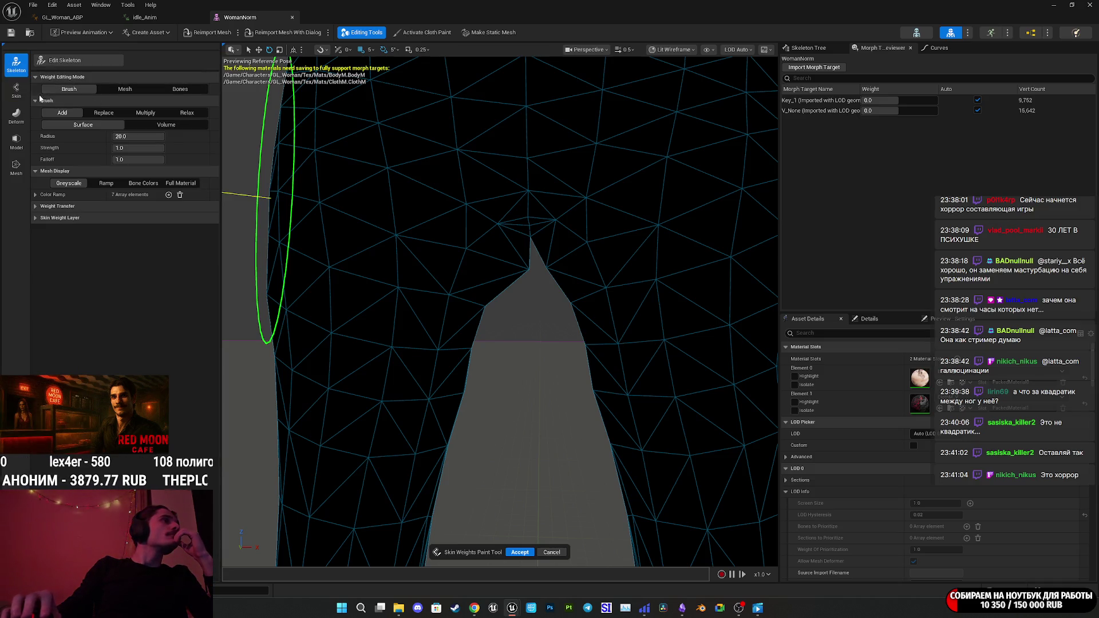
{"action": "left_click", "coordinate": [17, 90]}
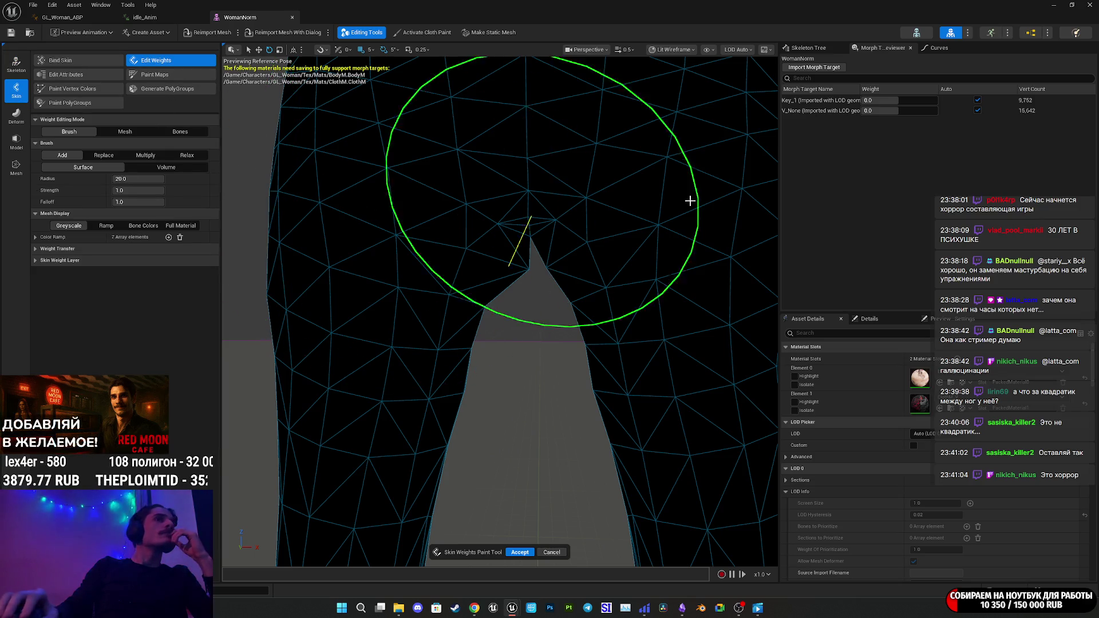
Show the Skeleton Tree and scroll down through the WomanNorm bone list.
{"action": "left_click", "coordinate": [801, 51]}
{"action": "scroll", "coordinate": [835, 174], "scroll_direction": "down", "scroll_amount": 3}
{"action": "scroll", "coordinate": [838, 183], "scroll_direction": "down", "scroll_amount": 5}
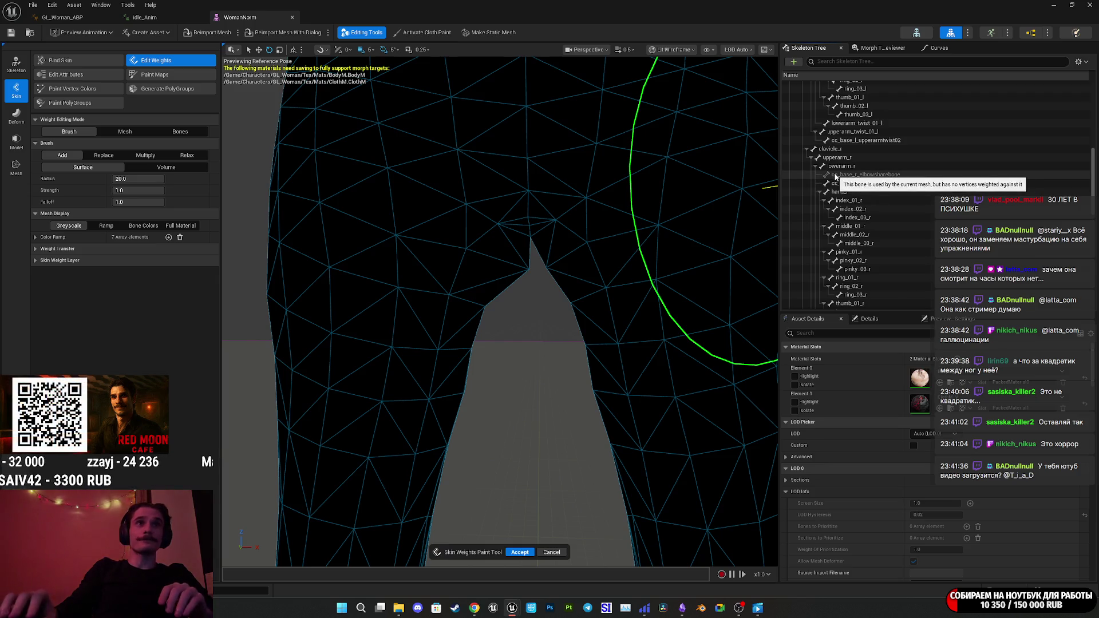
Inspect the thigh_l, calf_l and calf_twist_01_l skin weights, framing each bone.
{"action": "scroll", "coordinate": [850, 168], "scroll_direction": "down", "scroll_amount": 5}
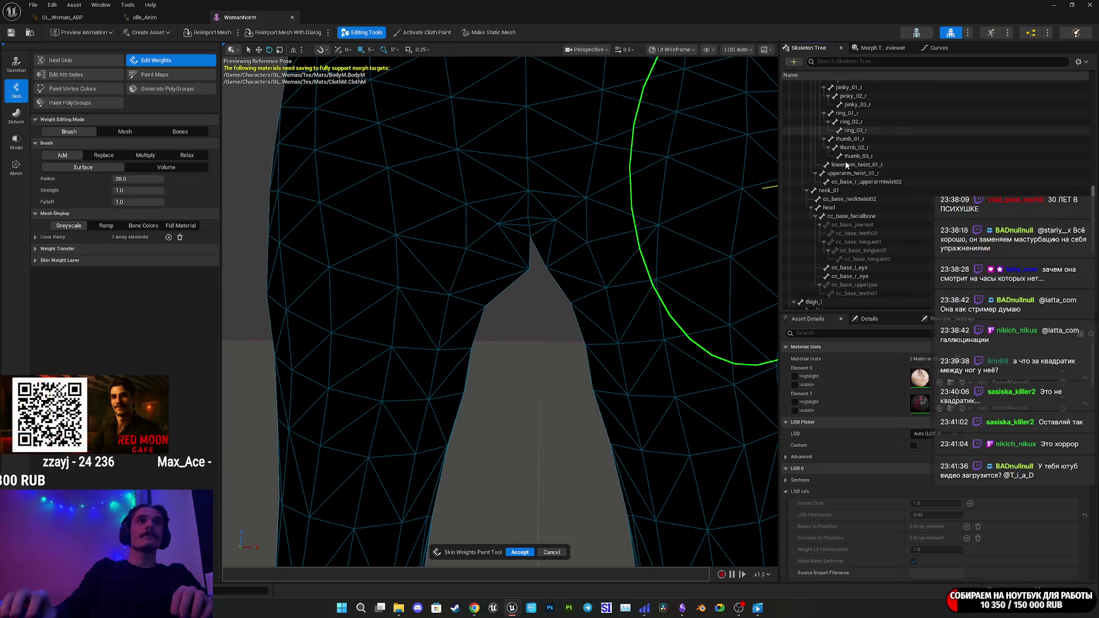
{"action": "scroll", "coordinate": [842, 172], "scroll_direction": "down", "scroll_amount": 5}
{"action": "left_click", "coordinate": [817, 167]}
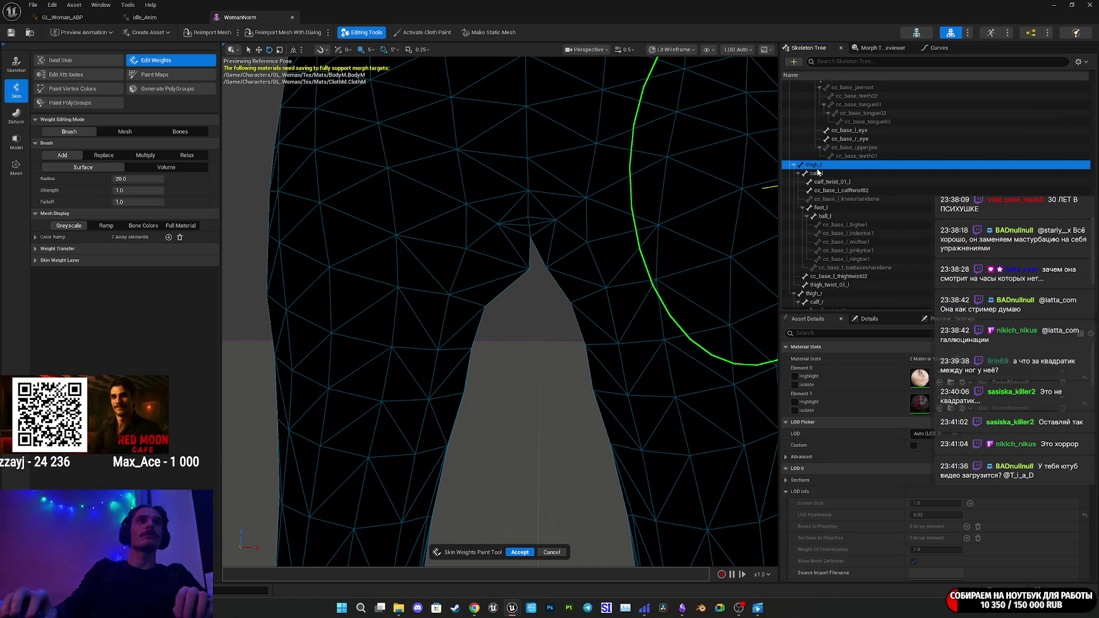
{"action": "key", "text": "f"}
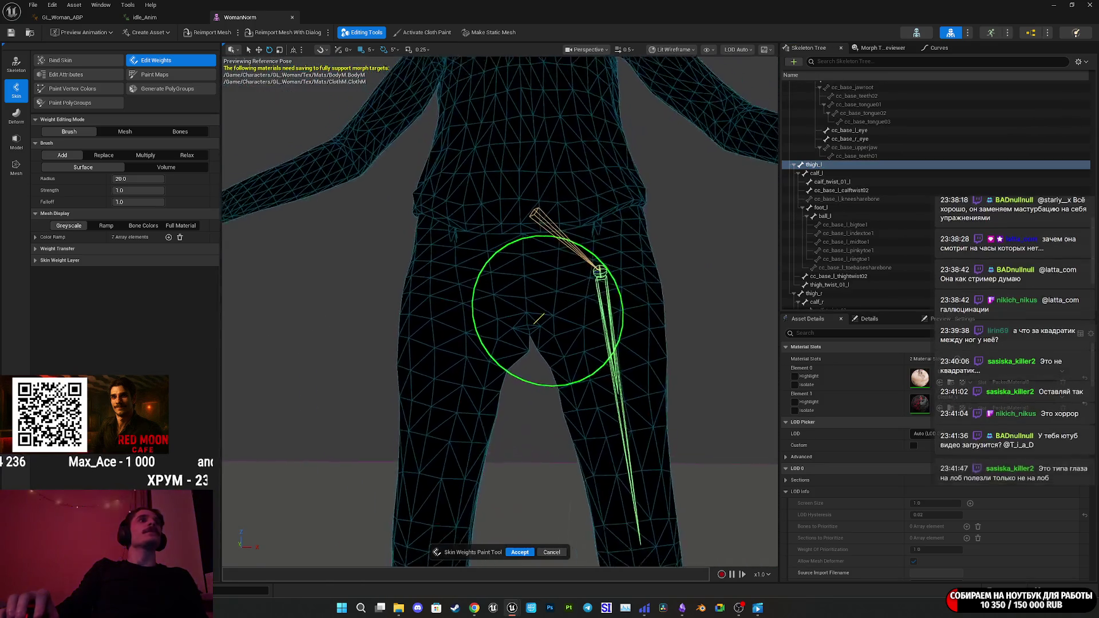
{"action": "left_click", "coordinate": [816, 173]}
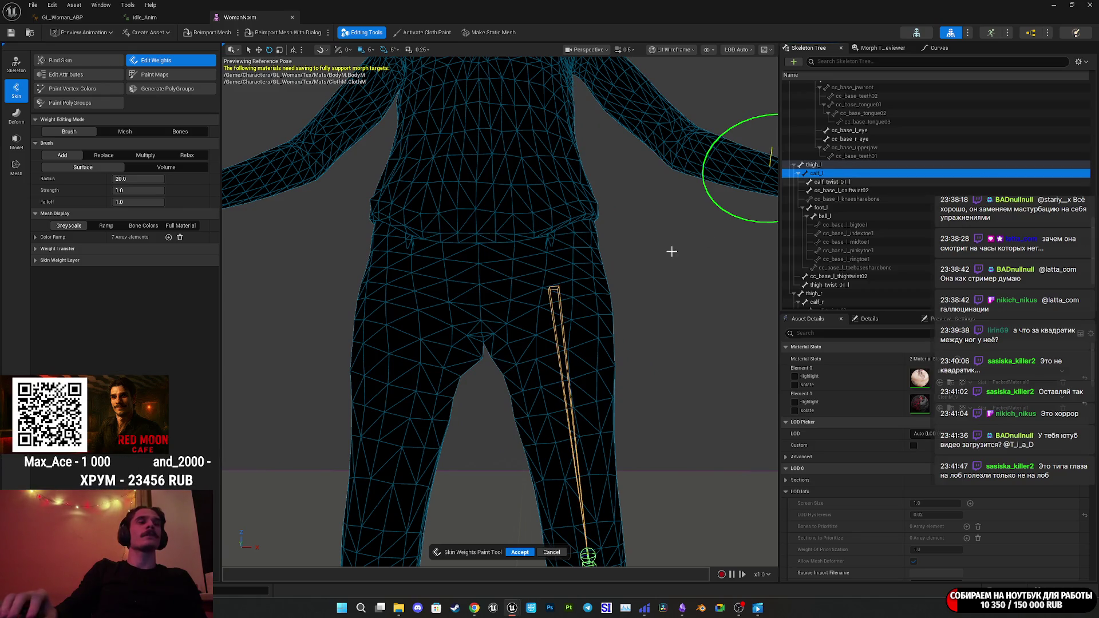
{"action": "key", "text": "f"}
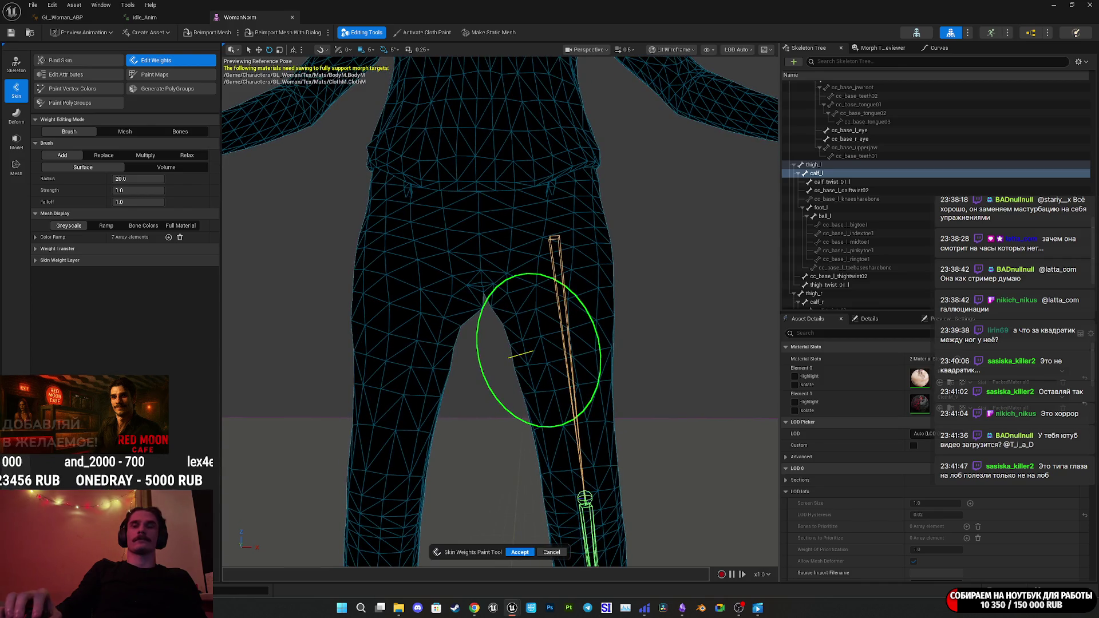
{"action": "scroll", "coordinate": [654, 251], "scroll_direction": "up", "scroll_amount": 5}
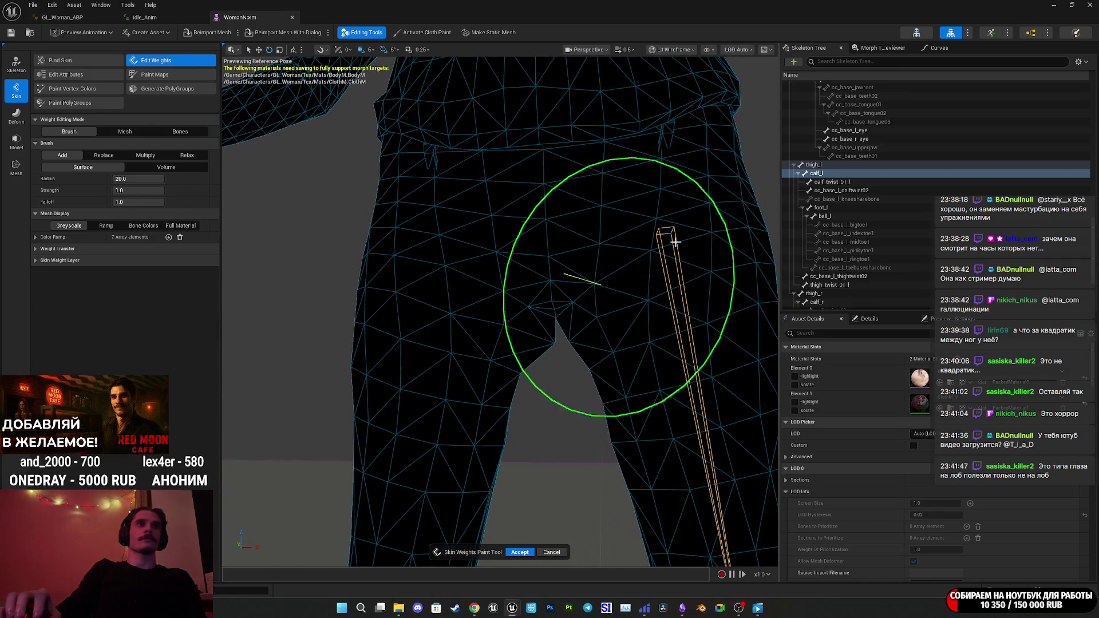
{"action": "left_click", "coordinate": [832, 182]}
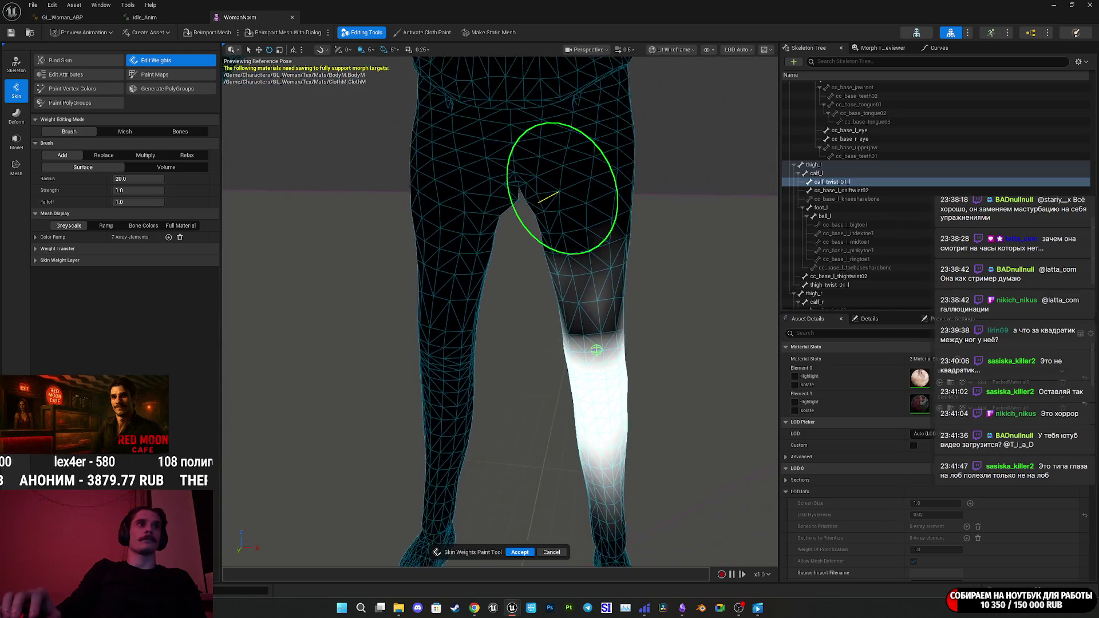
{"action": "left_click", "coordinate": [823, 174]}
{"action": "left_click", "coordinate": [824, 166]}
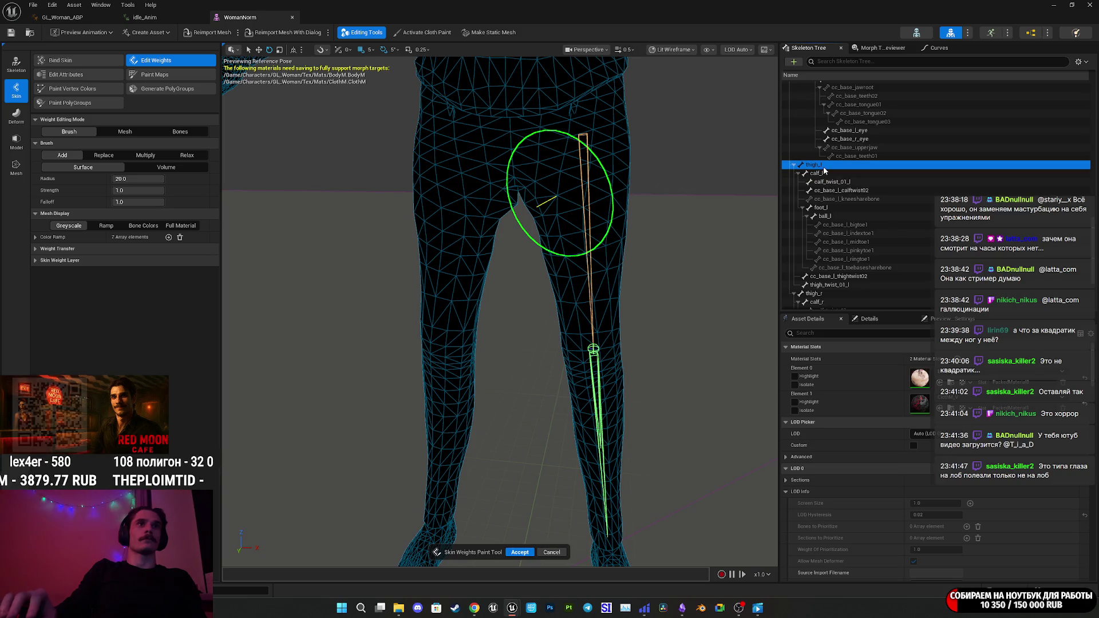
{"action": "key", "text": "f"}
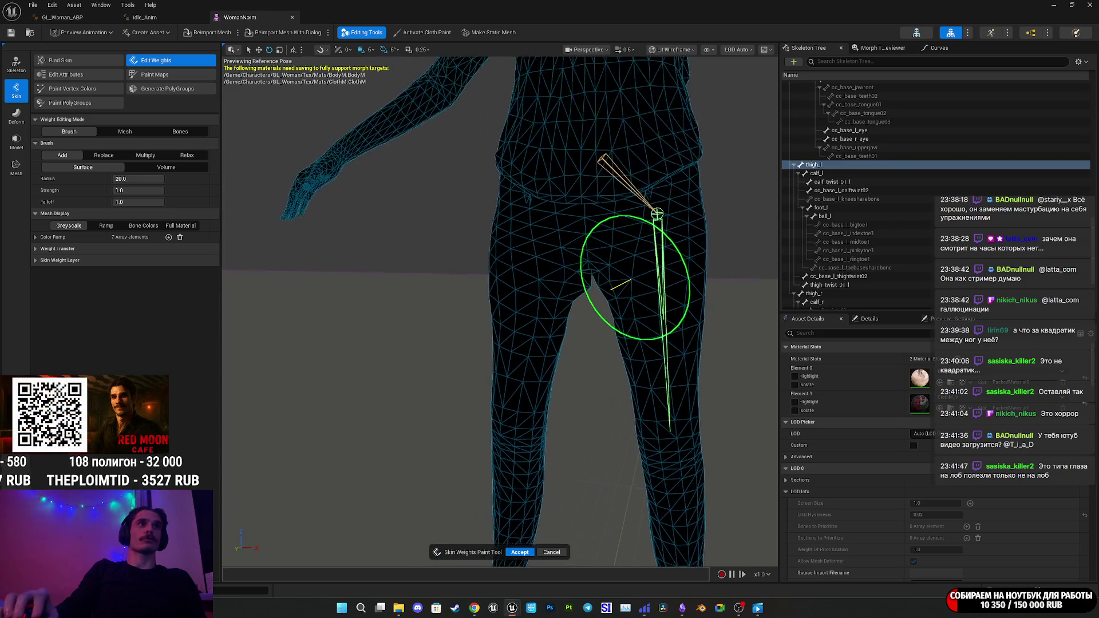
Check the cc_base_l_calftwist02 and foot_l weights, then reframe the thigh_l bone.
{"action": "left_click", "coordinate": [823, 173]}
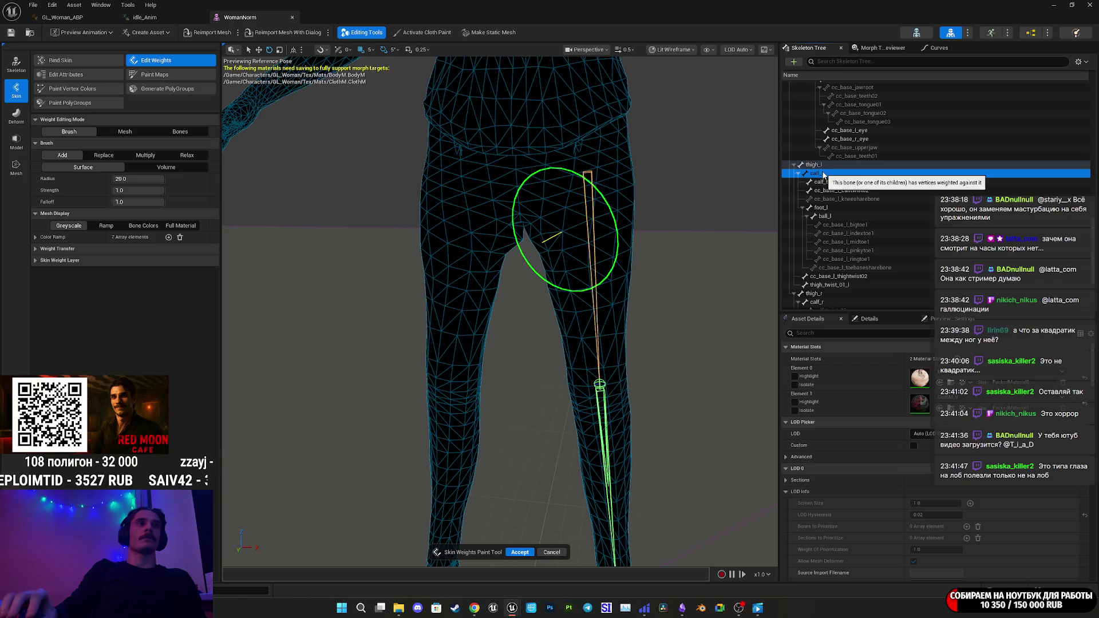
{"action": "left_click", "coordinate": [842, 191]}
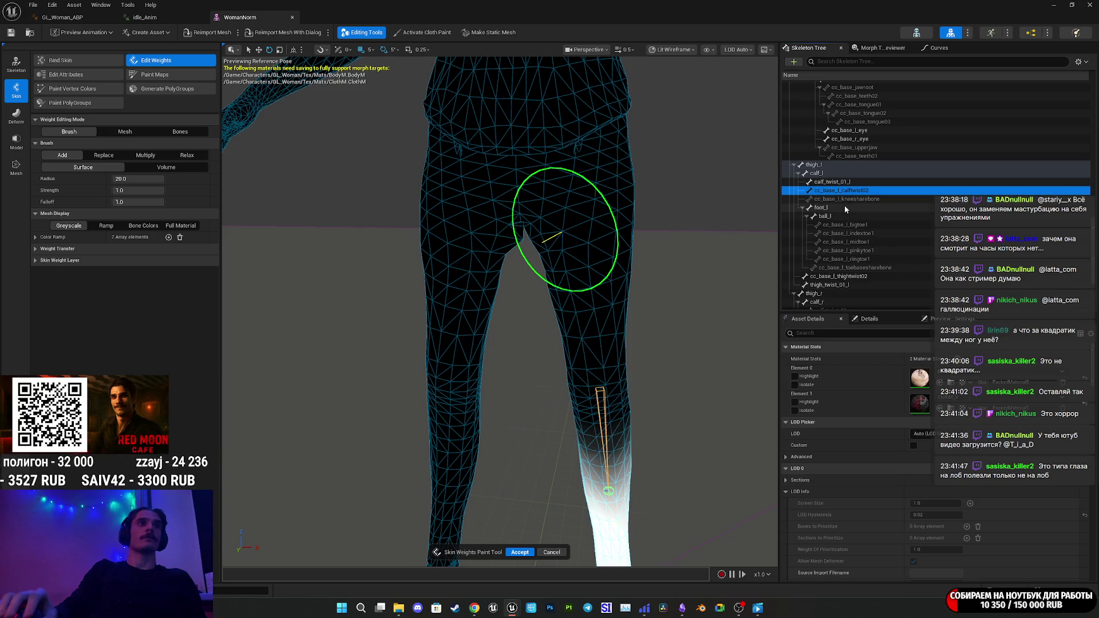
{"action": "left_click", "coordinate": [835, 207]}
{"action": "key", "text": "f"}
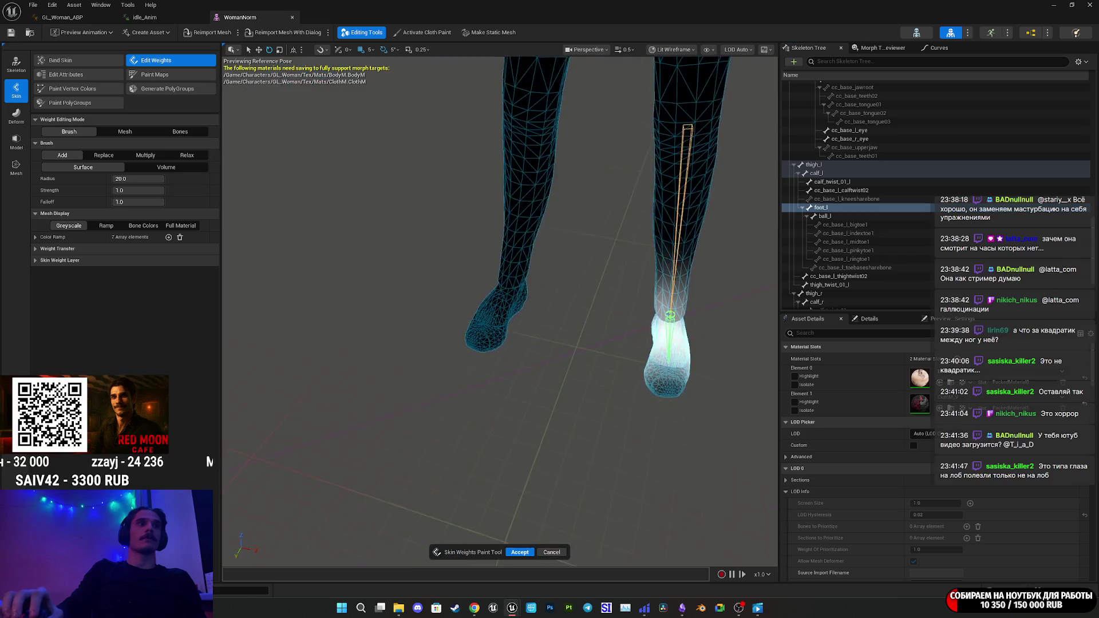
{"action": "left_click", "coordinate": [826, 164]}
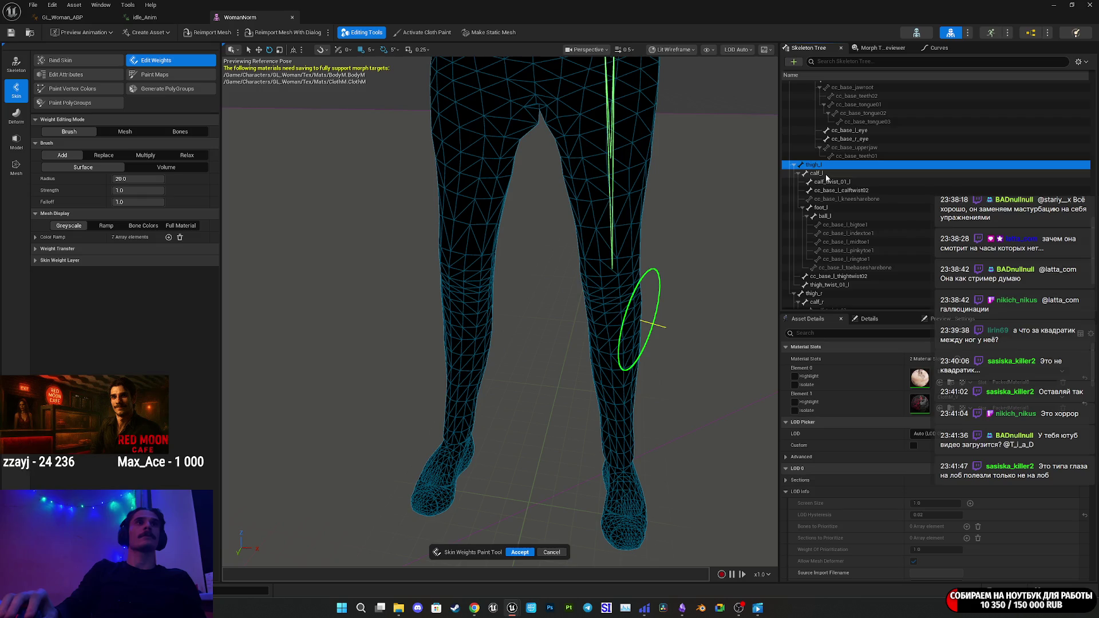
{"action": "key", "text": "f"}
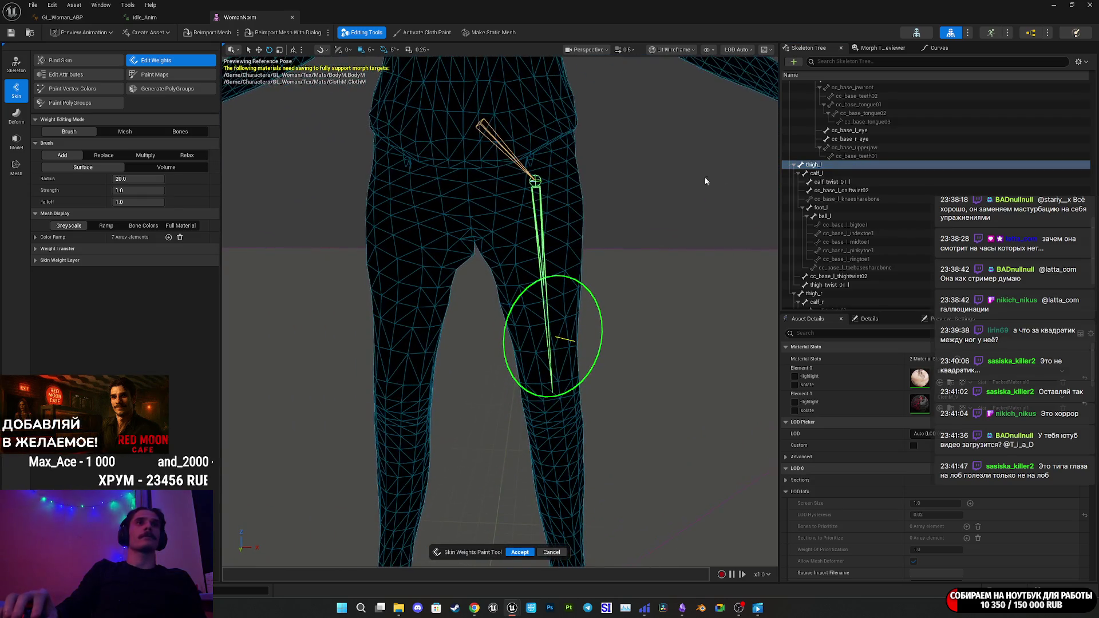
Inspect weights of cc_base_r_eye, facial, neck_01, the right lower arm twist and thumb_01_r.
{"action": "scroll", "coordinate": [858, 166], "scroll_direction": "up", "scroll_amount": 2}
{"action": "left_click", "coordinate": [863, 168]}
{"action": "left_click", "coordinate": [847, 106]}
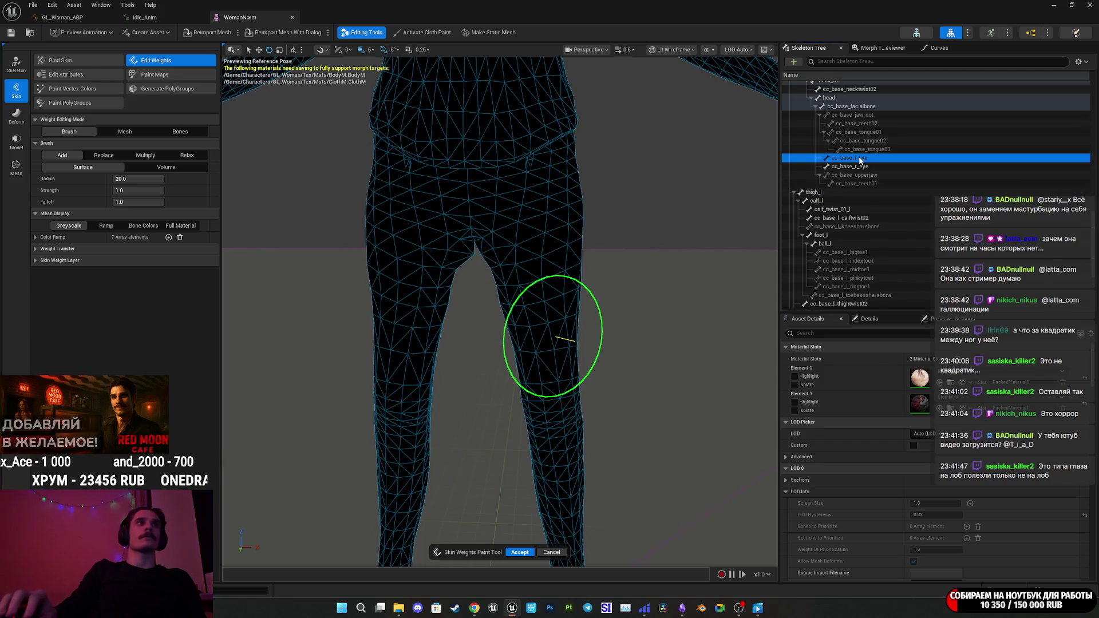
{"action": "scroll", "coordinate": [842, 125], "scroll_direction": "up", "scroll_amount": 3}
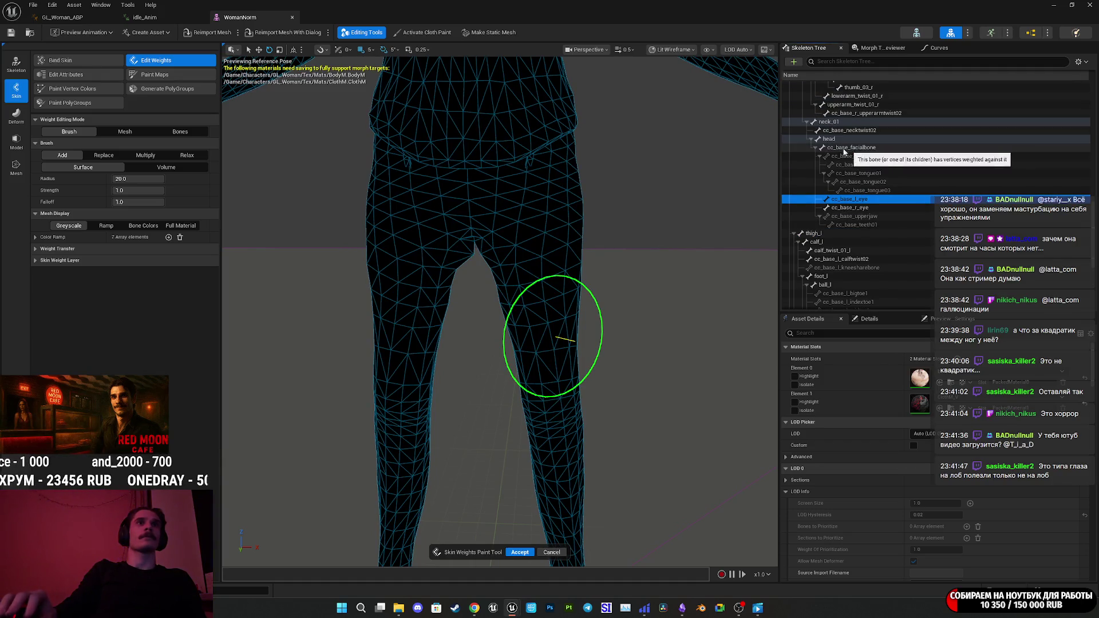
{"action": "left_click", "coordinate": [840, 122]}
{"action": "scroll", "coordinate": [848, 172], "scroll_direction": "up", "scroll_amount": 5}
{"action": "left_click", "coordinate": [852, 192]}
{"action": "left_click", "coordinate": [849, 167]}
{"action": "key", "text": "f"}
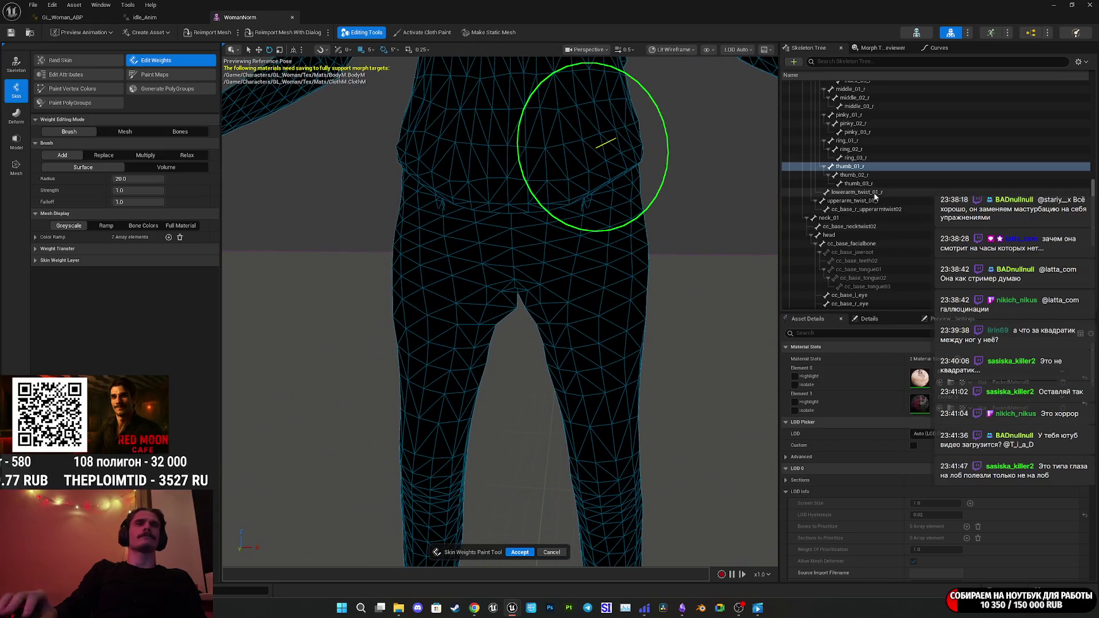
Inspect the thigh_r, calf_r, calf twist and ball_r weights, ending on cc_base_l_thightwist02.
{"action": "scroll", "coordinate": [824, 189], "scroll_direction": "down", "scroll_amount": 5}
{"action": "left_click", "coordinate": [823, 180]}
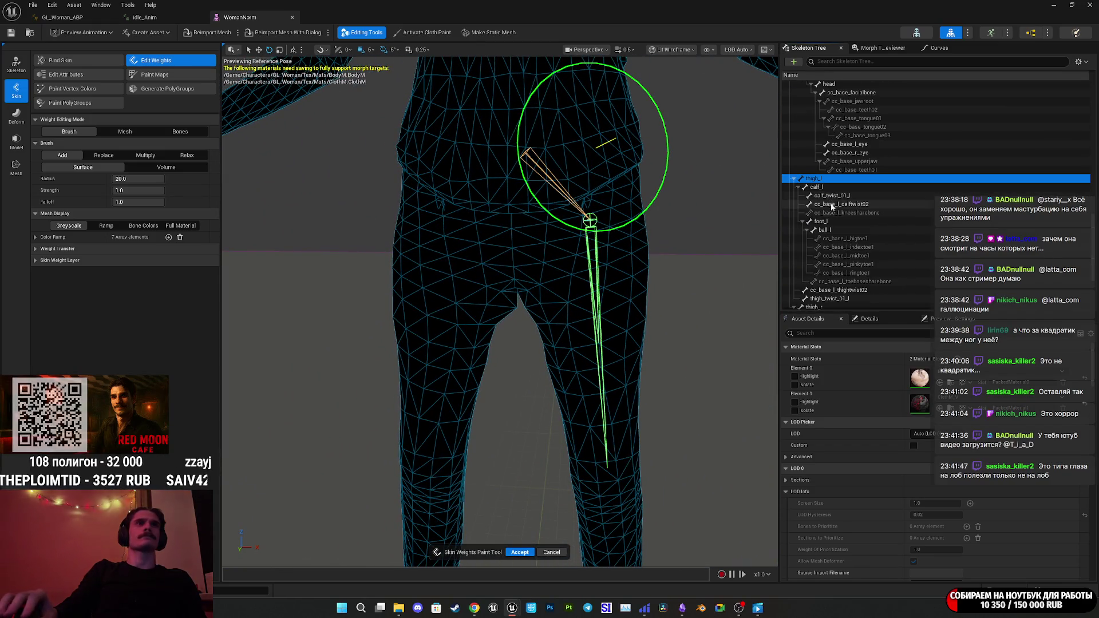
{"action": "scroll", "coordinate": [829, 236], "scroll_direction": "down", "scroll_amount": 3}
{"action": "left_click", "coordinate": [815, 225]}
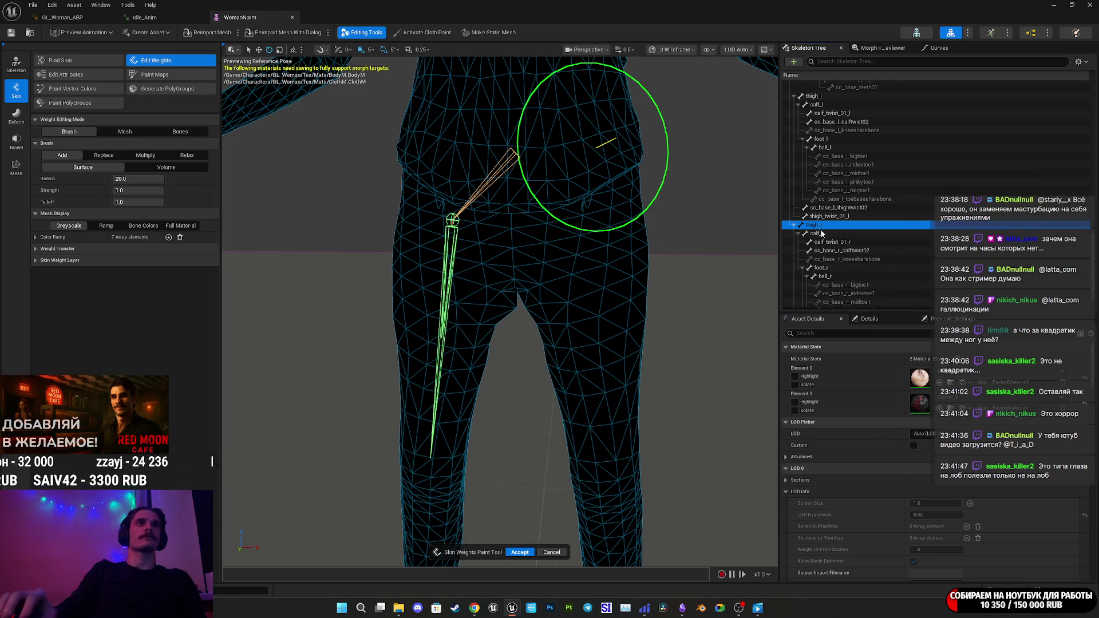
{"action": "left_click", "coordinate": [820, 233]}
{"action": "left_click", "coordinate": [833, 242]}
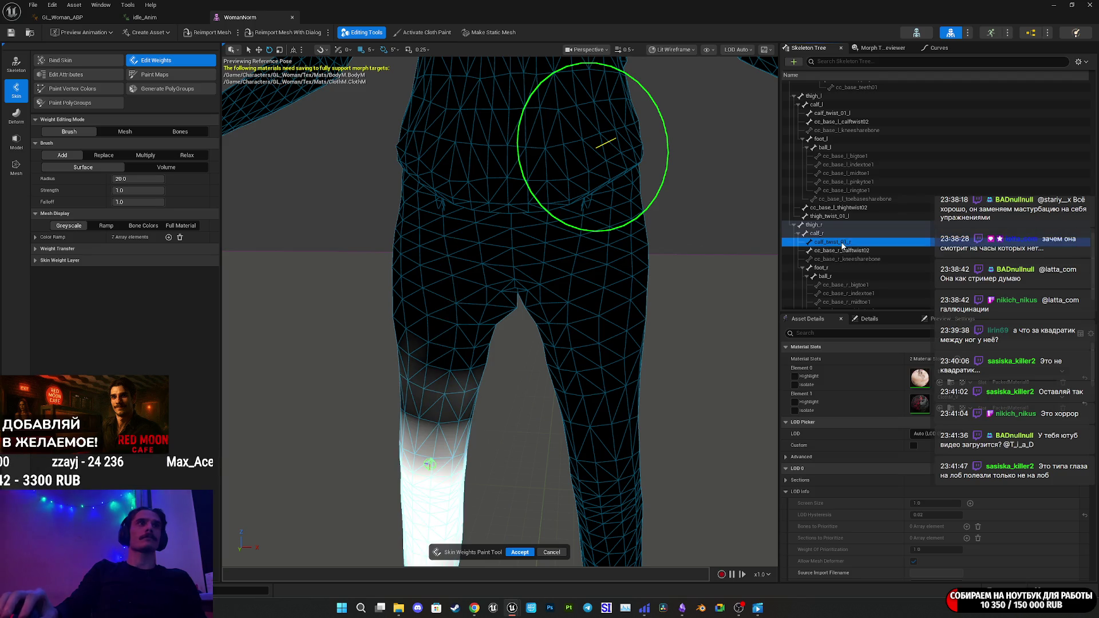
{"action": "scroll", "coordinate": [480, 240], "scroll_direction": "down", "scroll_amount": 3}
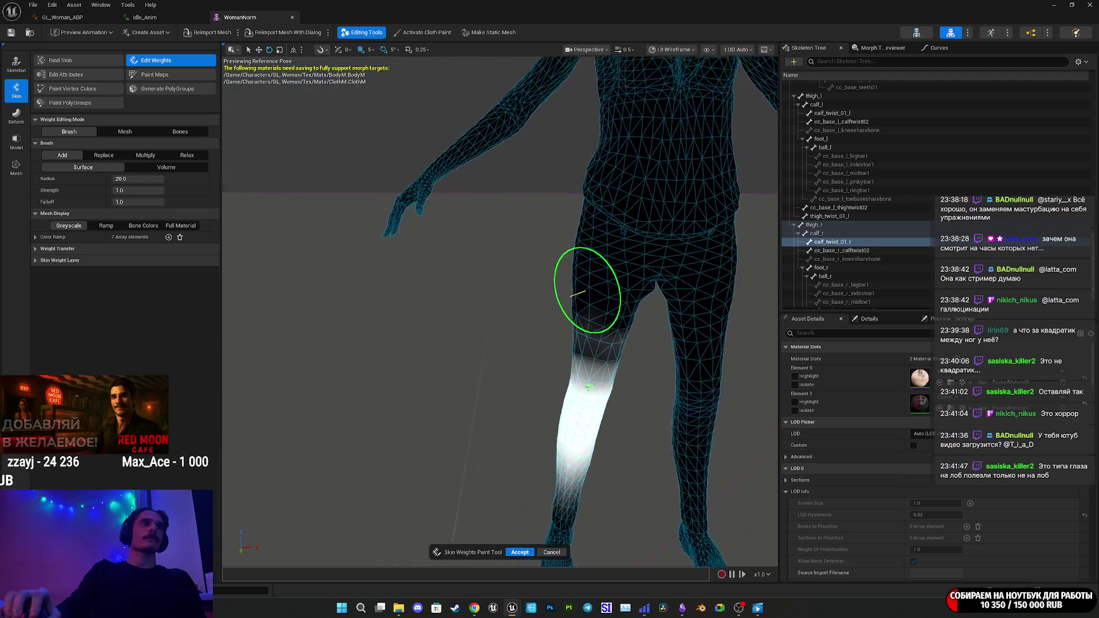
{"action": "scroll", "coordinate": [489, 236], "scroll_direction": "up", "scroll_amount": 5}
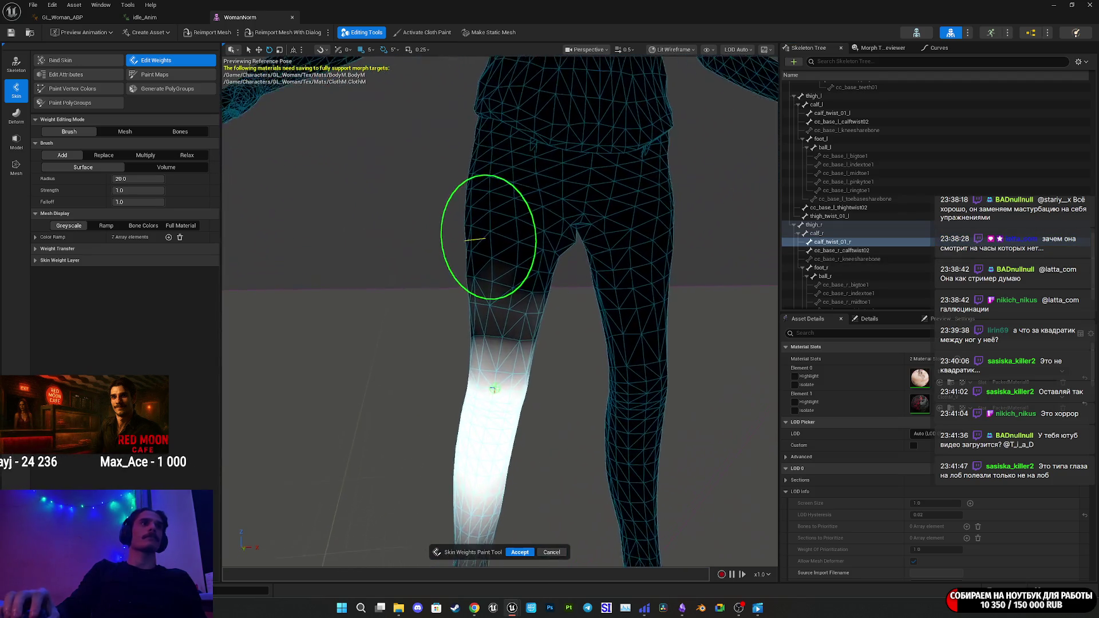
{"action": "scroll", "coordinate": [489, 236], "scroll_direction": "up", "scroll_amount": 1}
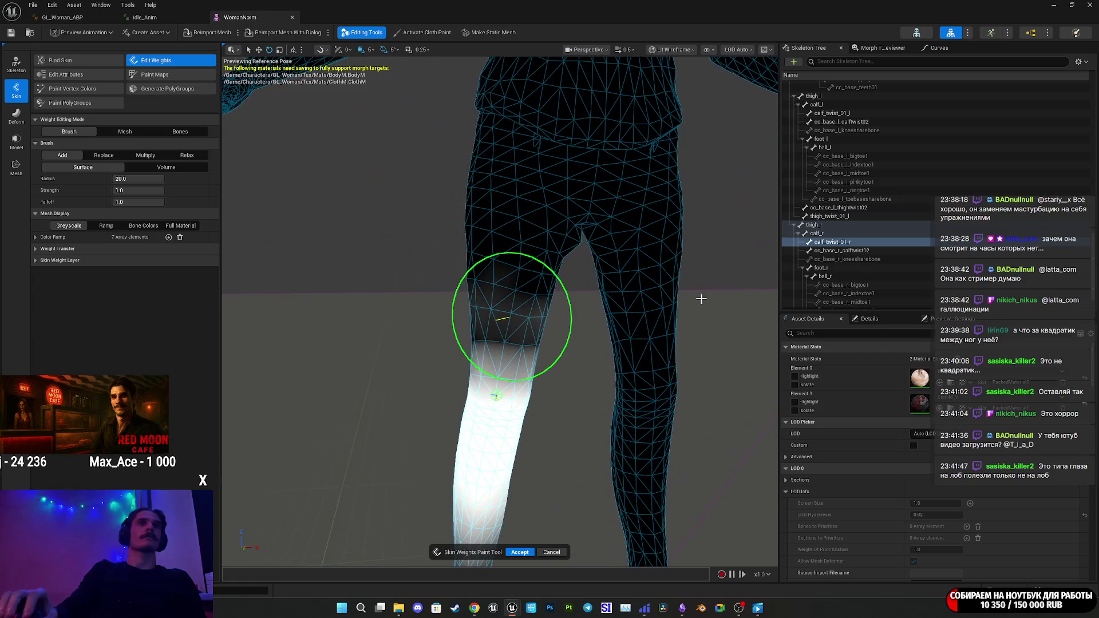
{"action": "left_click", "coordinate": [846, 250]}
{"action": "left_click", "coordinate": [832, 276]}
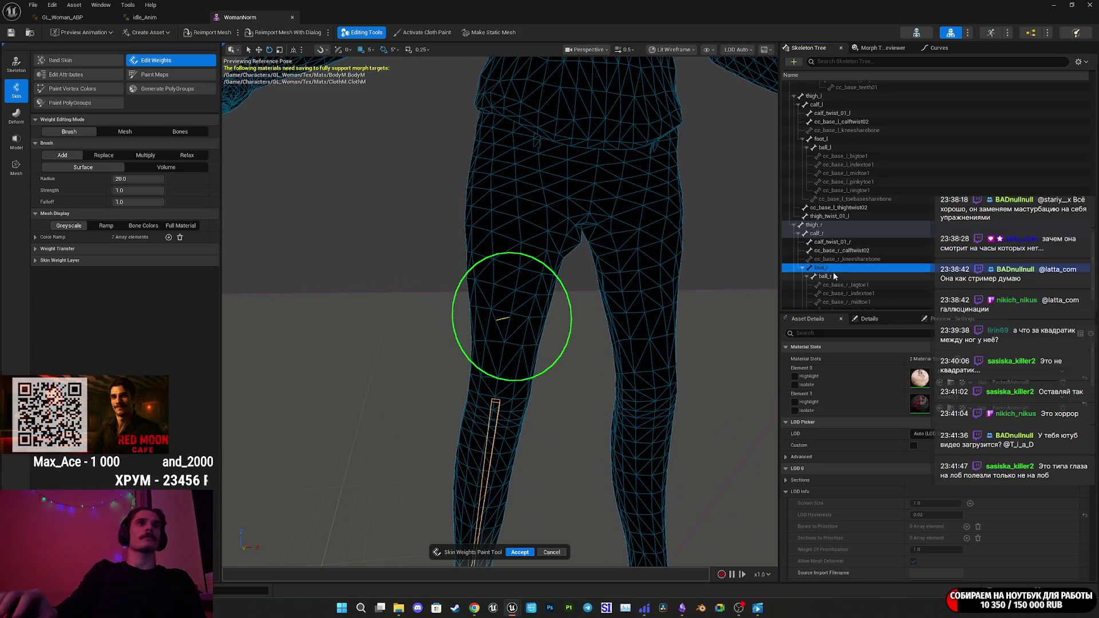
{"action": "left_click", "coordinate": [841, 207]}
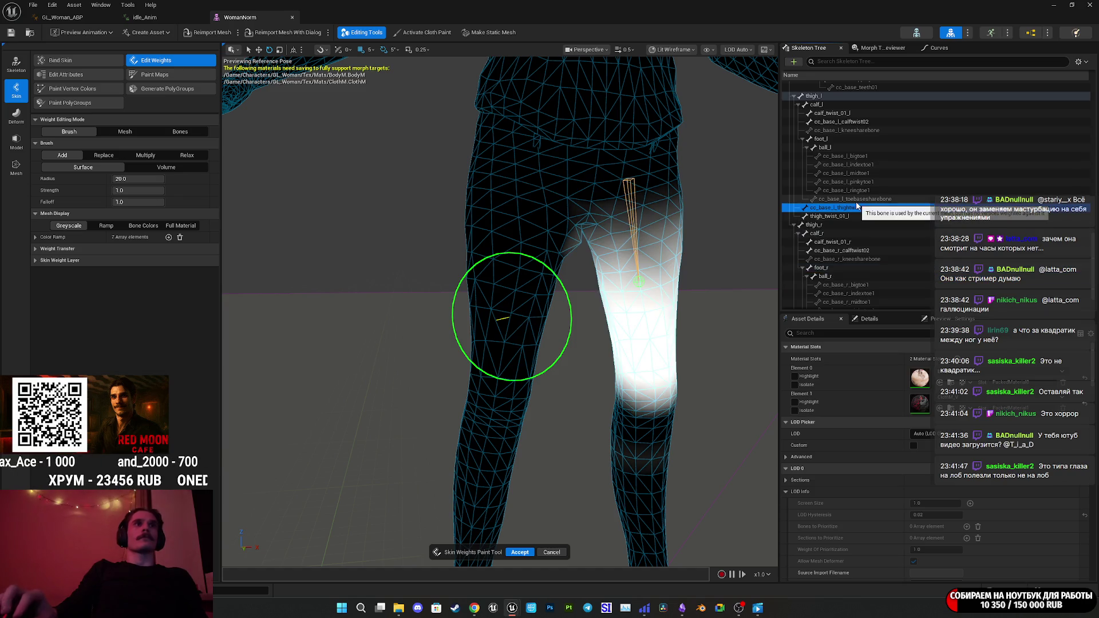
{"action": "scroll", "coordinate": [857, 201], "scroll_direction": "up", "scroll_amount": 3}
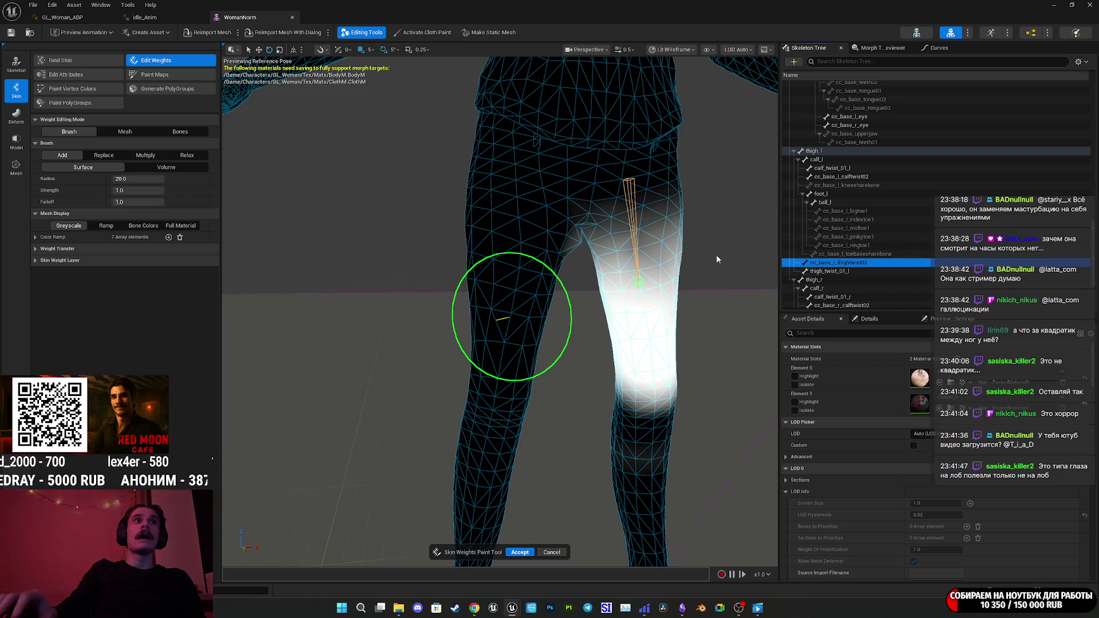
Zoom in on the thigh and try the element-based weight editing modes.
{"action": "scroll", "coordinate": [444, 292], "scroll_direction": "up", "scroll_amount": 10}
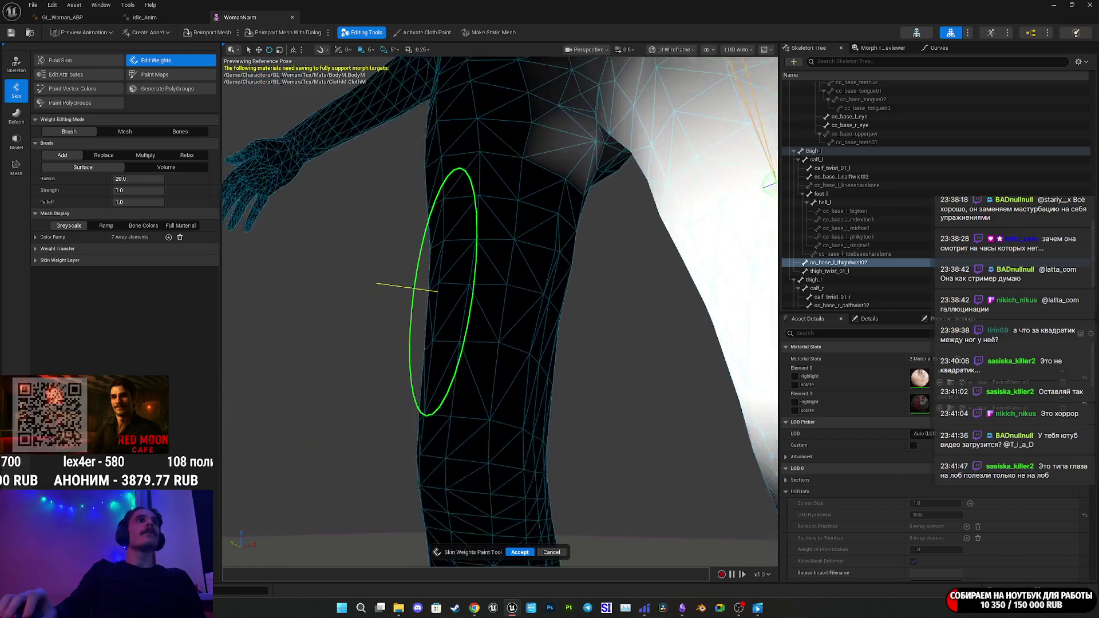
{"action": "scroll", "coordinate": [444, 292], "scroll_direction": "up", "scroll_amount": 5}
{"action": "scroll", "coordinate": [527, 255], "scroll_direction": "up", "scroll_amount": 1}
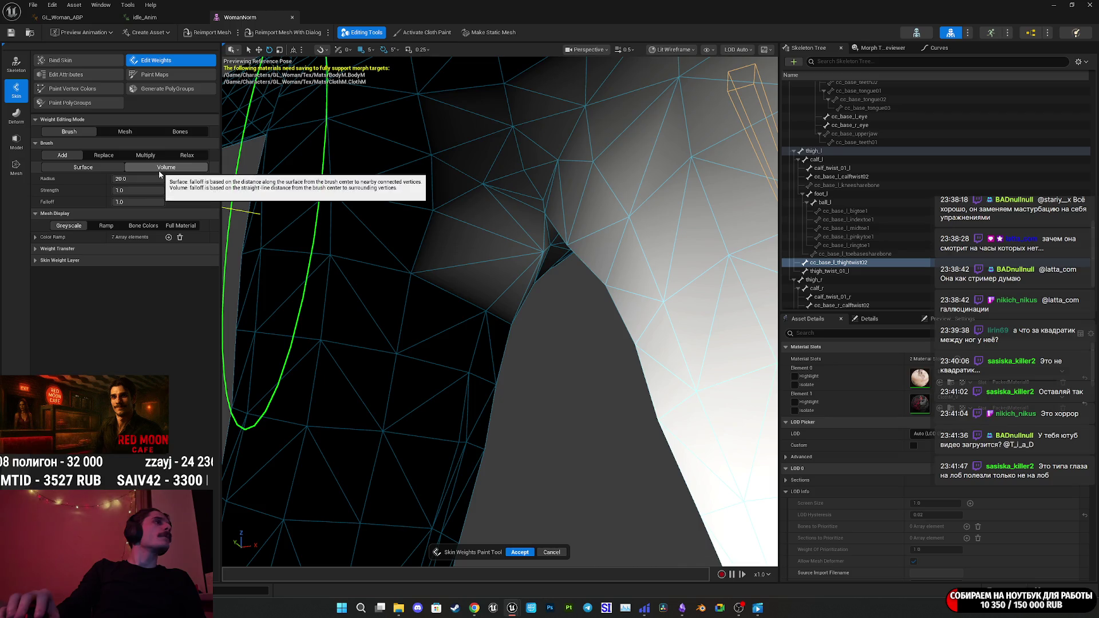
{"action": "left_click", "coordinate": [120, 132]}
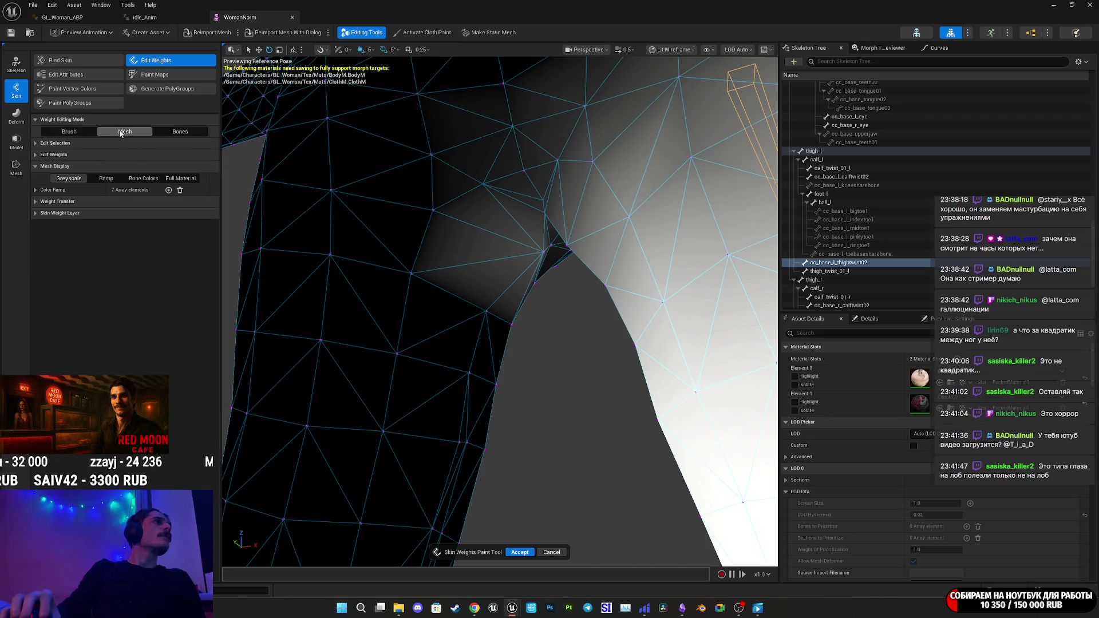
{"action": "left_click", "coordinate": [70, 132]}
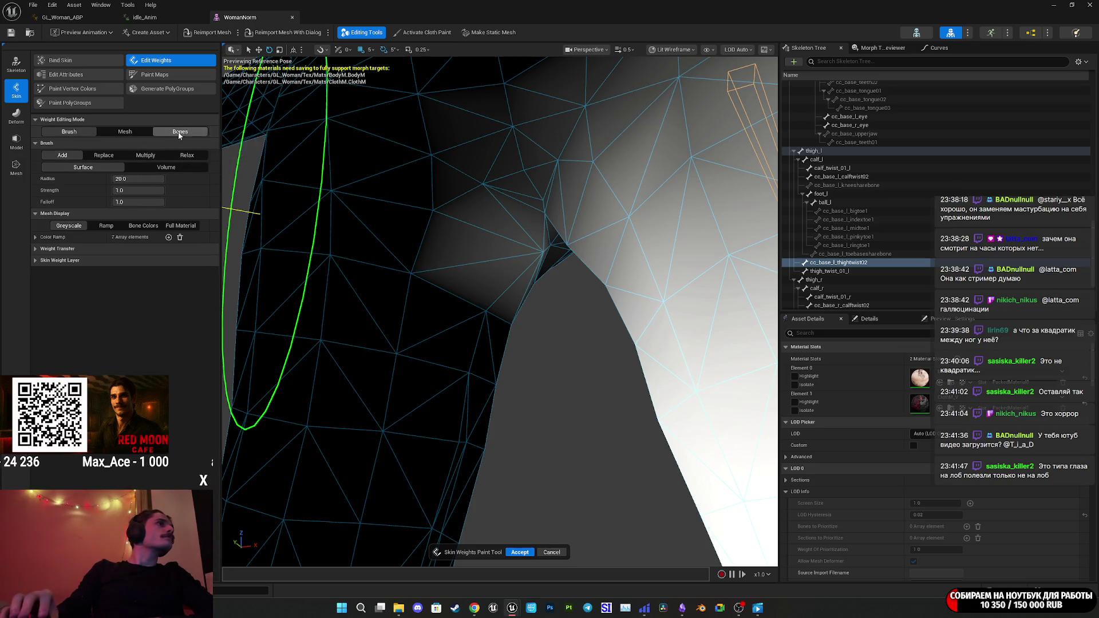
{"action": "left_click", "coordinate": [180, 132]}
{"action": "left_click", "coordinate": [130, 134]}
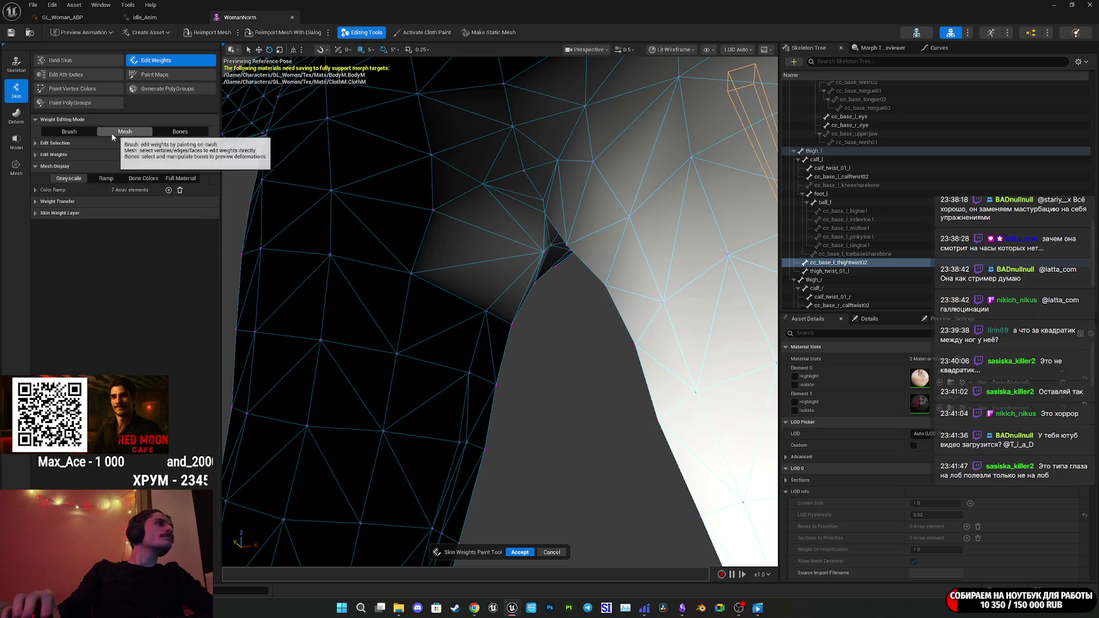
Expand Edit Selection, set Weight Editing Mode back to Brush, and choose the Volume falloff.
{"action": "left_click", "coordinate": [50, 192]}
{"action": "left_click", "coordinate": [49, 191]}
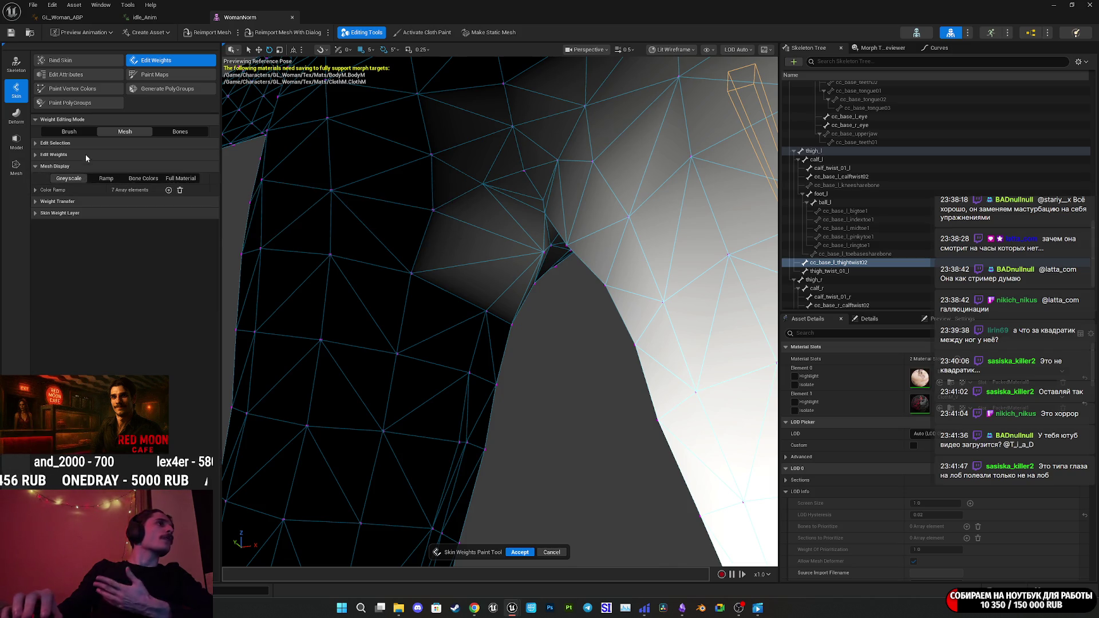
{"action": "left_click", "coordinate": [41, 156]}
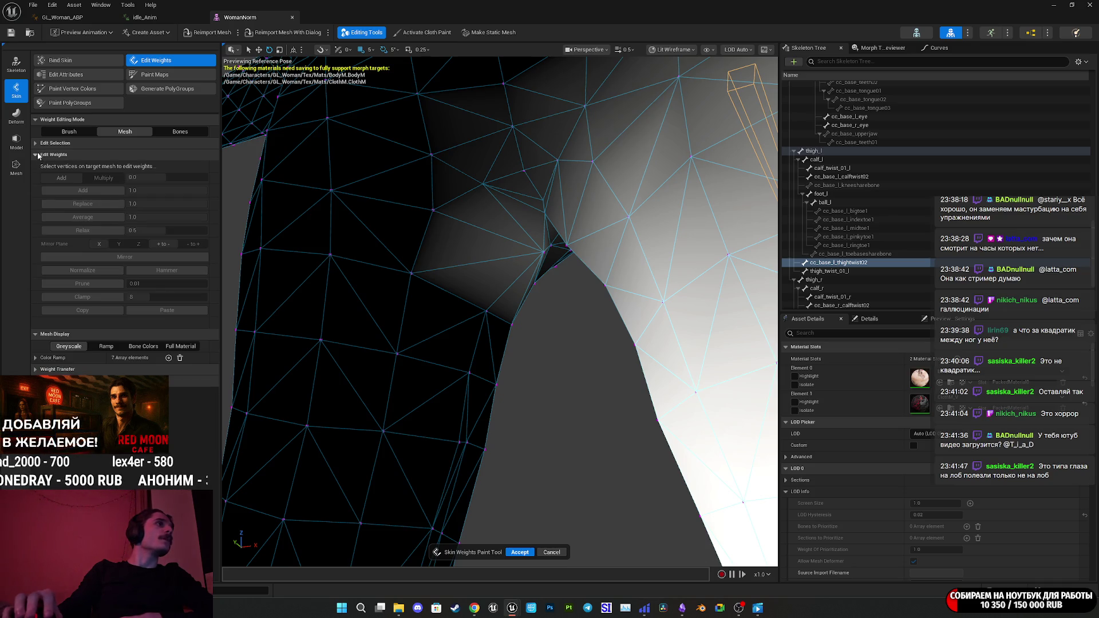
{"action": "left_click", "coordinate": [36, 142]}
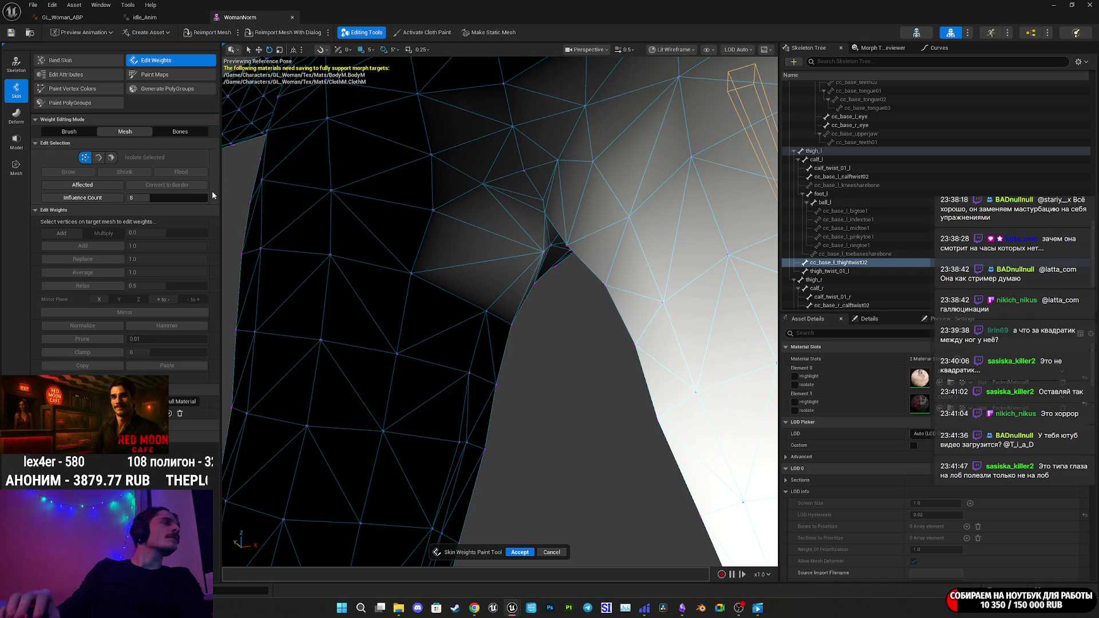
{"action": "left_click", "coordinate": [69, 132]}
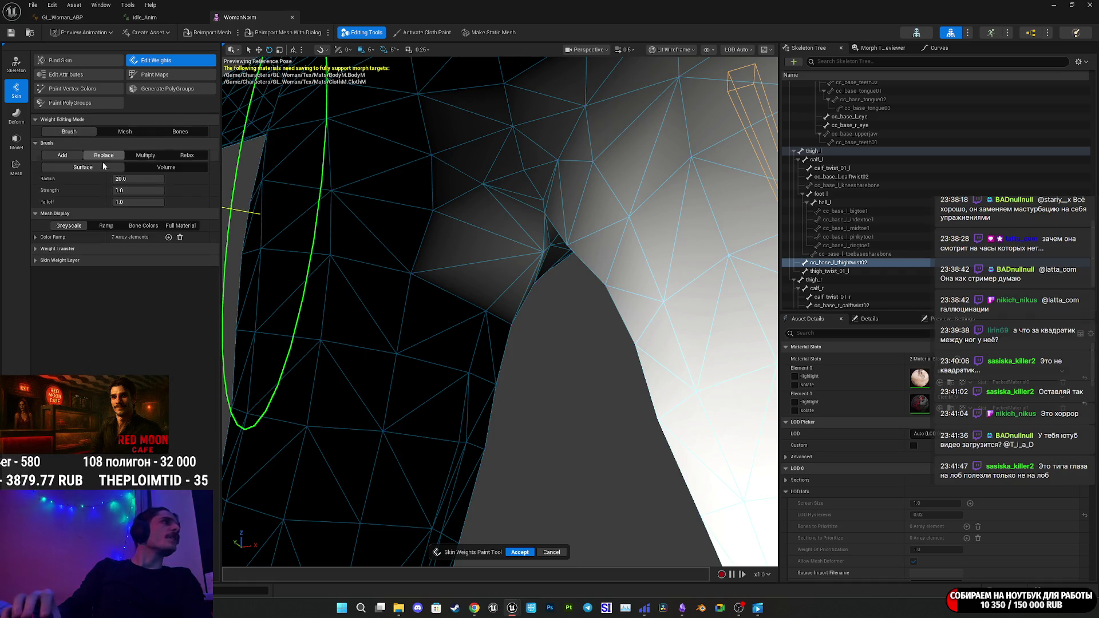
{"action": "left_click", "coordinate": [164, 167]}
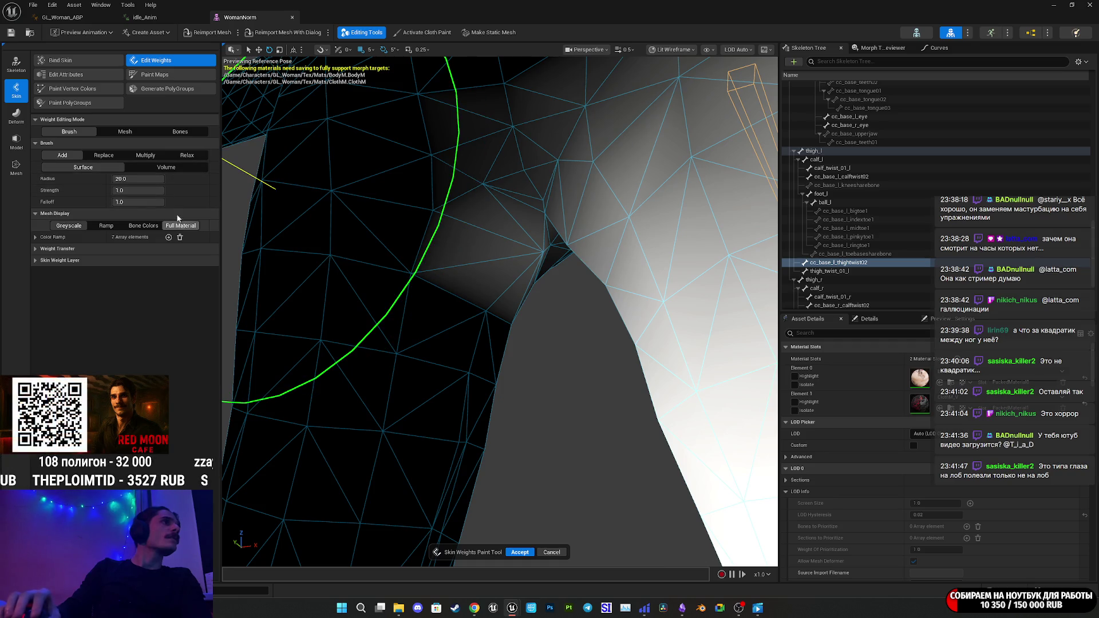
Show the leg in Bone Colors, Ramp, Full Material and Greyscale, then exit weight painting.
{"action": "left_click", "coordinate": [143, 225]}
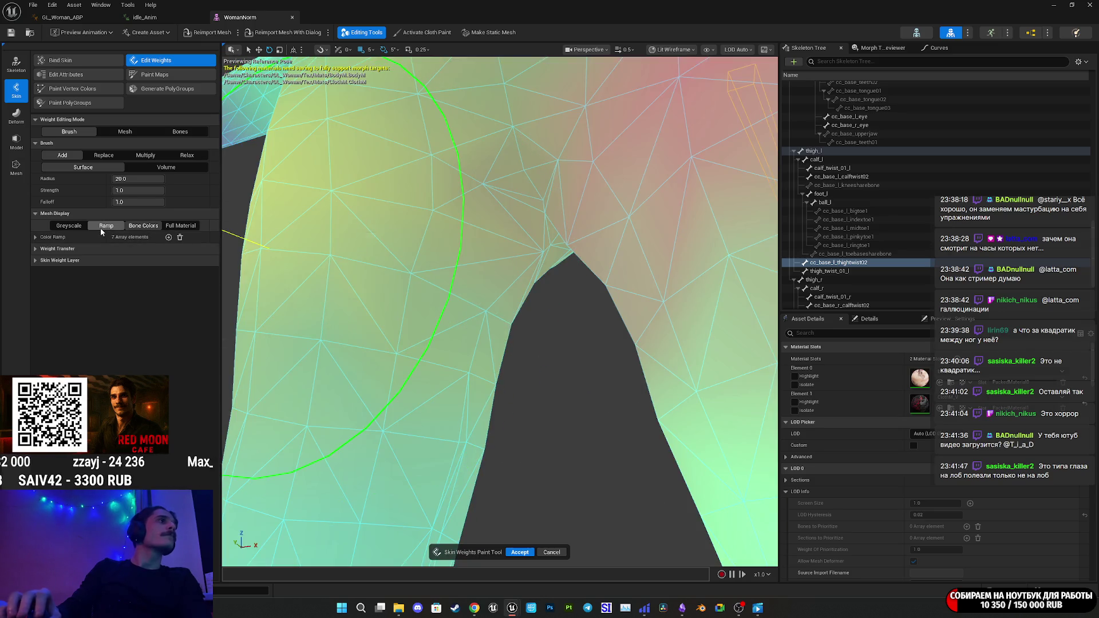
{"action": "left_click", "coordinate": [104, 226]}
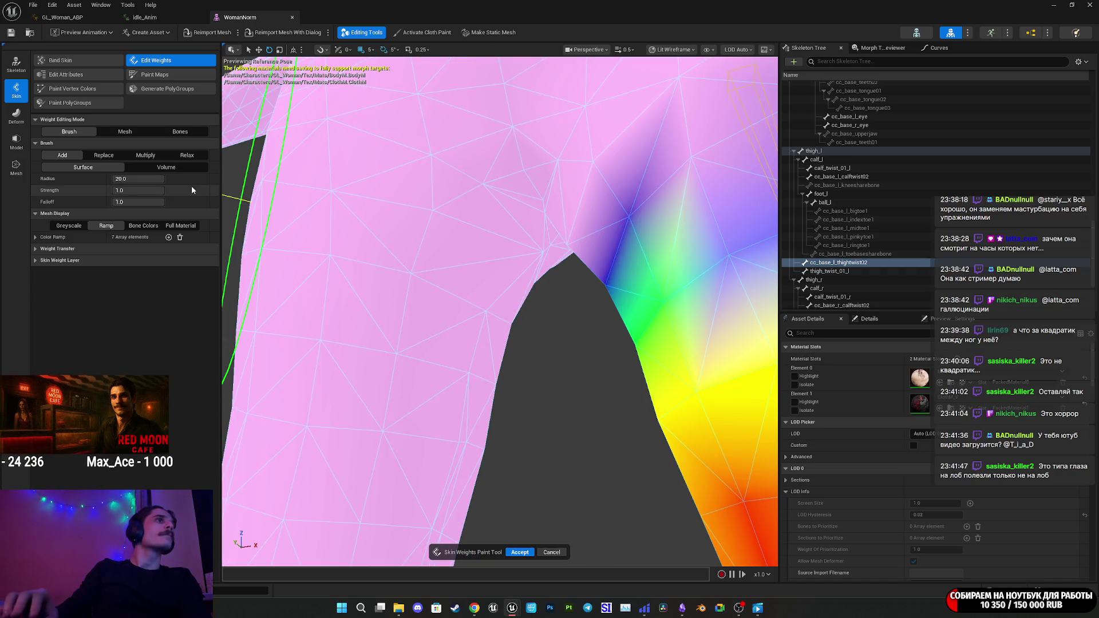
{"action": "left_click", "coordinate": [179, 225]}
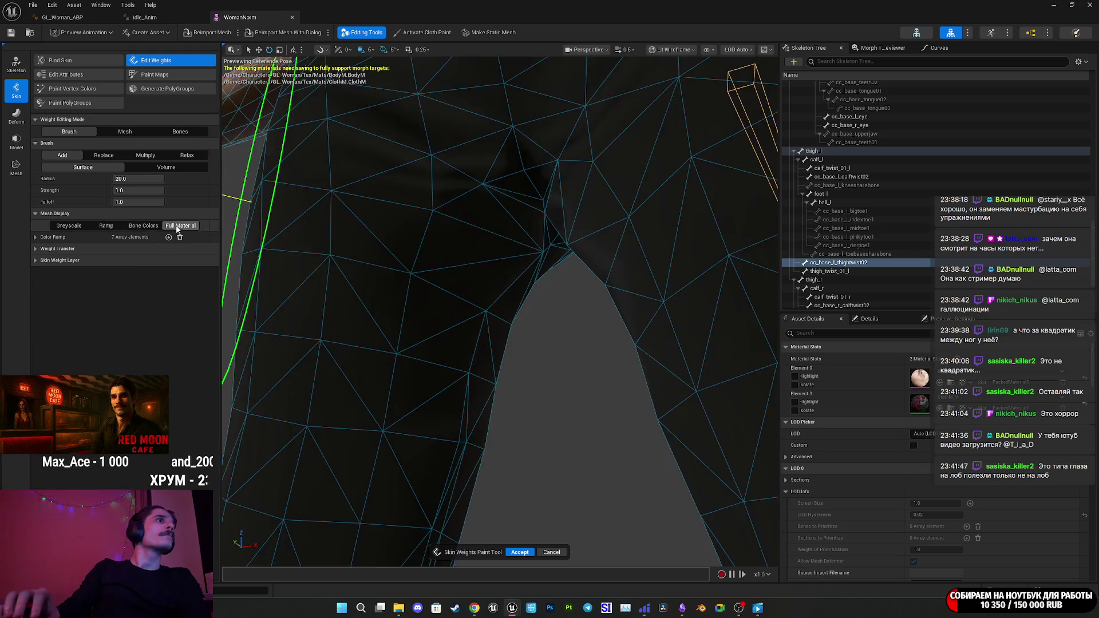
{"action": "left_click", "coordinate": [84, 227]}
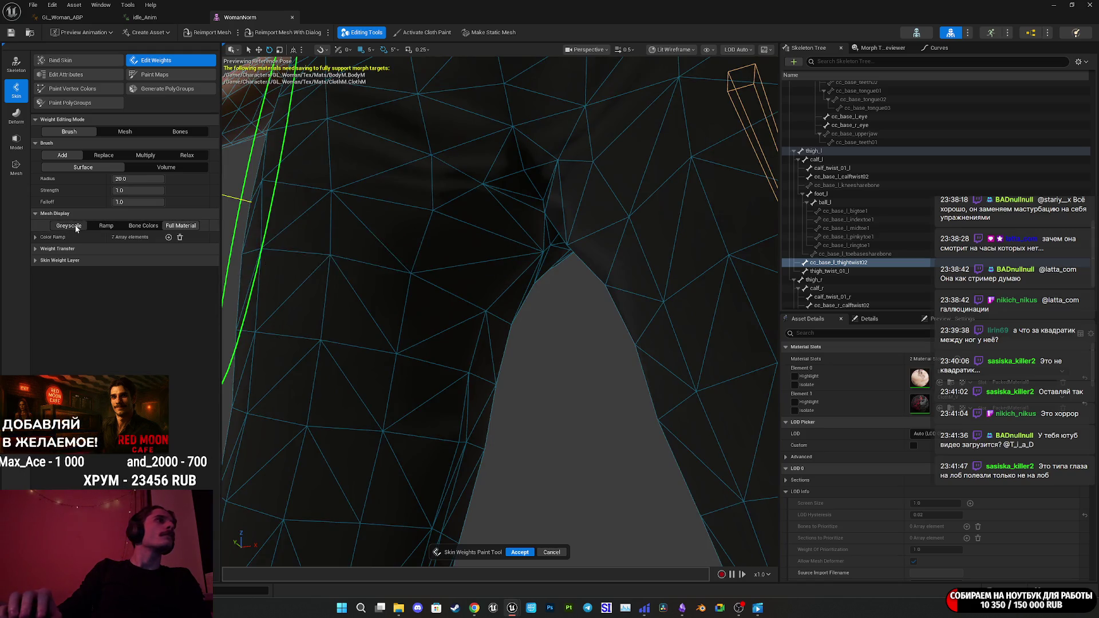
{"action": "left_click", "coordinate": [35, 237]}
{"action": "left_click", "coordinate": [35, 237]}
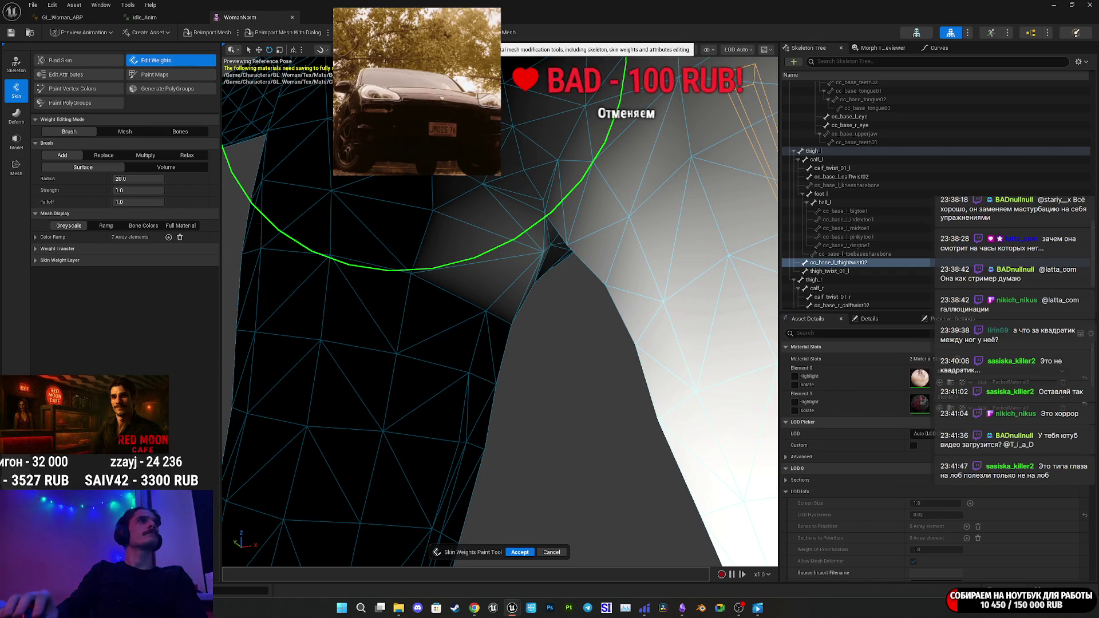
{"action": "left_click", "coordinate": [366, 32]}
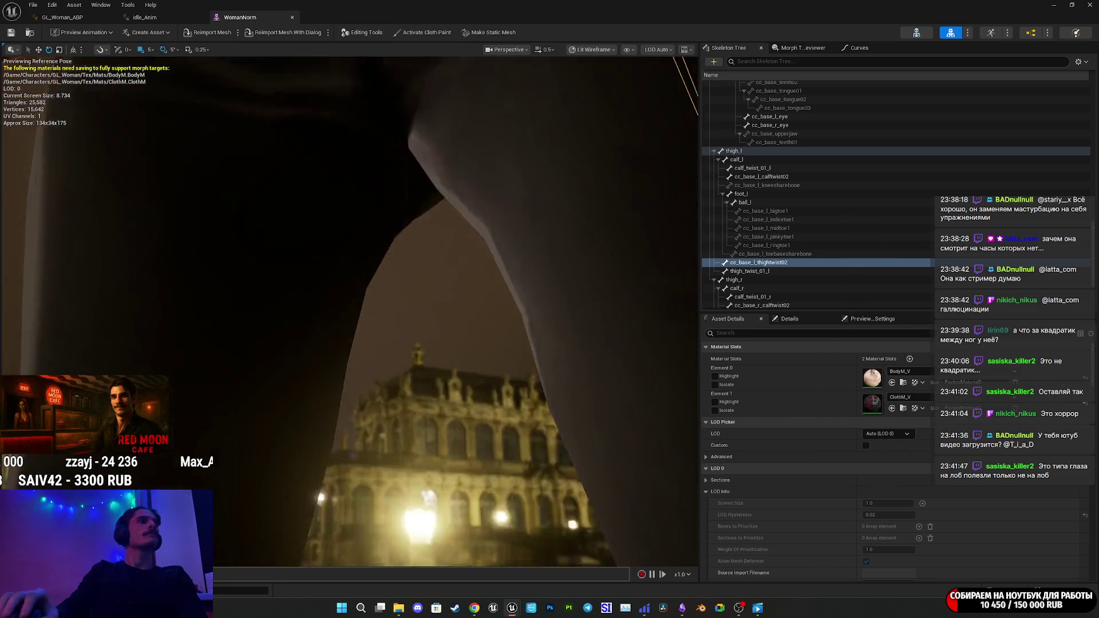
Level and pull back the view to see the whole textured character, then go to Mixamo.
{"action": "left_click_drag", "start_coordinate": [458, 229], "coordinate": [458, 315]}
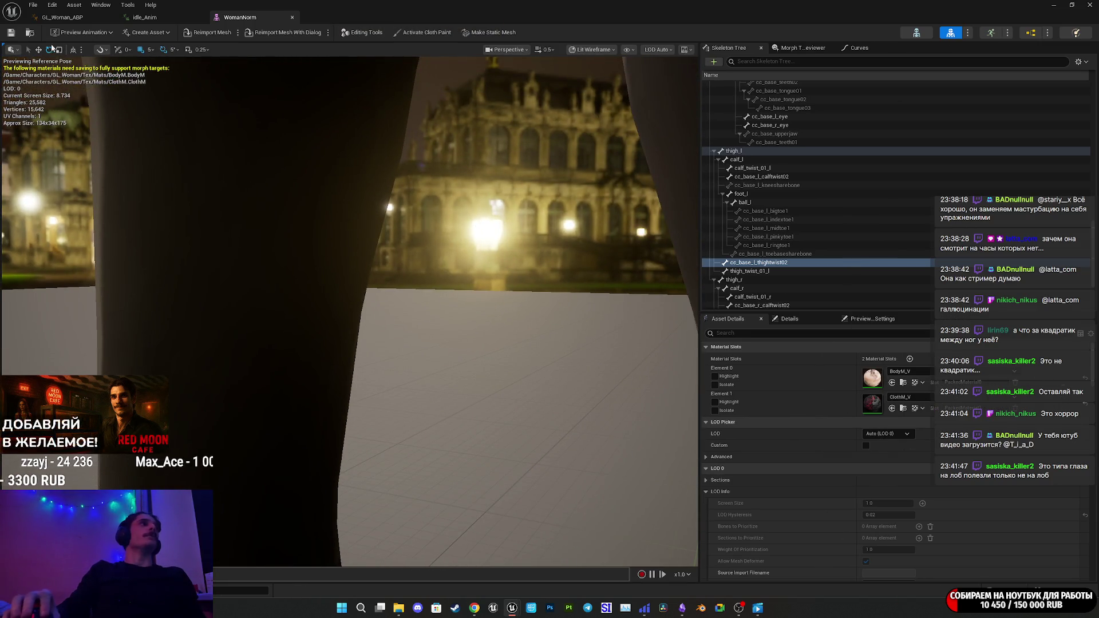
{"action": "left_click_drag", "start_coordinate": [344, 208], "coordinate": [358, 280]}
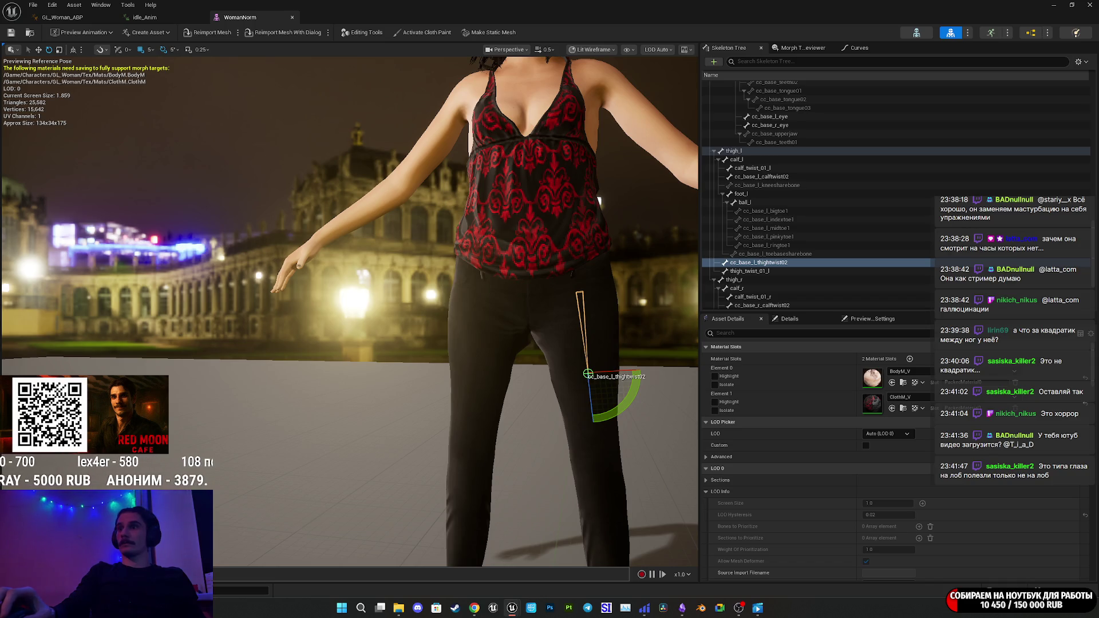
{"action": "key", "text": "alt+Tab"}
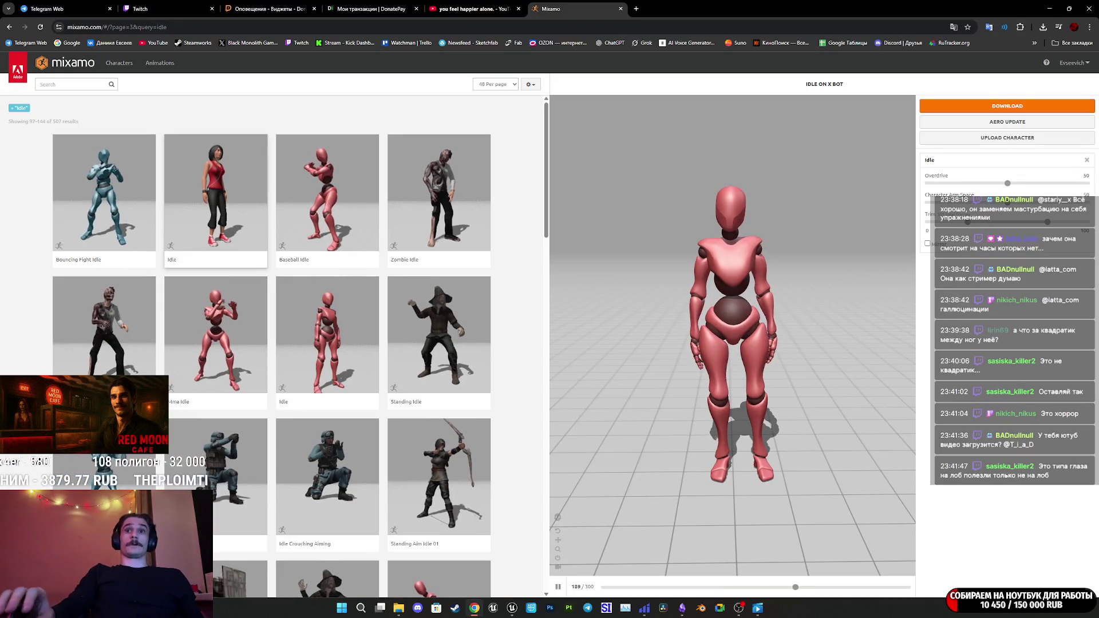
Open and close Chrome's bookmarks list, then return to the WomanNorm mesh editor window.
{"action": "left_click", "coordinate": [1074, 43]}
{"action": "left_click", "coordinate": [1007, 79], "text": "shift"}
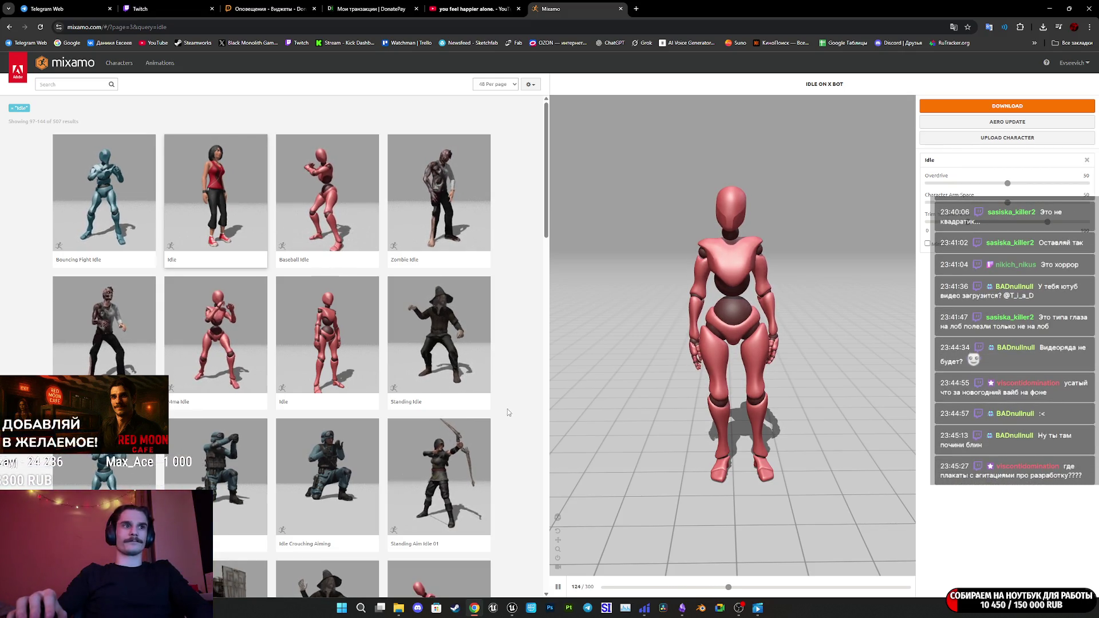
{"action": "mouse_move", "coordinate": [513, 608]}
{"action": "left_click", "coordinate": [594, 580]}
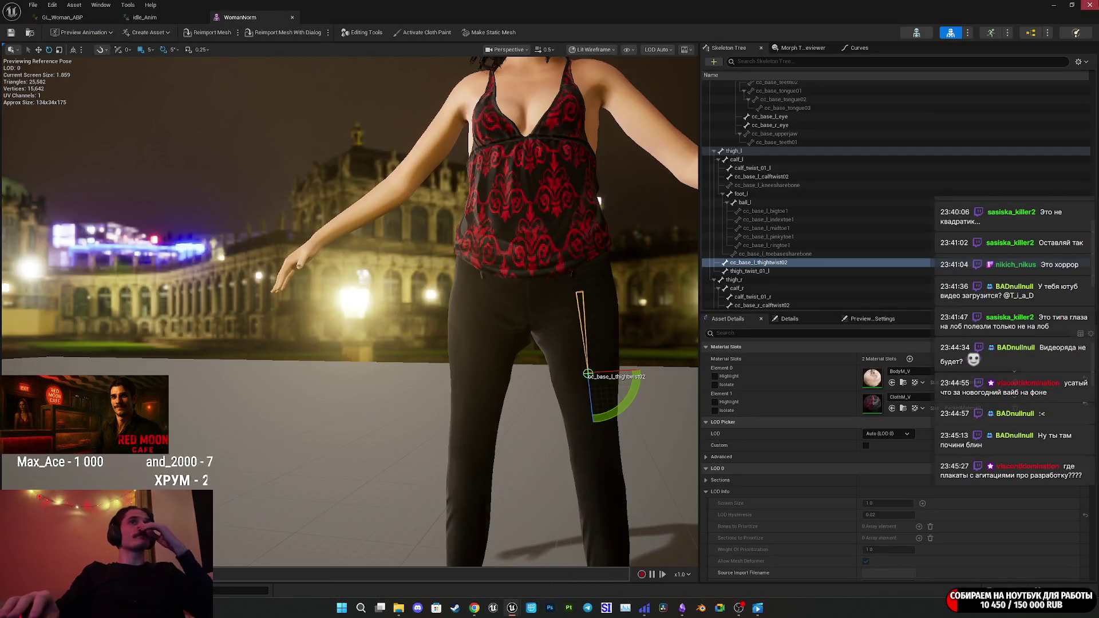
Close the WomanNorm editor, save the mesh and material assets, and close Retarget Animations.
{"action": "left_click", "coordinate": [1093, 4]}
{"action": "left_click", "coordinate": [200, 453]}
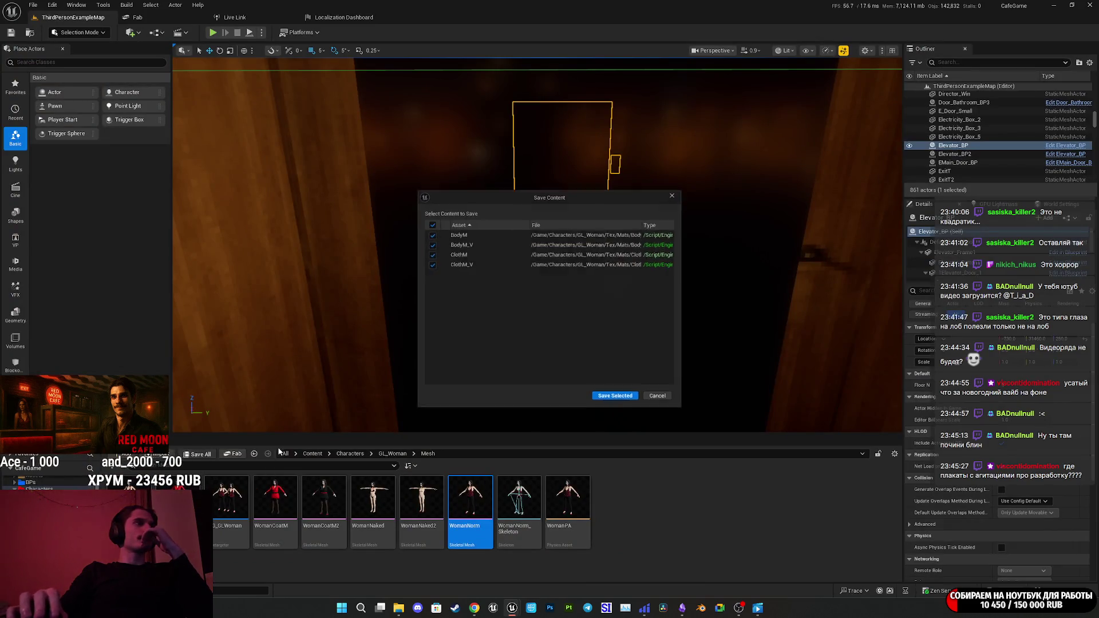
{"action": "left_click", "coordinate": [608, 401]}
{"action": "mouse_move", "coordinate": [511, 612]}
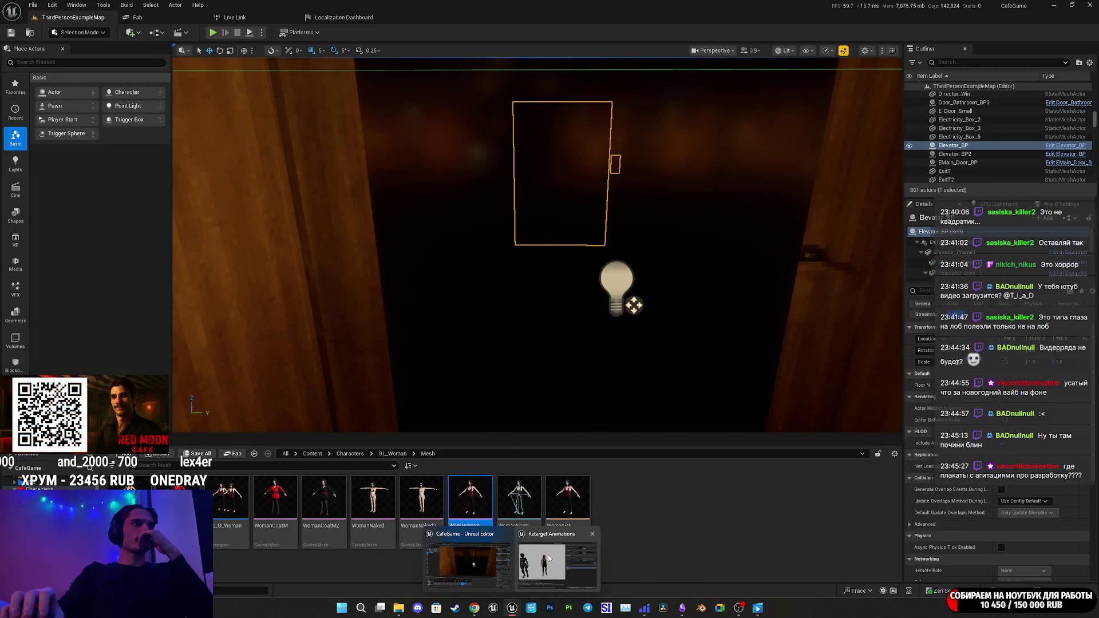
{"action": "left_click", "coordinate": [552, 556]}
{"action": "left_click", "coordinate": [812, 143]}
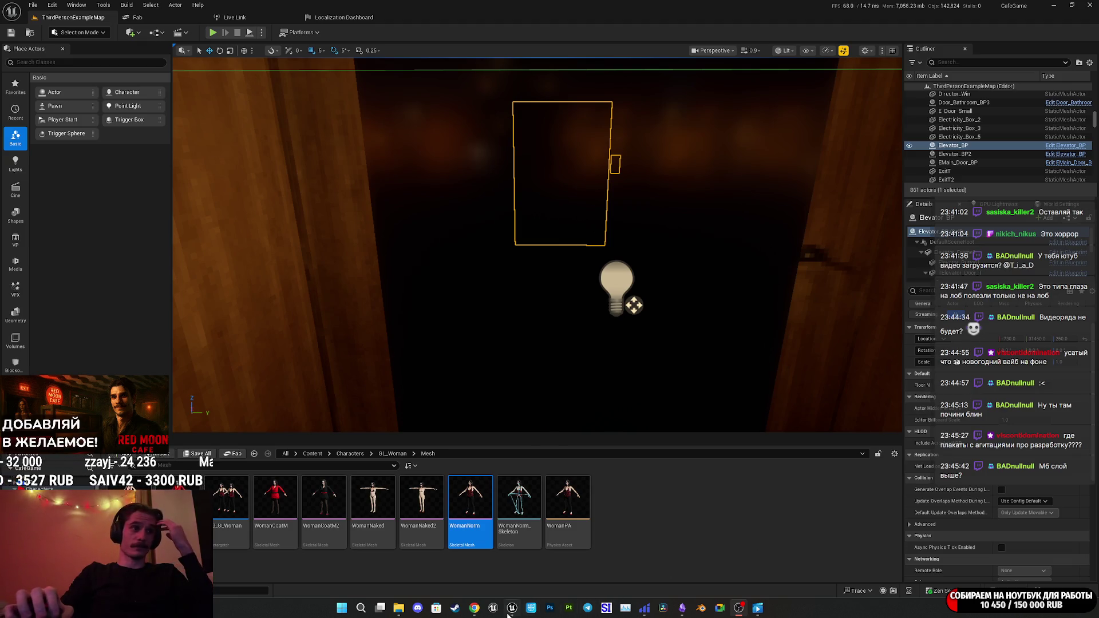
Open the DonationAlerts dashboard from Chrome's bookmarks.
{"action": "left_click", "coordinate": [474, 611]}
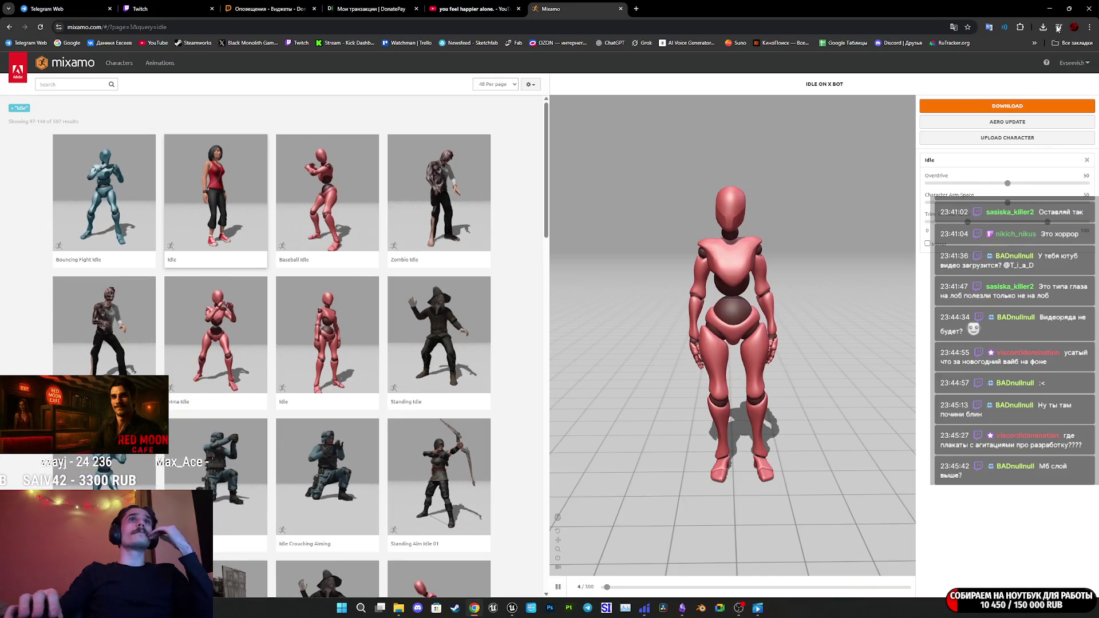
{"action": "left_click", "coordinate": [1070, 45]}
{"action": "left_click", "coordinate": [973, 109]}
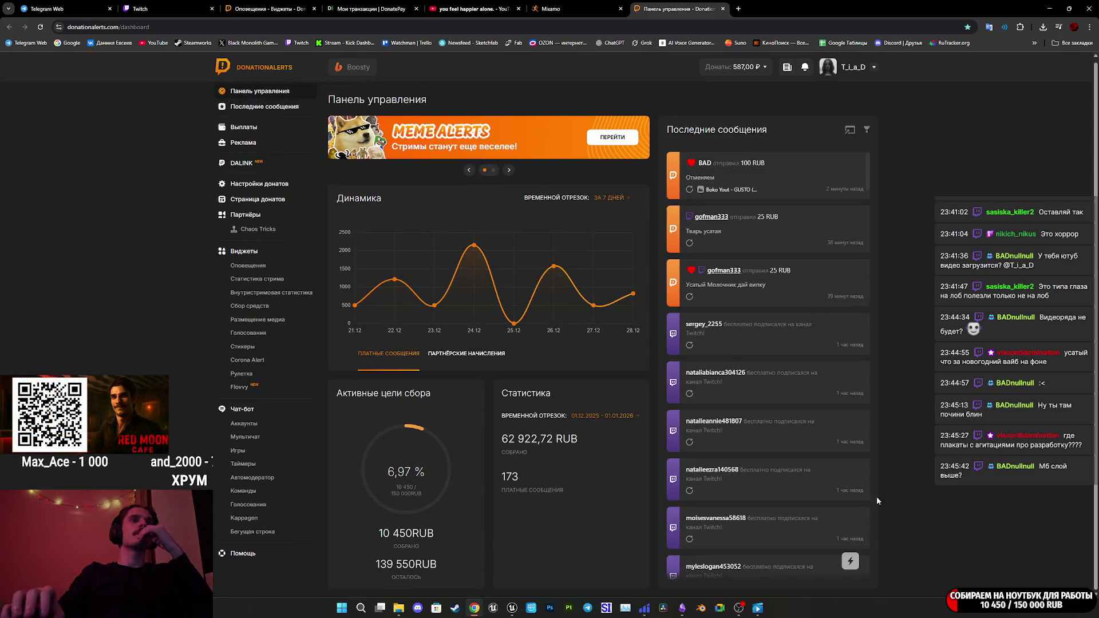
Open and close the alert speech and sound settings, then close the DonationAlerts dashboard tab.
{"action": "left_click", "coordinate": [850, 562]}
{"action": "left_click", "coordinate": [774, 369]}
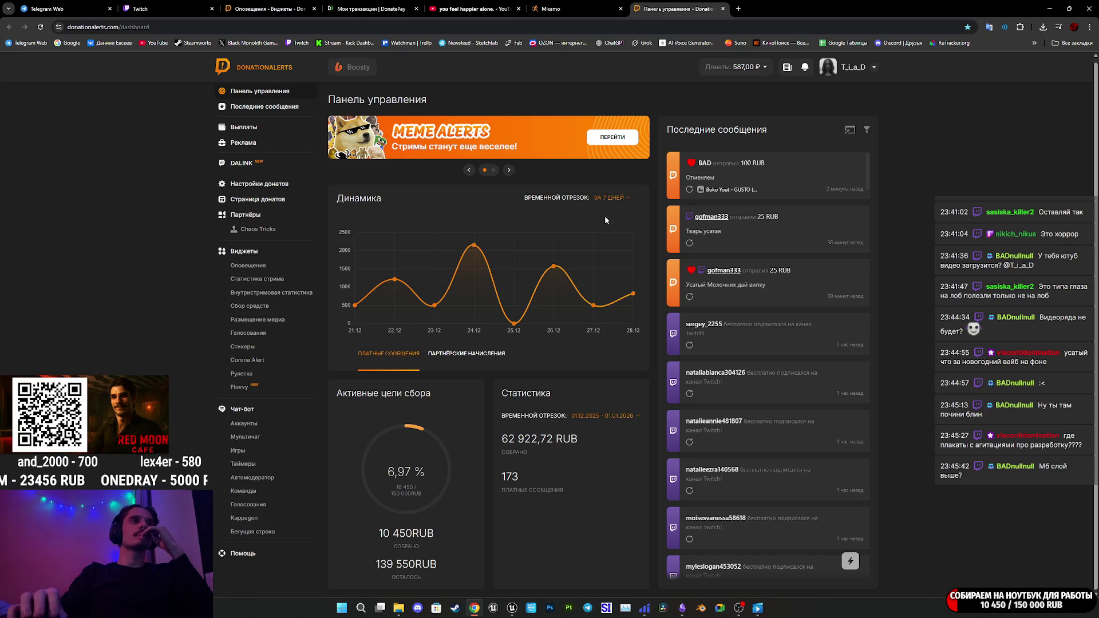
{"action": "left_click", "coordinate": [723, 8]}
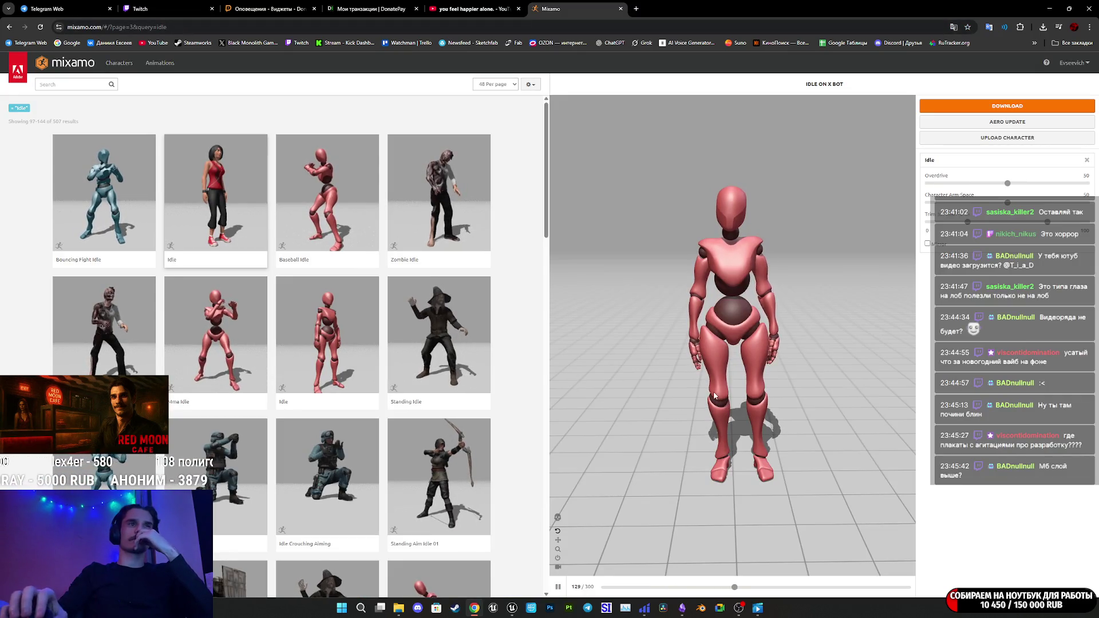
Reopen the DonationAlerts dashboard in a new tab from Chrome's All Bookmarks list.
{"action": "mouse_move", "coordinate": [681, 614]}
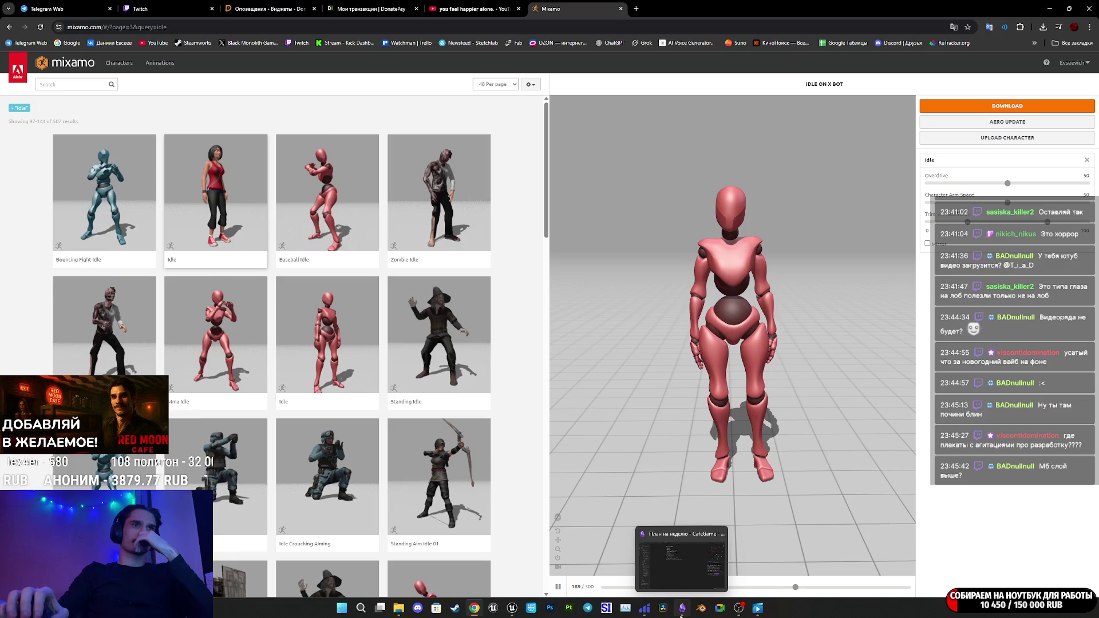
{"action": "mouse_move", "coordinate": [511, 611]}
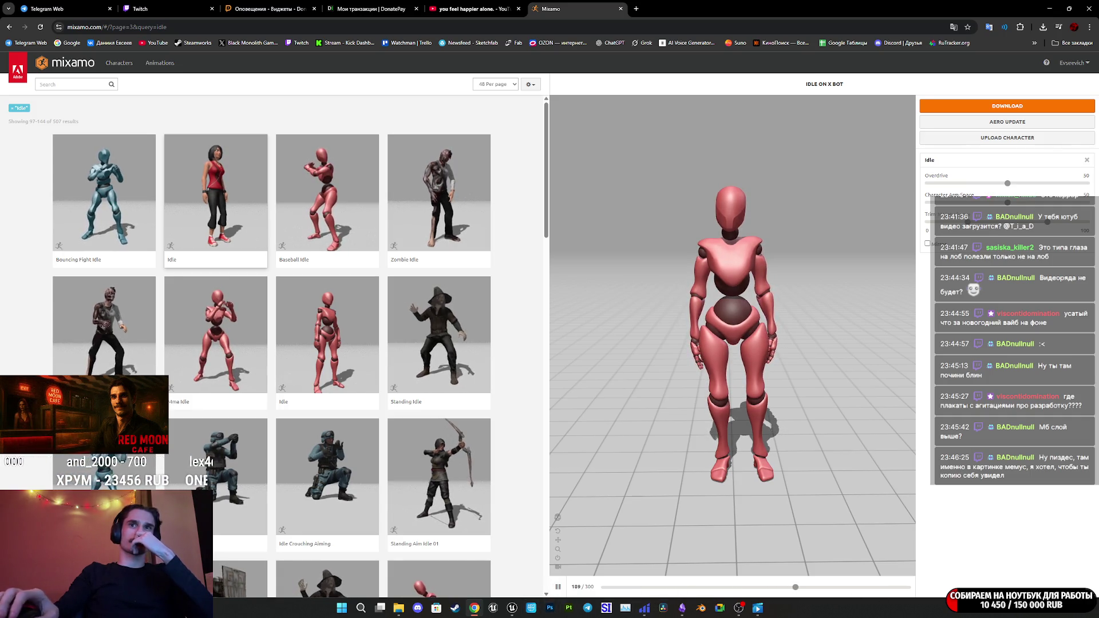
{"action": "left_click", "coordinate": [1072, 43]}
{"action": "left_click", "coordinate": [1019, 79]}
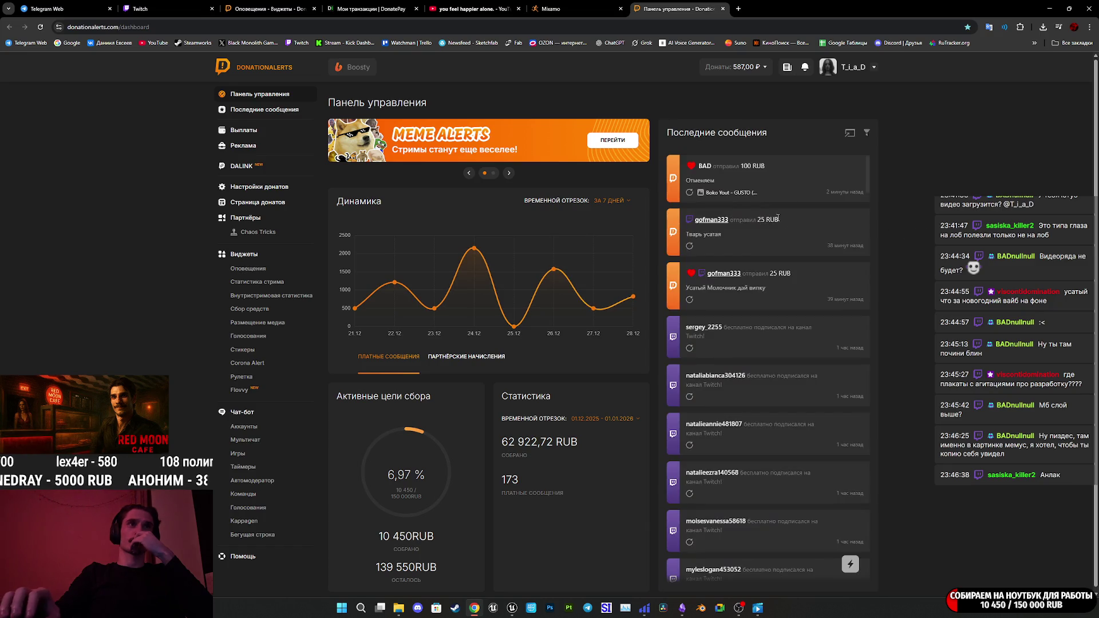
Open the Boko Yout – GUSTO YouTube link from the newest donation message.
{"action": "left_click", "coordinate": [724, 196]}
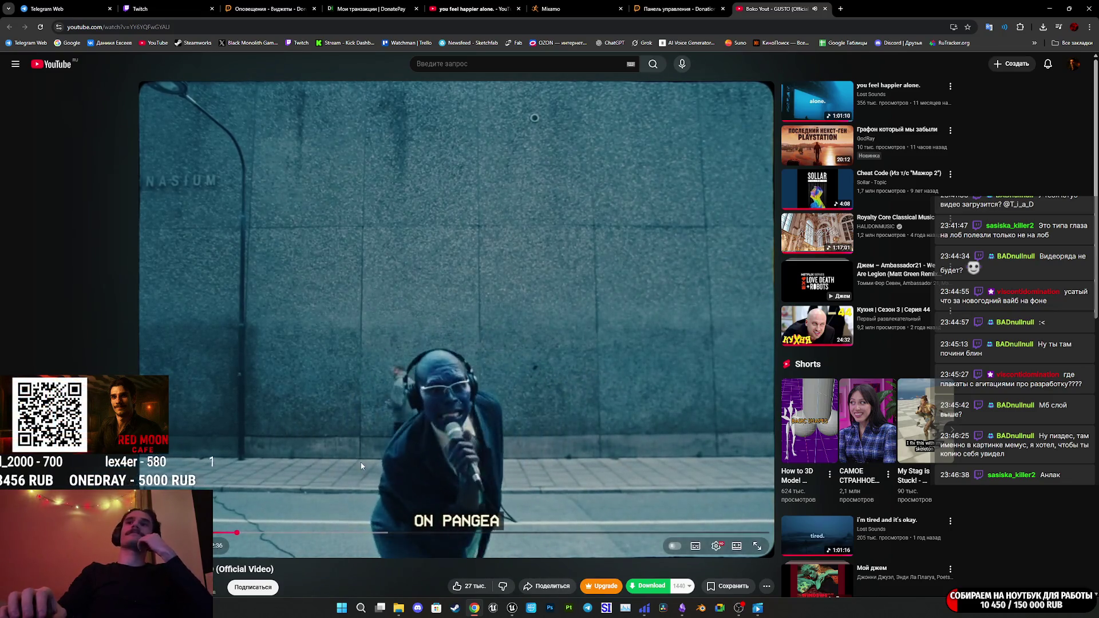
Skip ahead twice in the Boko Yout – GUSTO video, then close its YouTube tab.
{"action": "left_click_drag", "start_coordinate": [273, 535], "coordinate": [359, 534]}
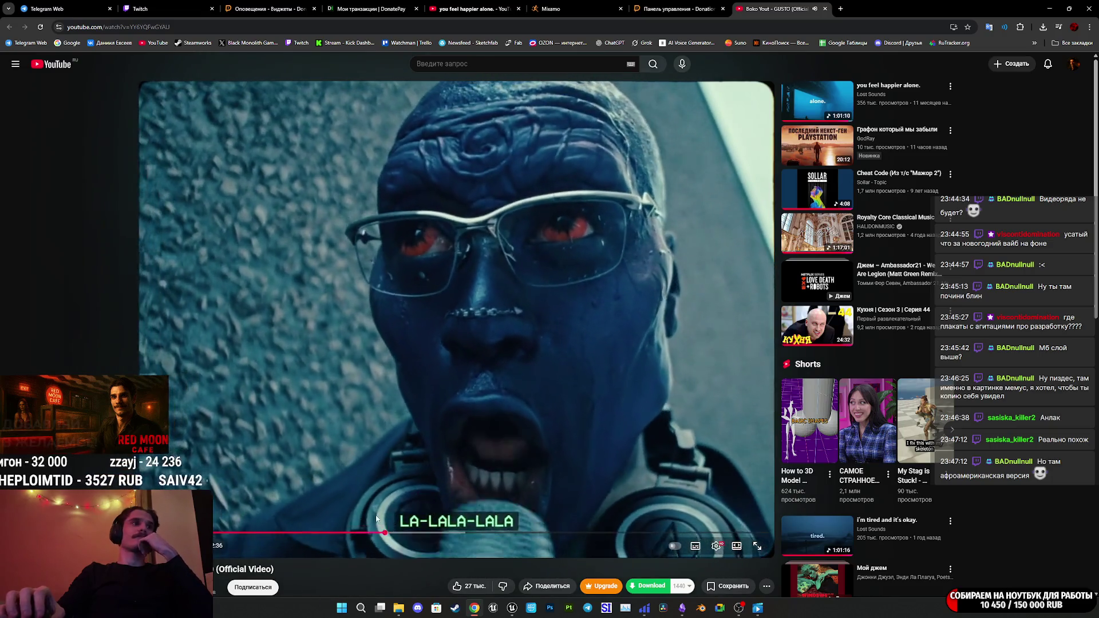
{"action": "left_click_drag", "start_coordinate": [384, 533], "coordinate": [499, 533]}
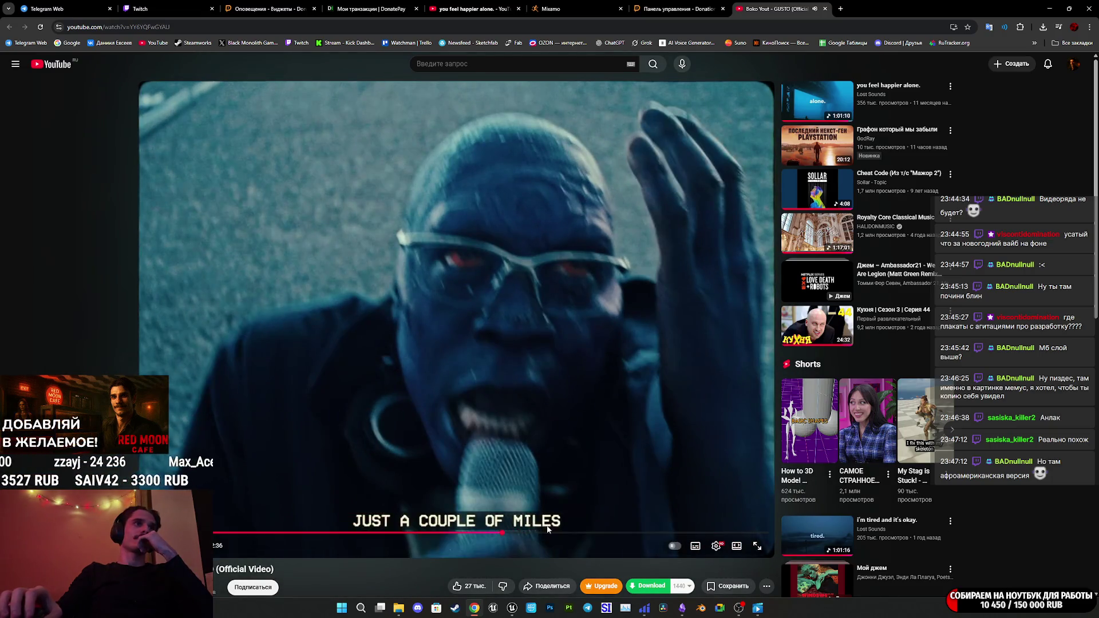
{"action": "middle_click", "coordinate": [747, 4]}
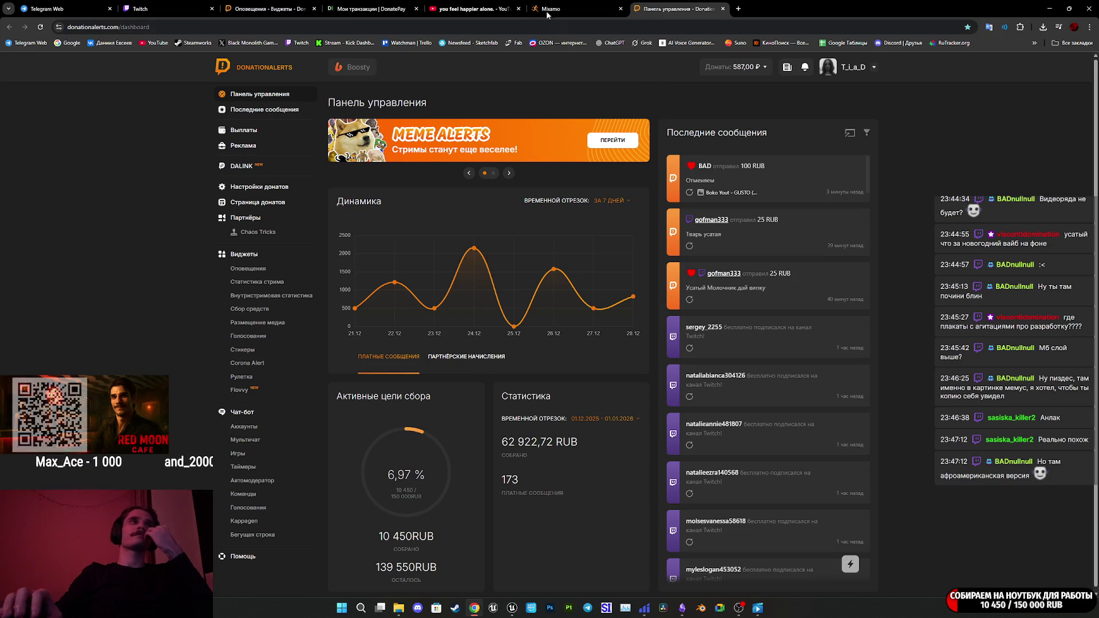
Close the DonationAlerts dashboard tab.
{"action": "mouse_move", "coordinate": [763, 612]}
{"action": "left_click", "coordinate": [758, 582]}
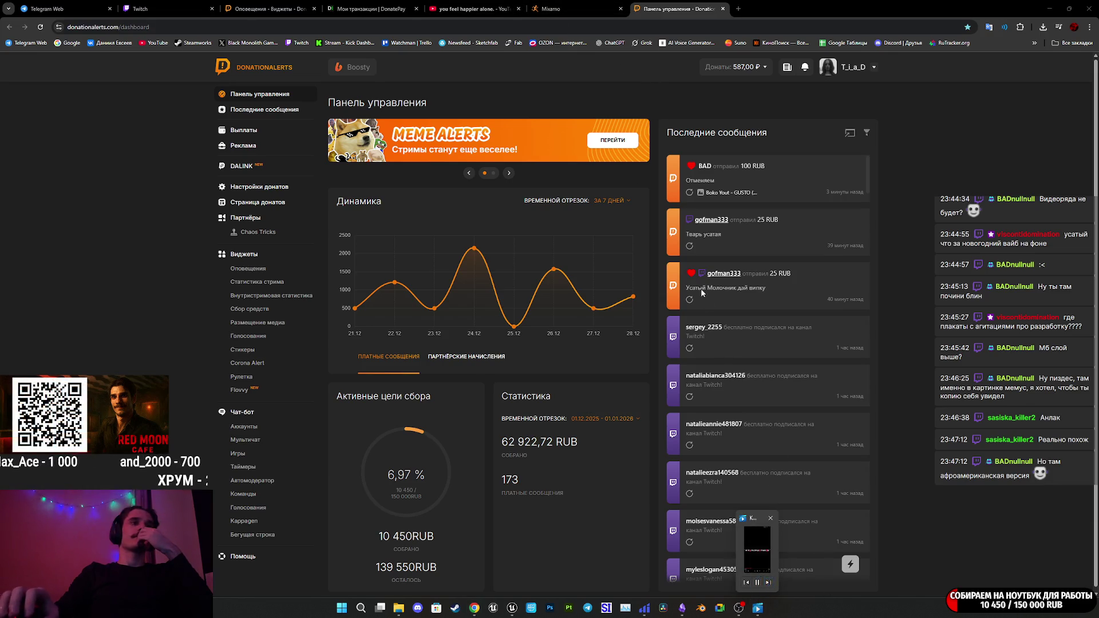
{"action": "middle_click", "coordinate": [678, 9]}
Check the YouTube and DonatePay tabs, close the DonationAlerts alerts widgets tab, then switch to Blender.
{"action": "left_click", "coordinate": [489, 4]}
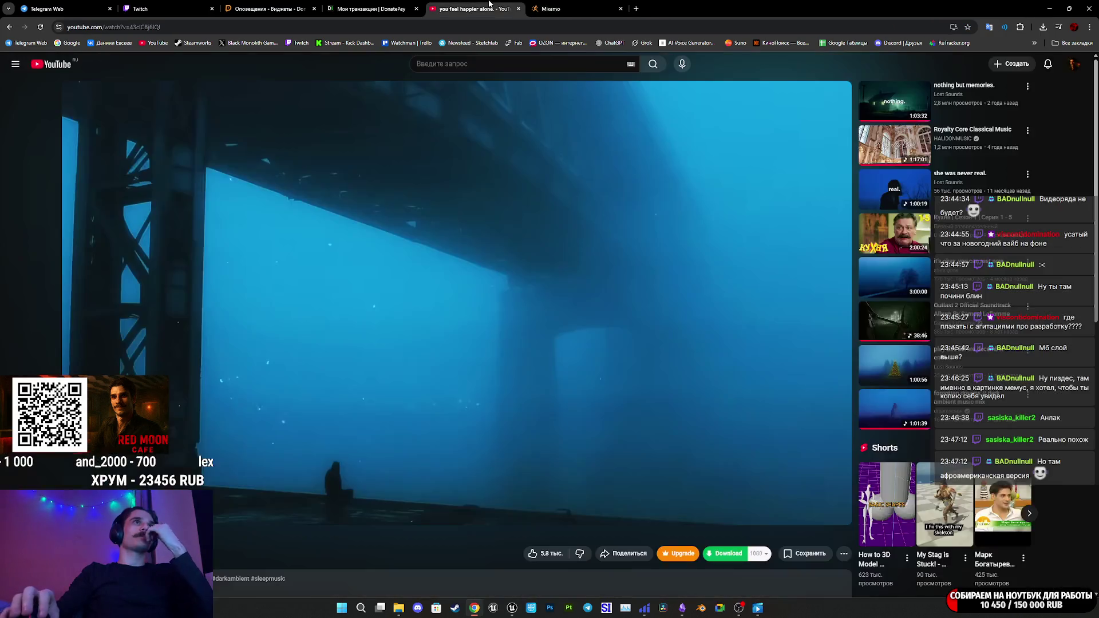
{"action": "left_click", "coordinate": [352, 7]}
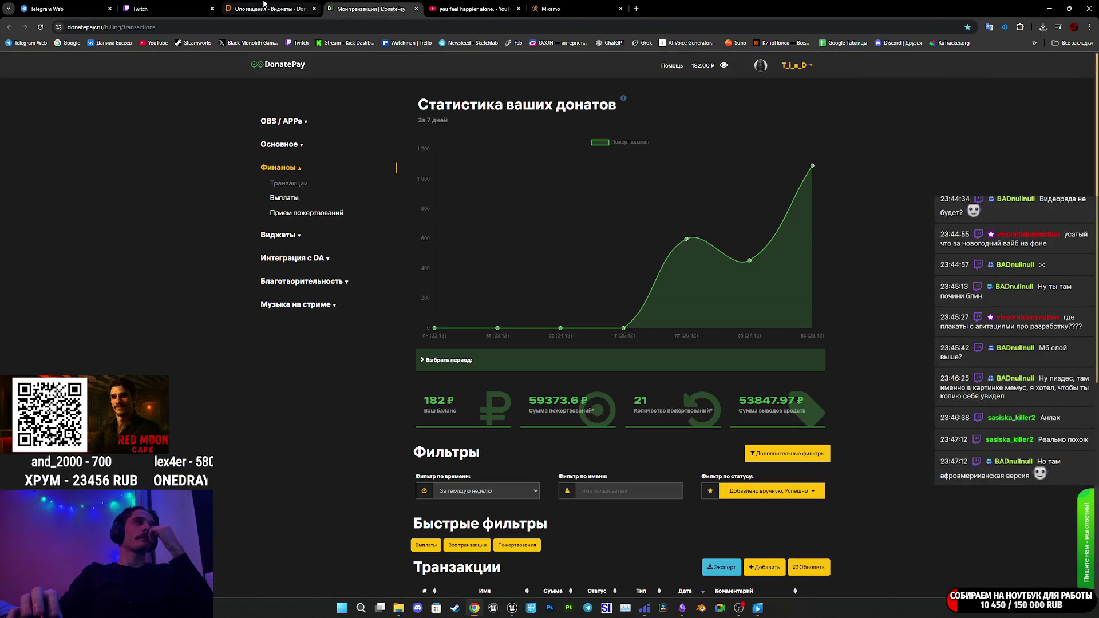
{"action": "left_click", "coordinate": [264, 6]}
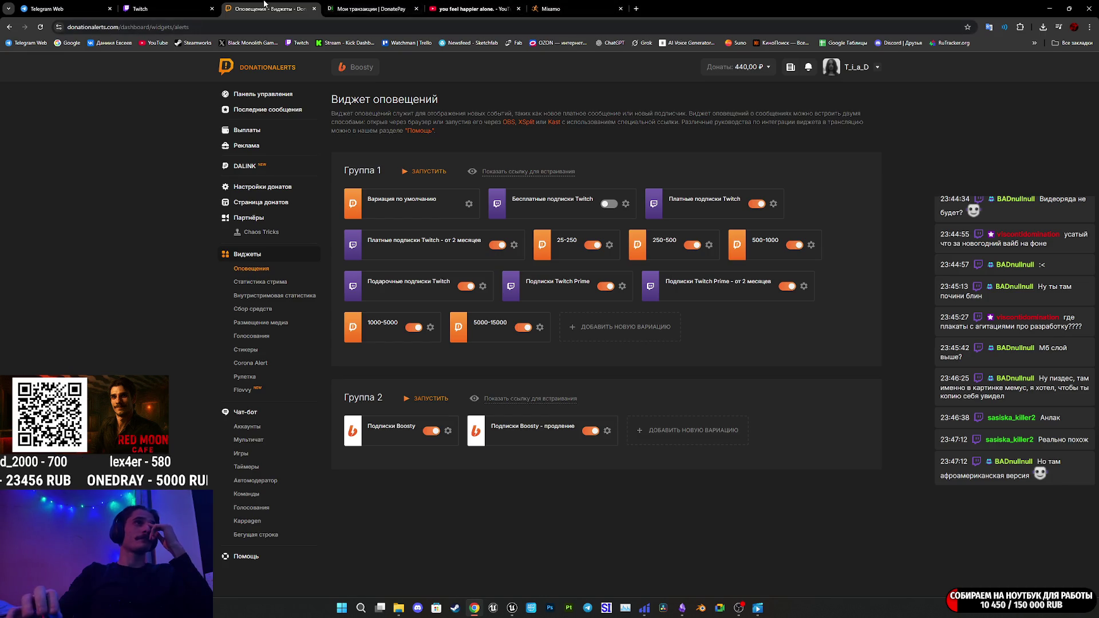
{"action": "key", "text": "ctrl+w"}
{"action": "left_click", "coordinate": [469, 9]}
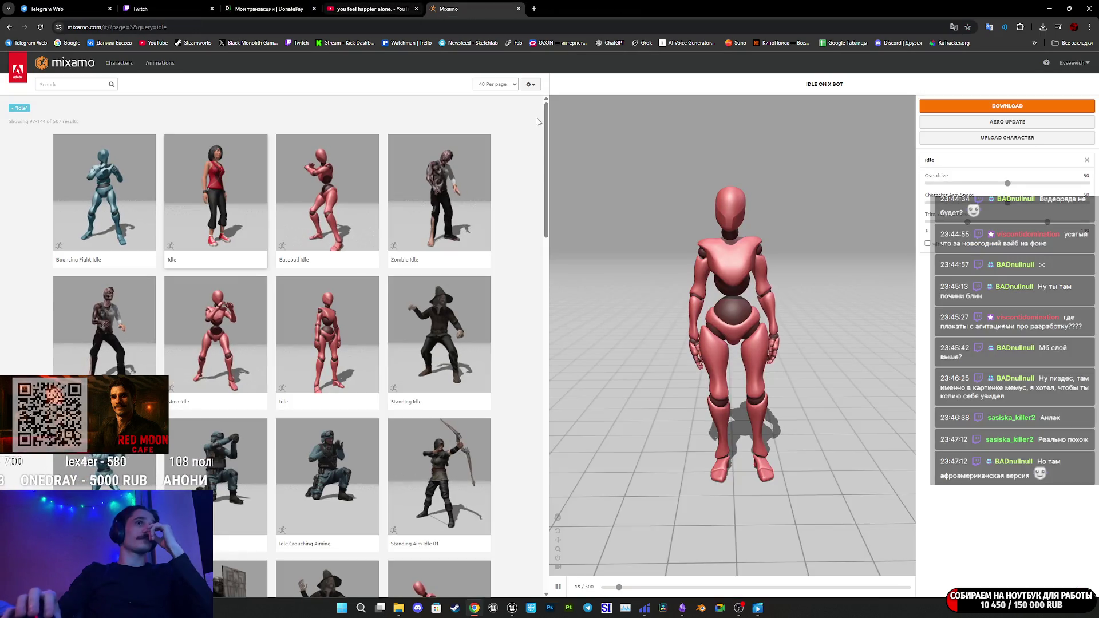
{"action": "left_click", "coordinate": [513, 609]}
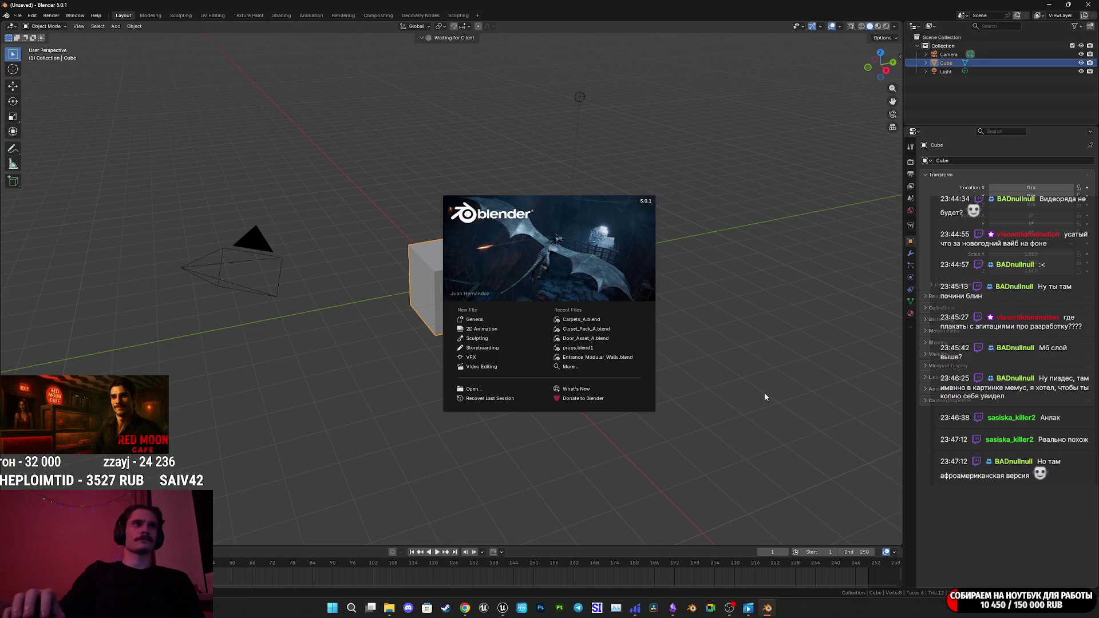
Box-select and delete the three default objects, leaving only the grid.
{"action": "left_click_drag", "start_coordinate": [747, 441], "coordinate": [184, 75]}
{"action": "key", "text": "Delete"}
{"action": "left_click", "coordinate": [389, 610]}
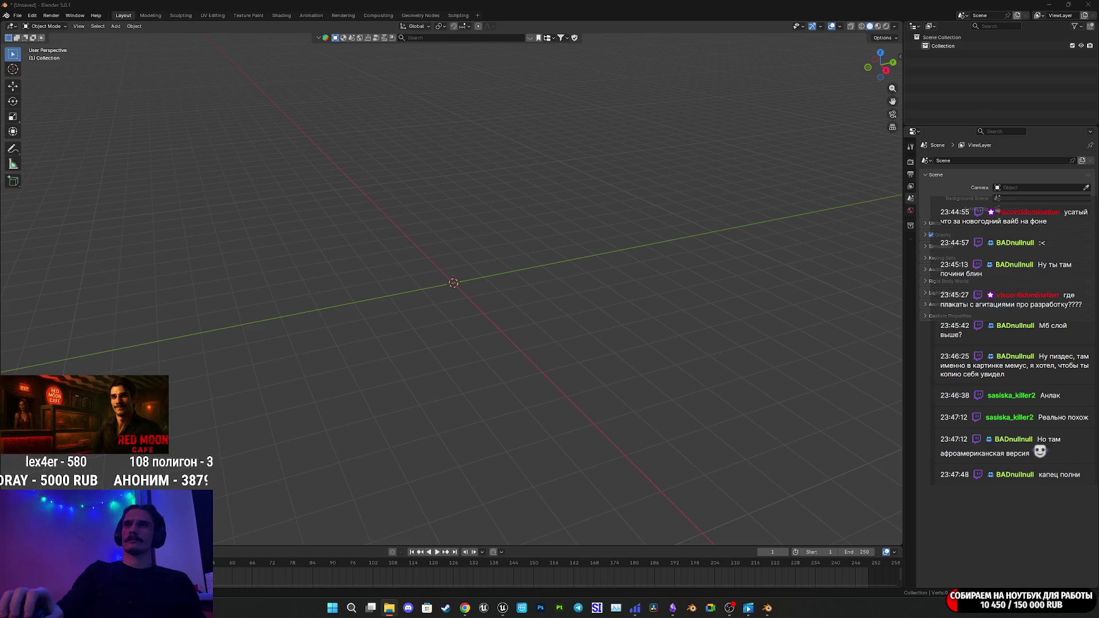
Import WomanNorm.fbx with its armature and orbit to face the woman frontally.
{"action": "left_click_drag", "start_coordinate": [631, 382], "coordinate": [631, 384]}
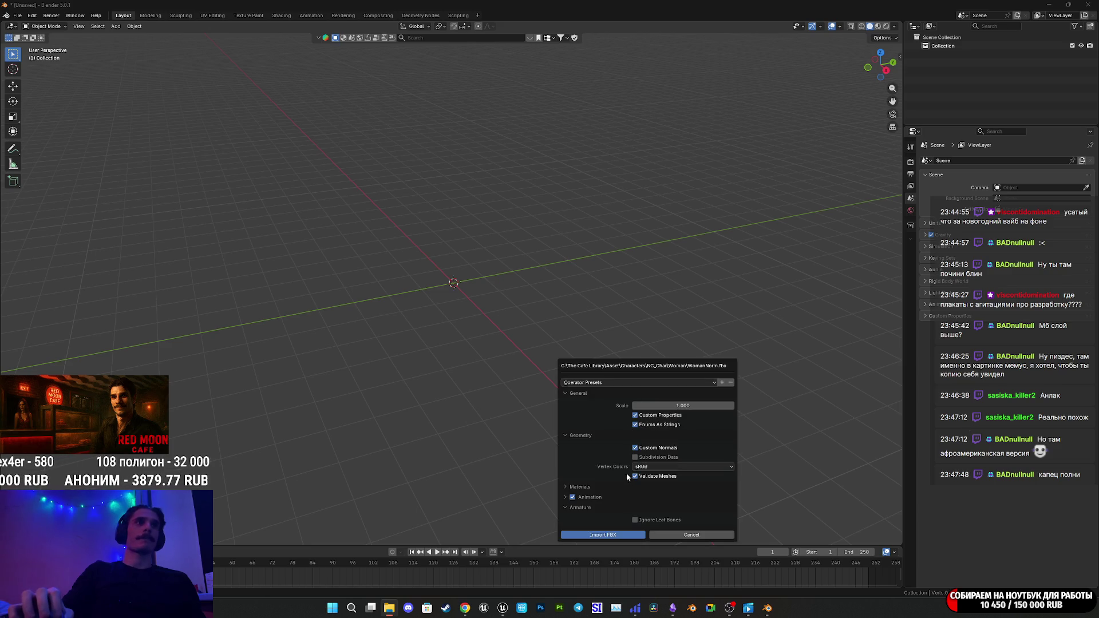
{"action": "left_click", "coordinate": [615, 535]}
{"action": "scroll", "coordinate": [486, 243], "scroll_direction": "up", "scroll_amount": 5}
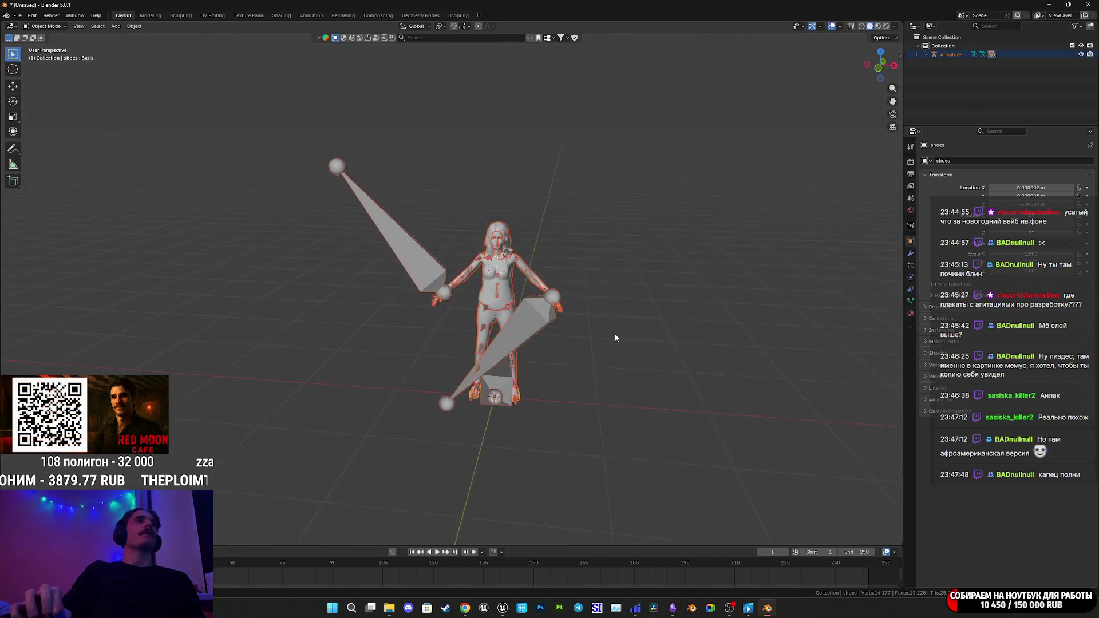
{"action": "scroll", "coordinate": [616, 339], "scroll_direction": "up", "scroll_amount": 8}
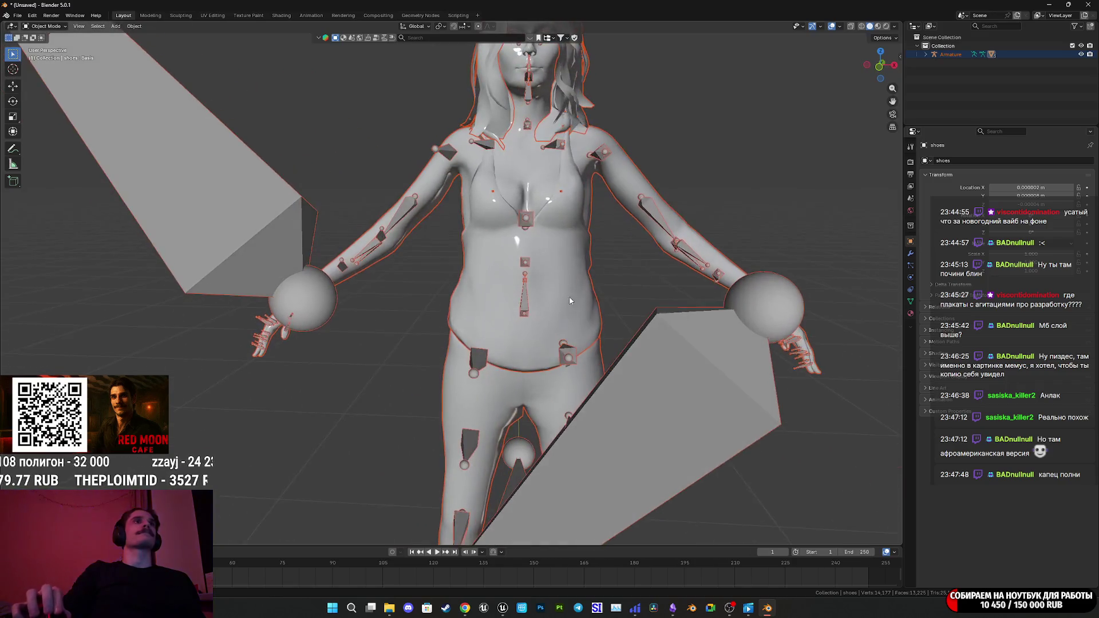
{"action": "left_click_drag", "start_coordinate": [569, 301], "coordinate": [544, 319]}
Select the woman's body mesh and switch it to Weight Paint mode.
{"action": "left_click", "coordinate": [538, 312]}
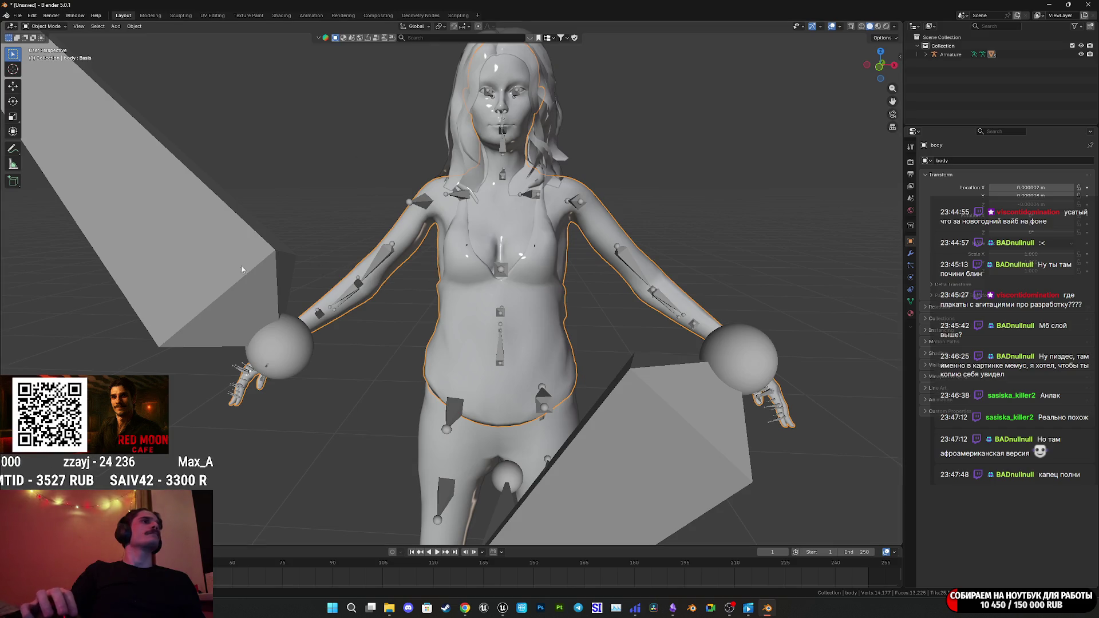
{"action": "left_click", "coordinate": [348, 296]}
{"action": "left_click", "coordinate": [376, 289], "text": "shift"}
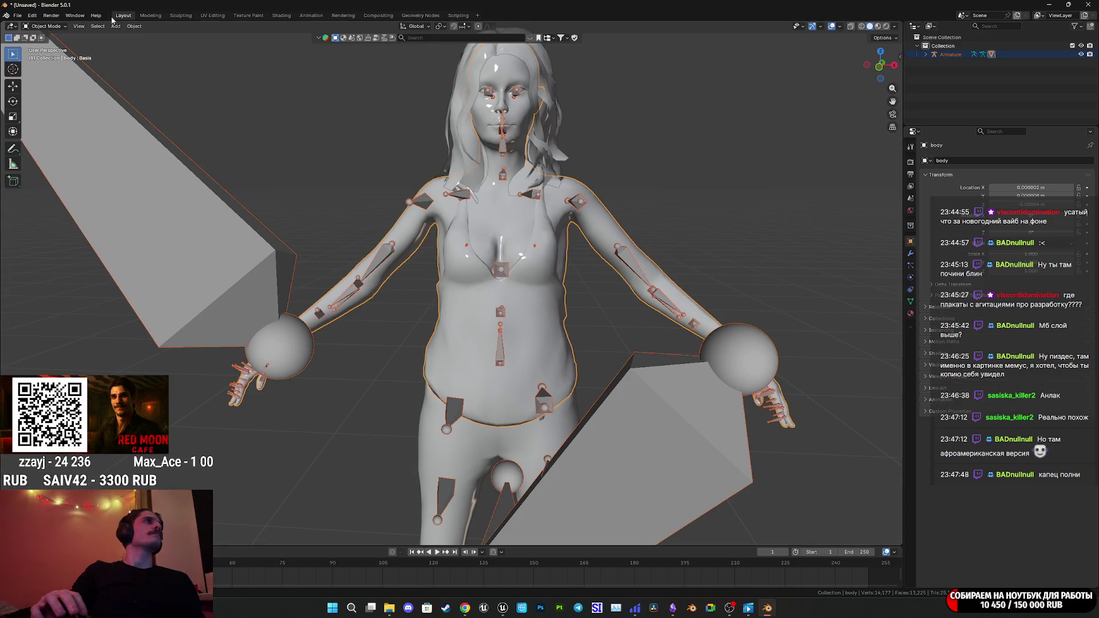
{"action": "left_click", "coordinate": [46, 26]}
{"action": "left_click", "coordinate": [48, 75]}
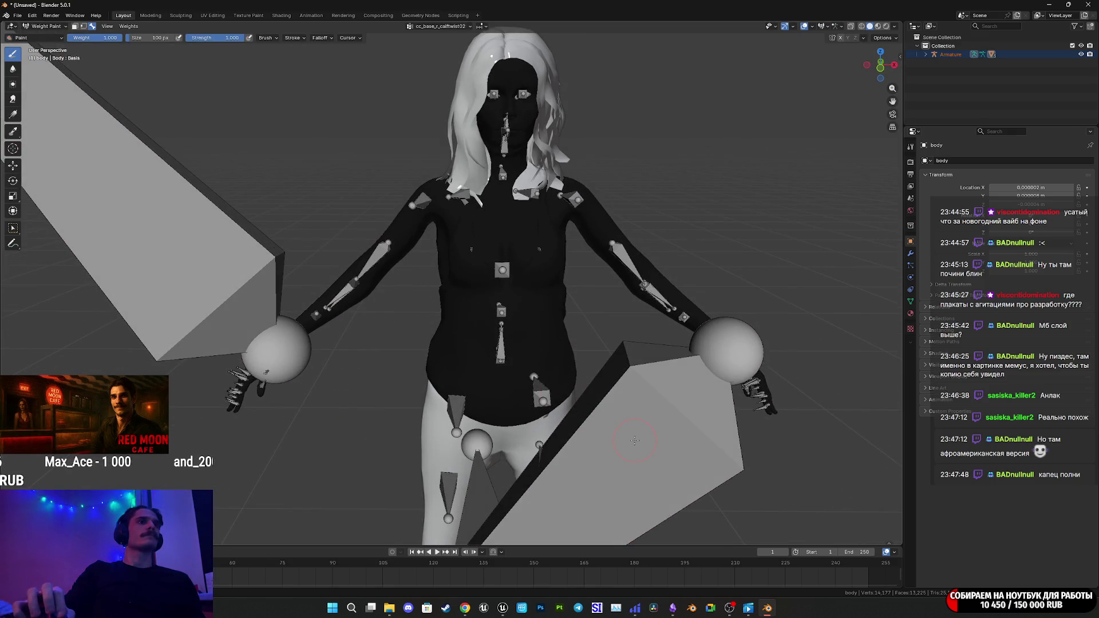
Inspect the body's weights for the hand IK, thigh twist, thigh, upper arm twist, spine_03 and pelvis bones.
{"action": "left_click", "coordinate": [674, 412], "text": "ctrl"}
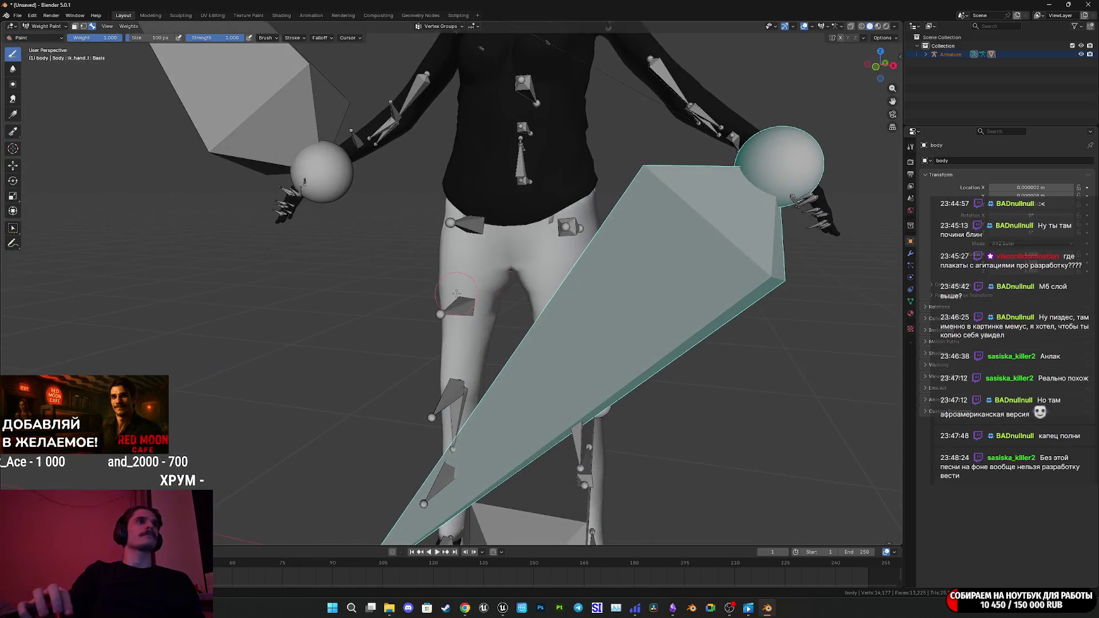
{"action": "left_click", "coordinate": [463, 309], "text": "ctrl"}
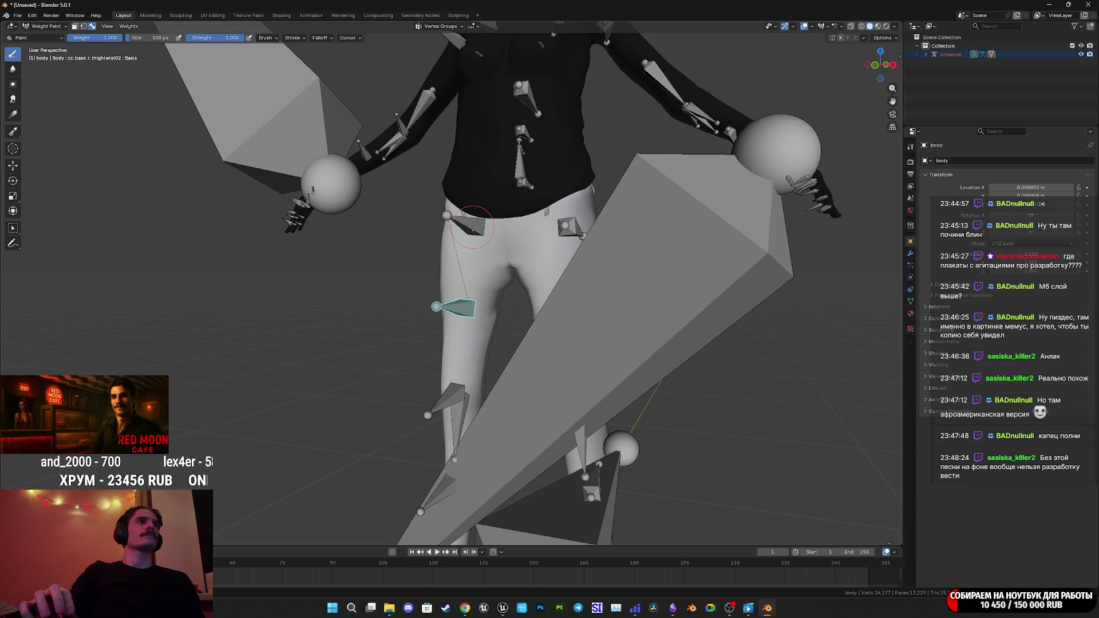
{"action": "left_click", "coordinate": [470, 225], "text": "ctrl"}
{"action": "scroll", "coordinate": [528, 166], "scroll_direction": "down", "scroll_amount": 3}
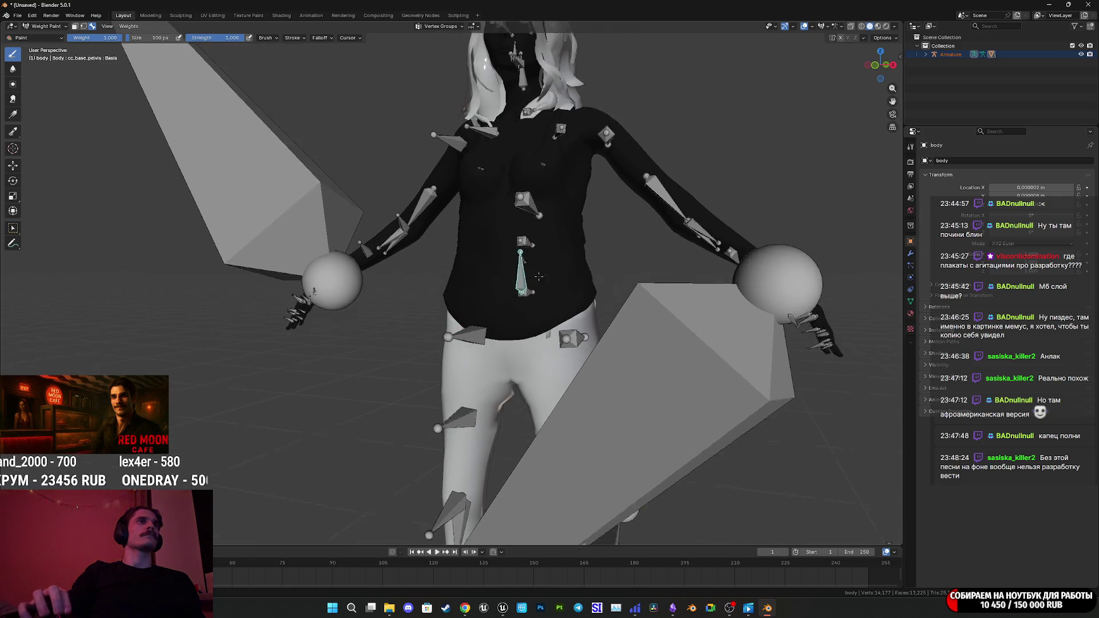
{"action": "left_click", "coordinate": [419, 219], "text": "ctrl"}
{"action": "left_click", "coordinate": [528, 230], "text": "ctrl"}
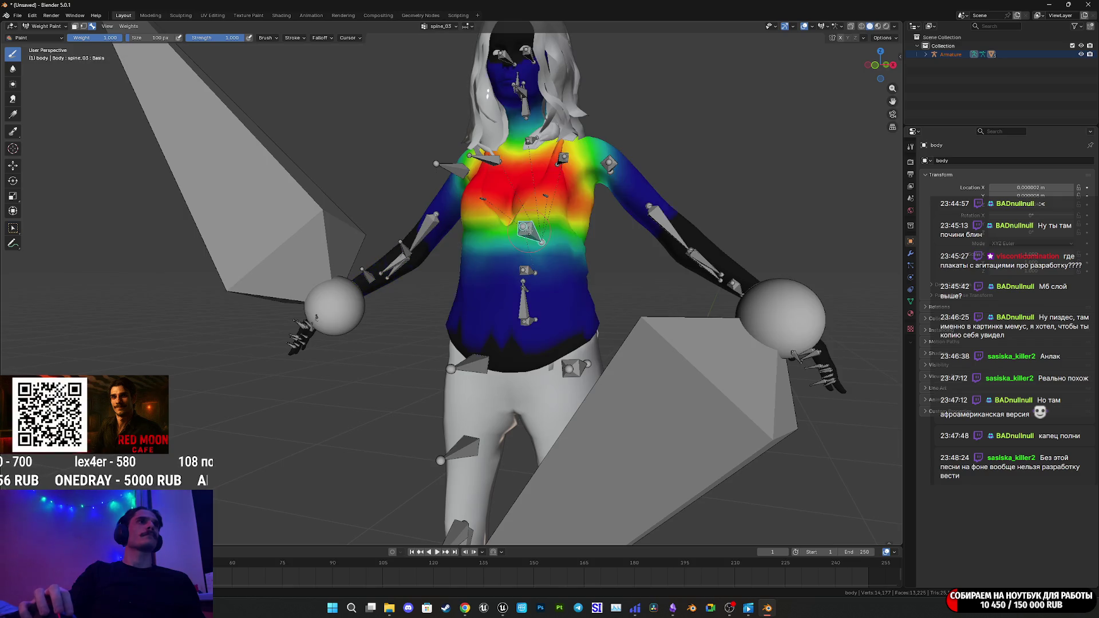
{"action": "left_click", "coordinate": [525, 298], "text": "ctrl"}
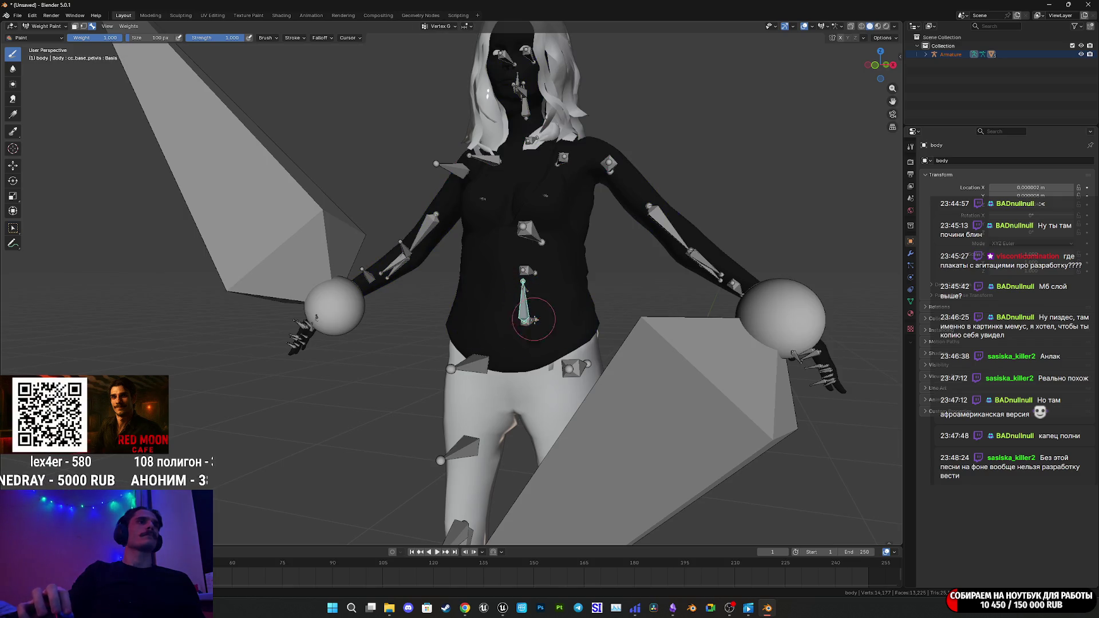
{"action": "scroll", "coordinate": [532, 303], "scroll_direction": "up", "scroll_amount": 2}
Toggle into Edit Mode and back, expand the Armature in the Outliner, then return to Object Mode.
{"action": "key", "text": "Tab"}
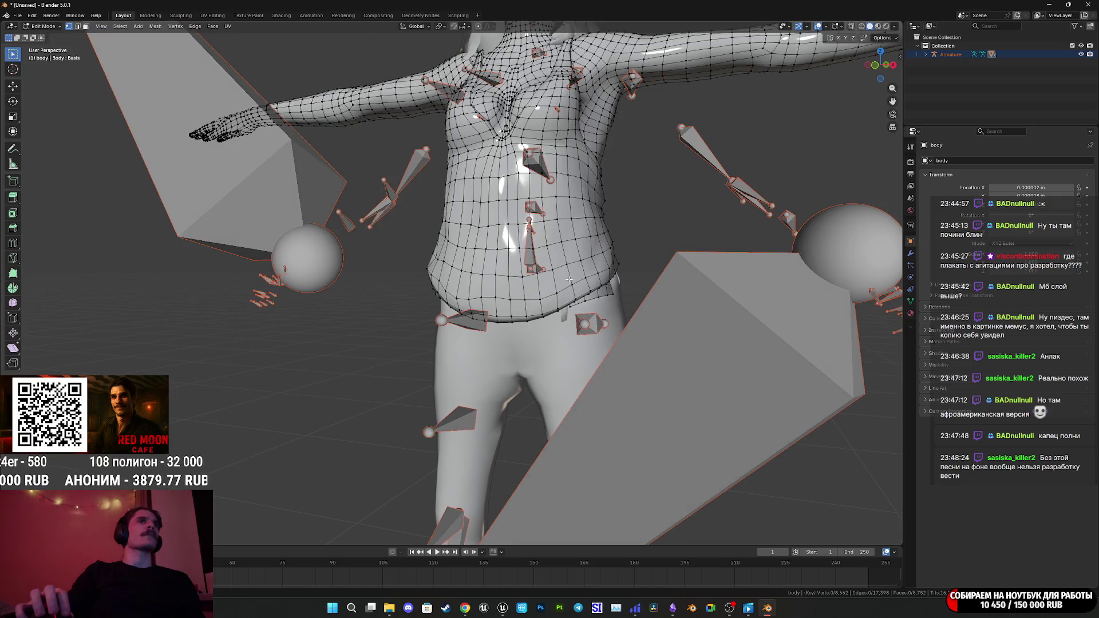
{"action": "left_click", "coordinate": [927, 55]}
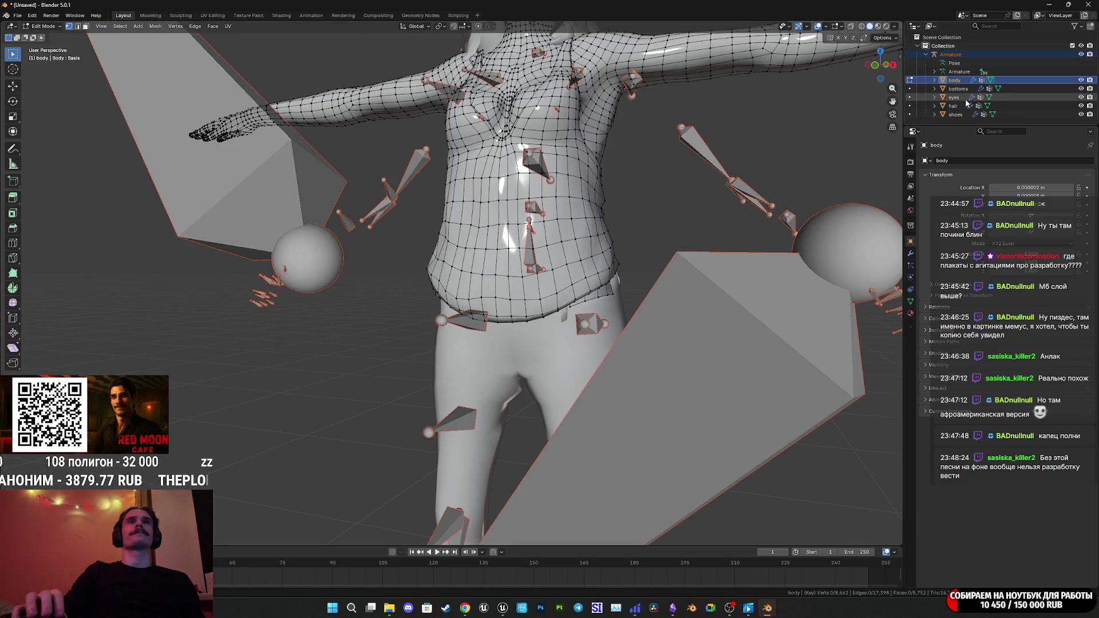
{"action": "key", "text": "Tab"}
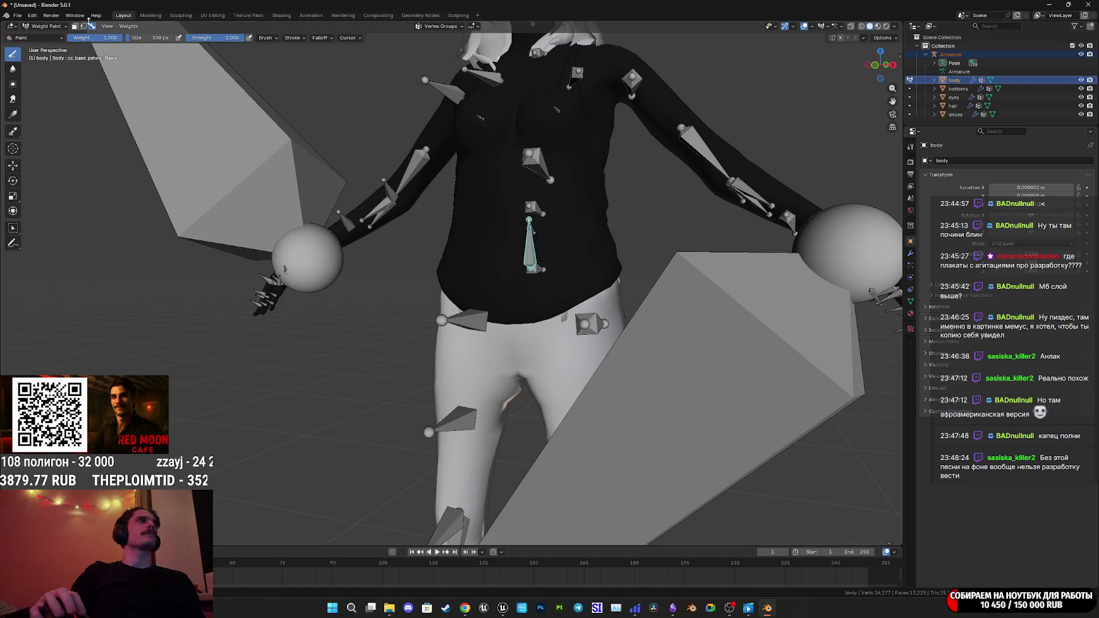
{"action": "left_click", "coordinate": [46, 26]}
{"action": "left_click", "coordinate": [43, 60]}
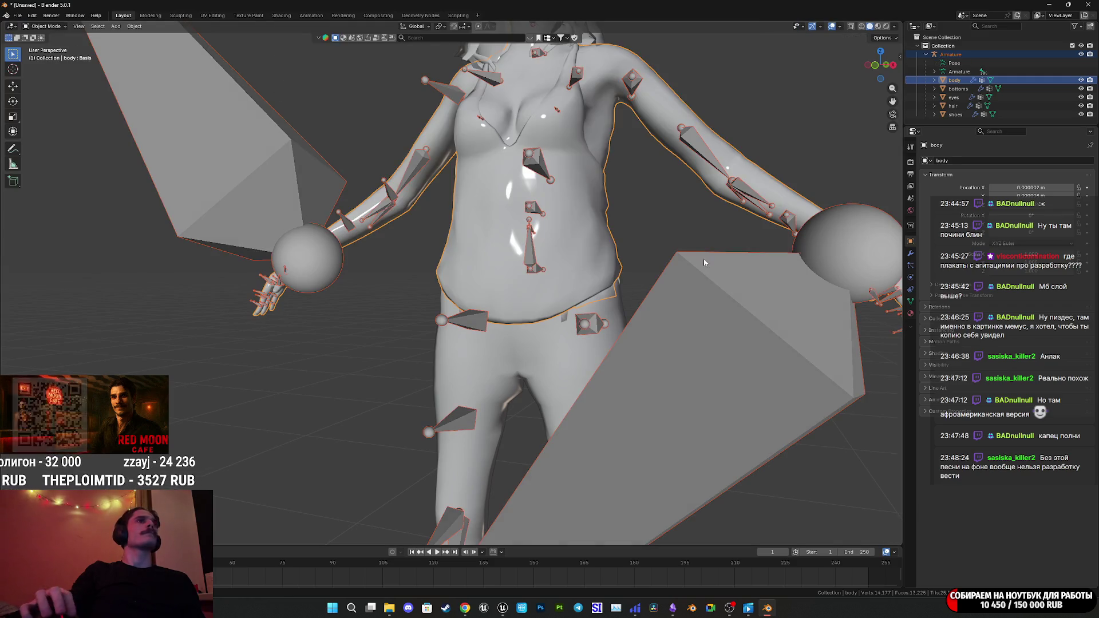
Select the armature and body in turn, then deselect everything and view the head.
{"action": "left_click", "coordinate": [778, 299]}
{"action": "mouse_move", "coordinate": [779, 300]}
{"action": "left_mouse_down"}
{"action": "mouse_move", "coordinate": [632, 294]}
{"action": "mouse_move", "coordinate": [682, 293]}
{"action": "left_mouse_up"}
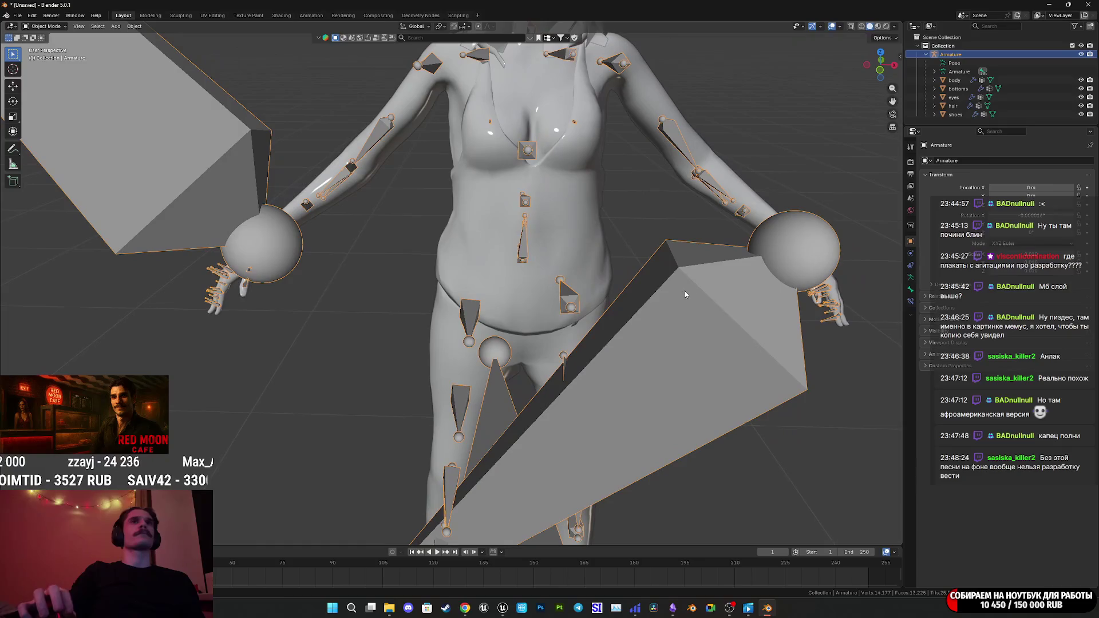
{"action": "left_click", "coordinate": [961, 80]}
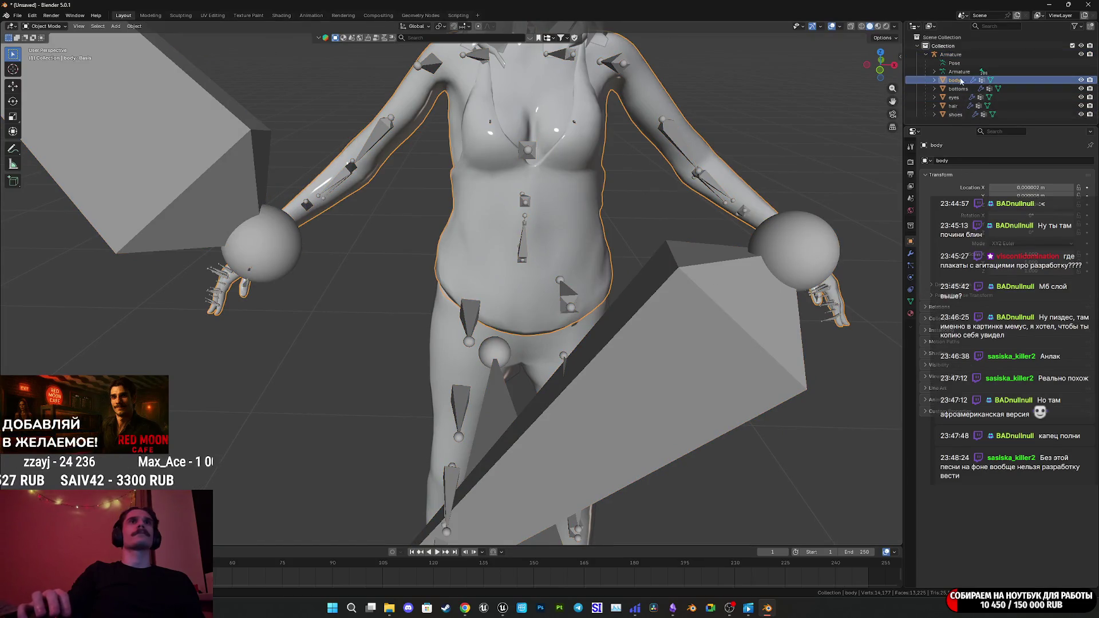
{"action": "mouse_move", "coordinate": [955, 61]}
{"action": "left_mouse_down"}
{"action": "mouse_move", "coordinate": [939, 86]}
{"action": "mouse_move", "coordinate": [836, 138]}
{"action": "left_mouse_up"}
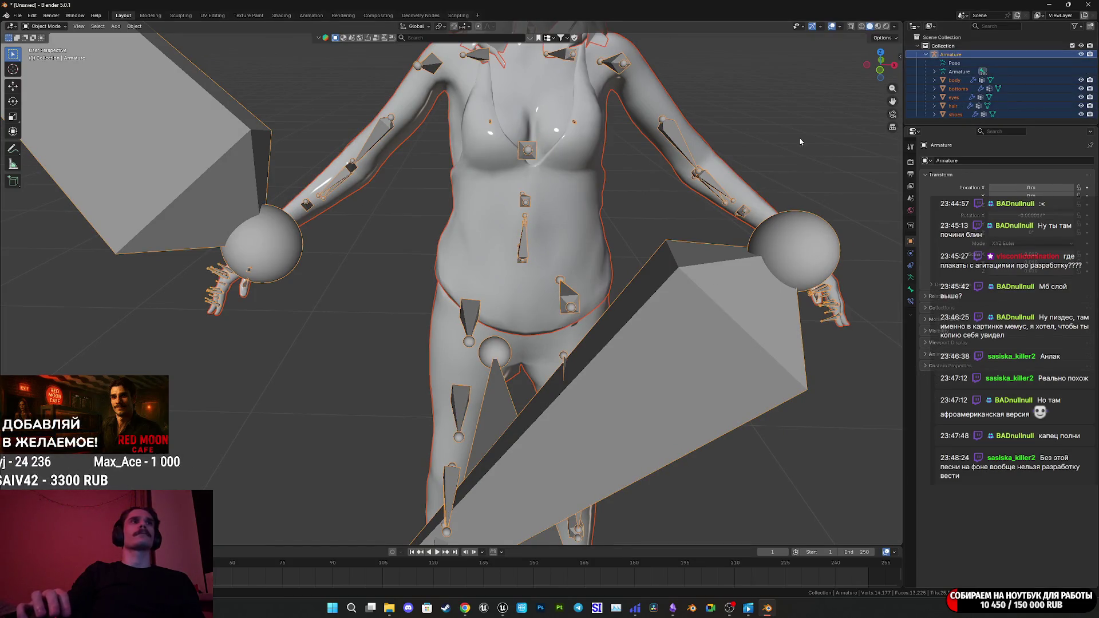
{"action": "left_click", "coordinate": [388, 259]}
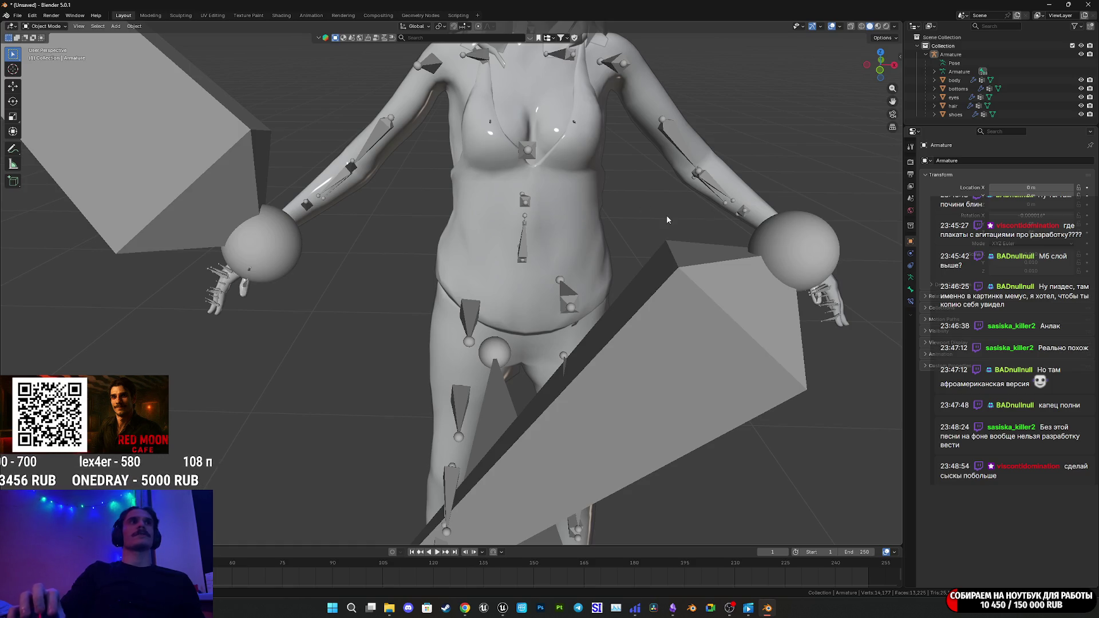
{"action": "left_click_drag", "start_coordinate": [668, 215], "coordinate": [600, 275]}
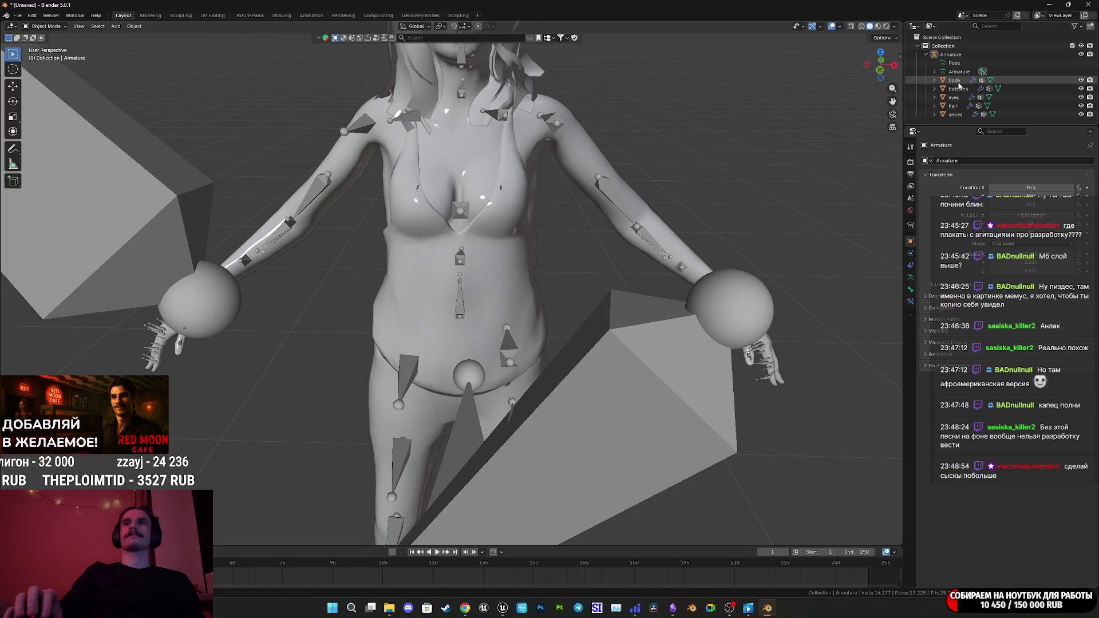
Toggle the body and bottoms meshes' visibility off and back on.
{"action": "left_click", "coordinate": [959, 84]}
{"action": "left_click", "coordinate": [1081, 80]}
{"action": "left_click", "coordinate": [1081, 80]}
{"action": "left_click", "coordinate": [1080, 80]}
{"action": "left_click", "coordinate": [1081, 80]}
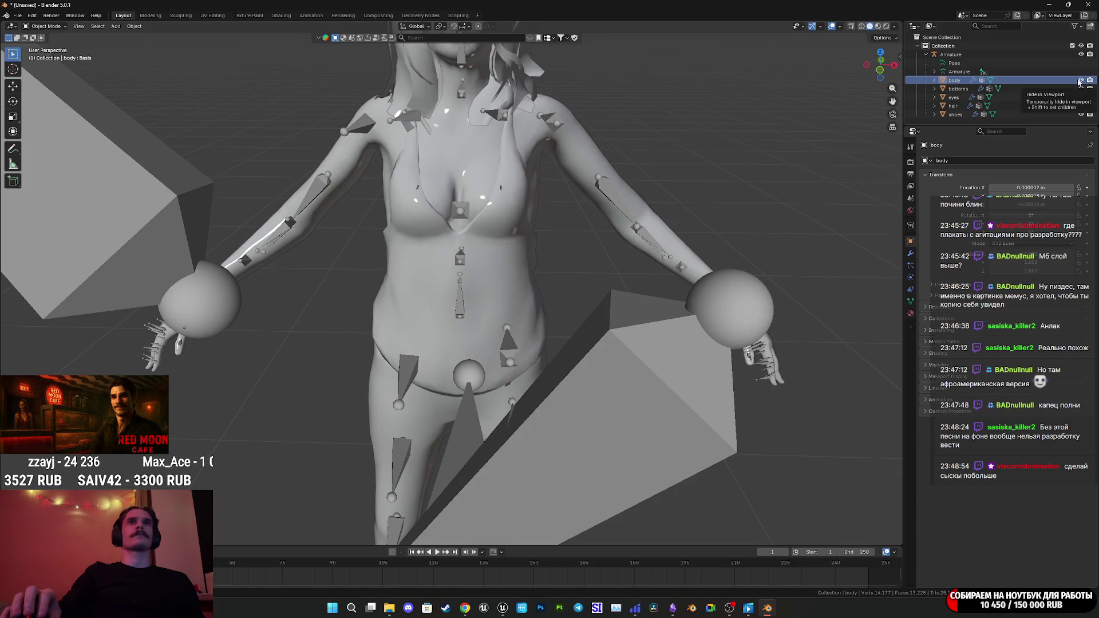
{"action": "left_click", "coordinate": [1081, 89]}
{"action": "left_click", "coordinate": [1081, 88]}
Join the bottoms, eyes, hair and shoes meshes into the body with Ctrl+J.
{"action": "left_click", "coordinate": [1055, 97]}
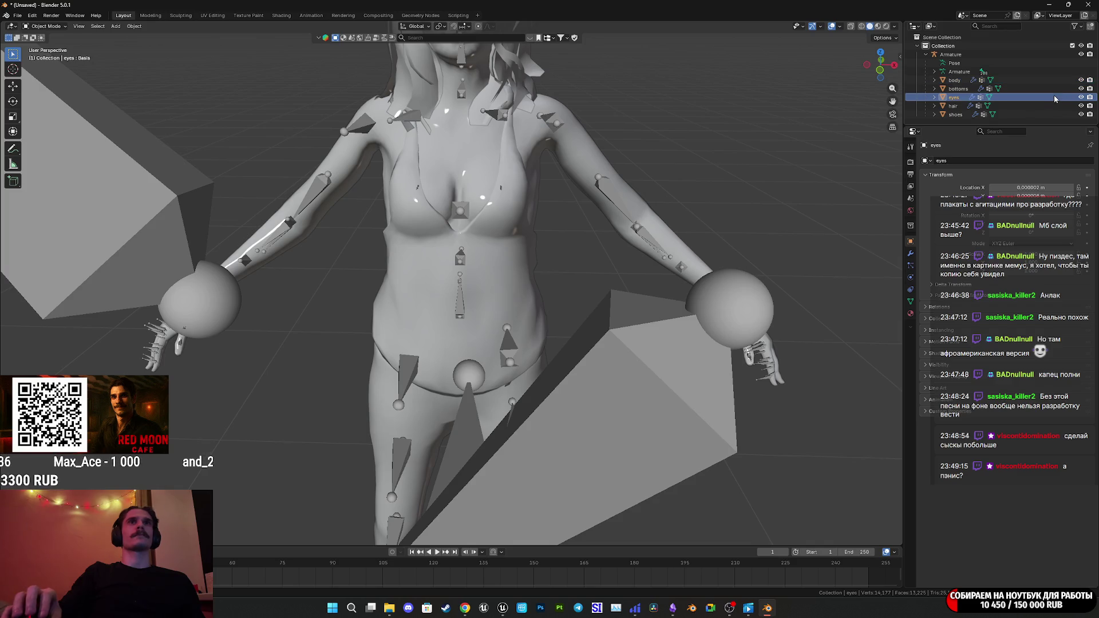
{"action": "left_click", "coordinate": [1037, 80]}
{"action": "left_click", "coordinate": [1026, 113], "text": "shift"}
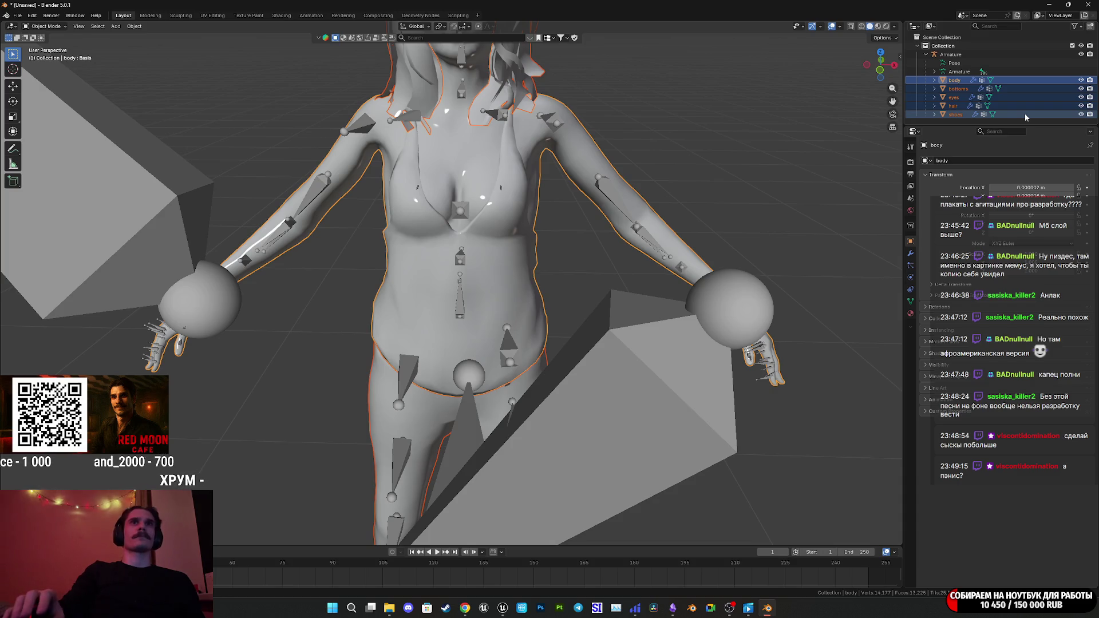
{"action": "key", "text": "ctrl+j"}
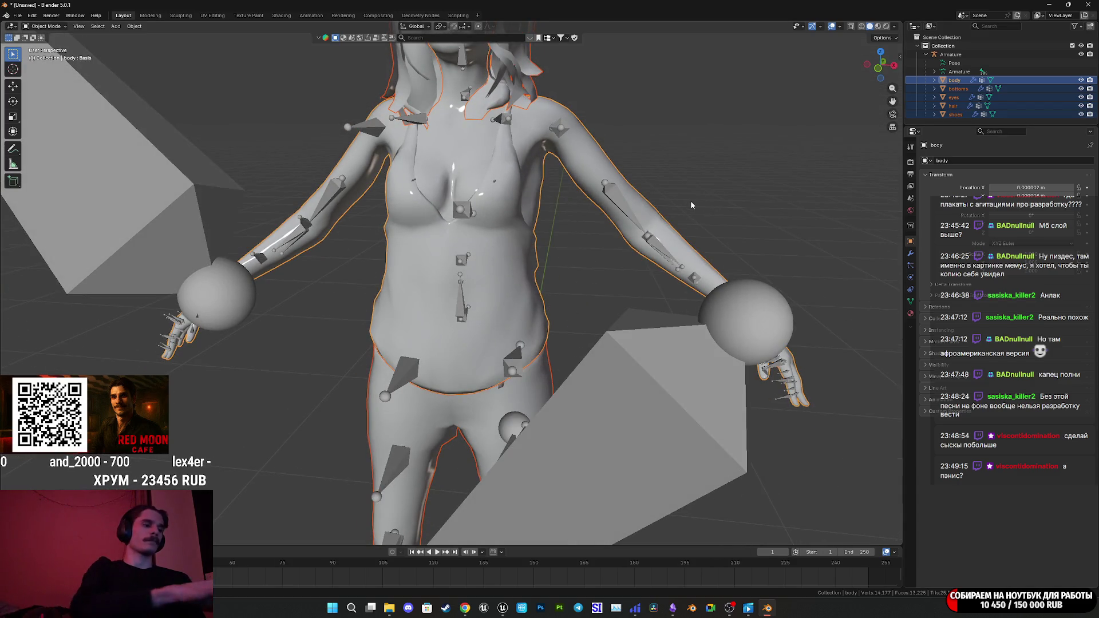
Add the armature to the body selection, preview Material shading, then return to Solid shading.
{"action": "left_click_drag", "start_coordinate": [699, 188], "coordinate": [678, 200]}
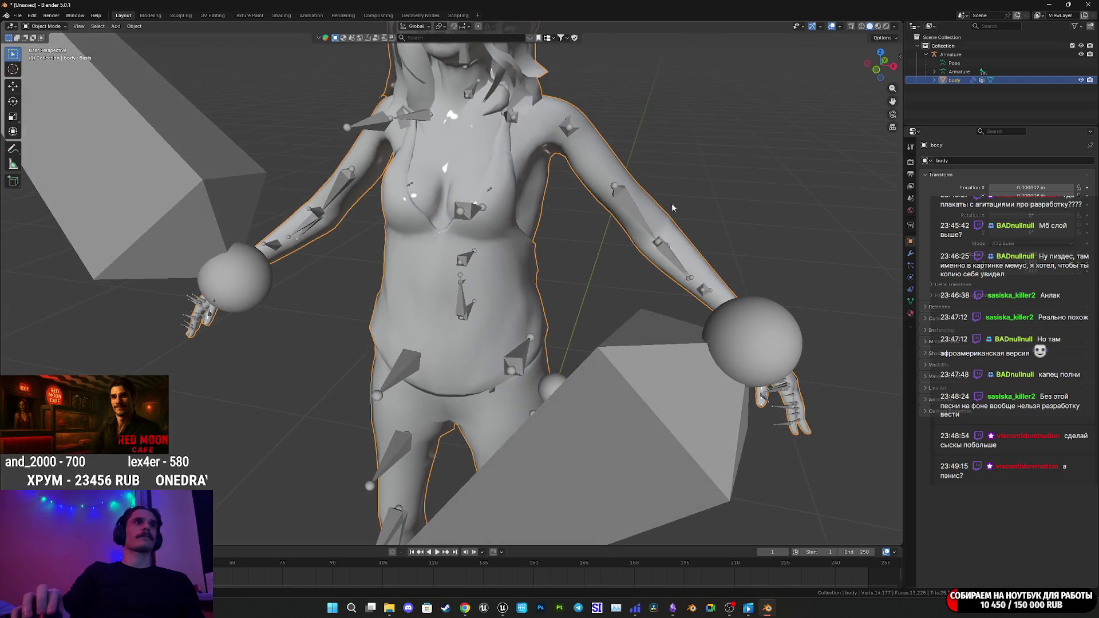
{"action": "left_click", "coordinate": [614, 181], "text": "shift"}
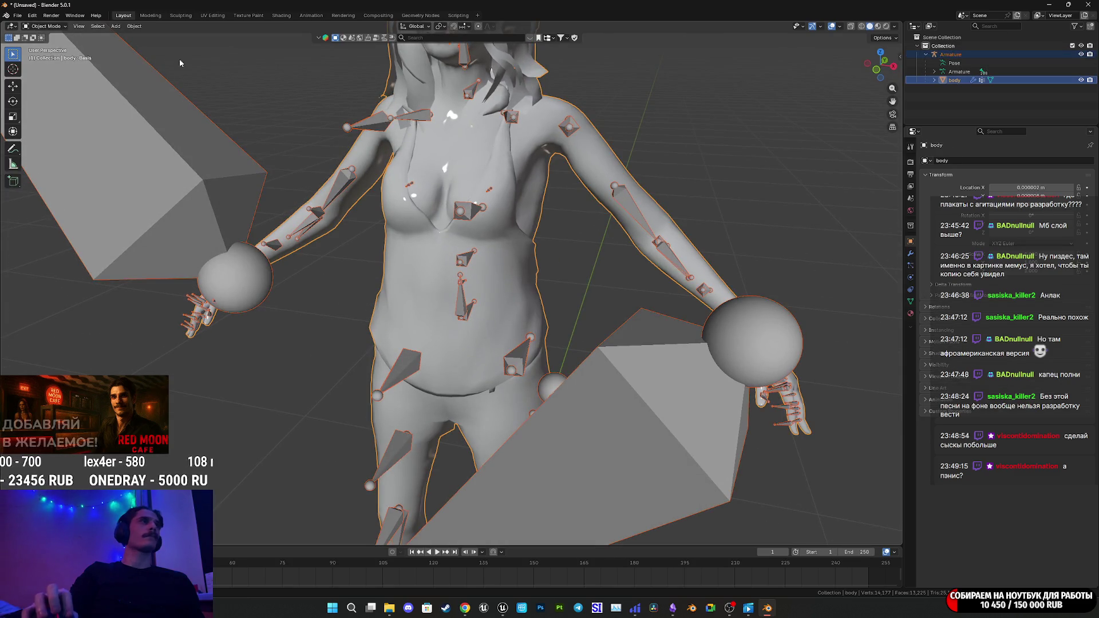
{"action": "key", "text": "z"}
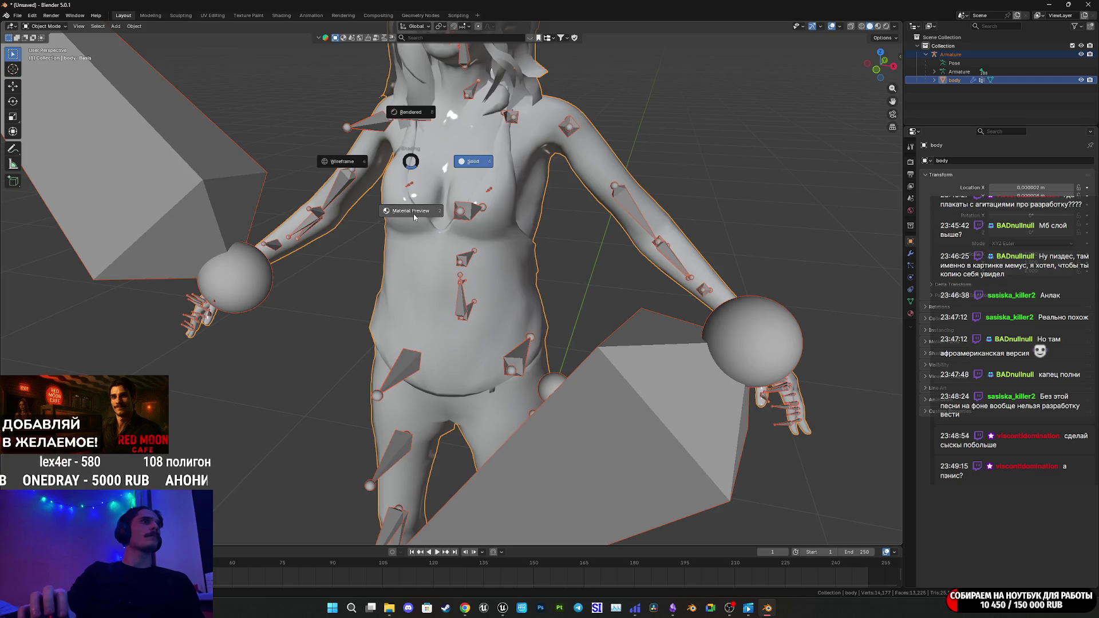
{"action": "left_click", "coordinate": [413, 214]}
{"action": "mouse_move", "coordinate": [570, 224]}
{"action": "left_mouse_down"}
{"action": "mouse_move", "coordinate": [624, 229]}
{"action": "mouse_move", "coordinate": [540, 241]}
{"action": "left_mouse_up"}
{"action": "key", "text": "z"}
{"action": "left_click", "coordinate": [608, 243]}
Switch the body into Weight Paint mode.
{"action": "scroll", "coordinate": [555, 238], "scroll_direction": "down", "scroll_amount": 2}
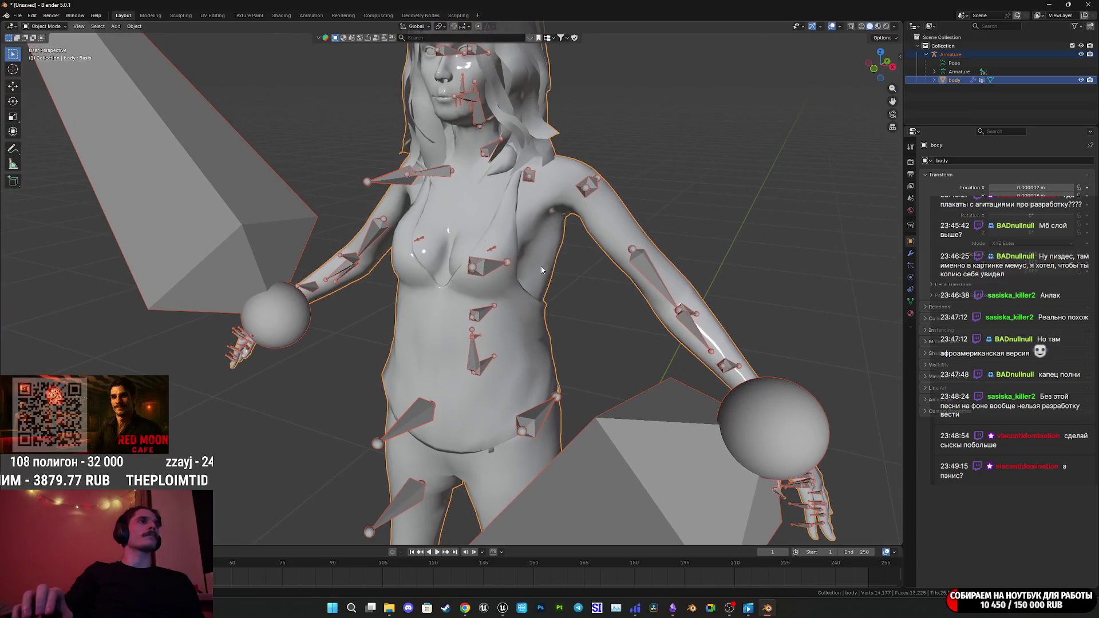
{"action": "left_click", "coordinate": [45, 26]}
{"action": "left_click", "coordinate": [49, 74]}
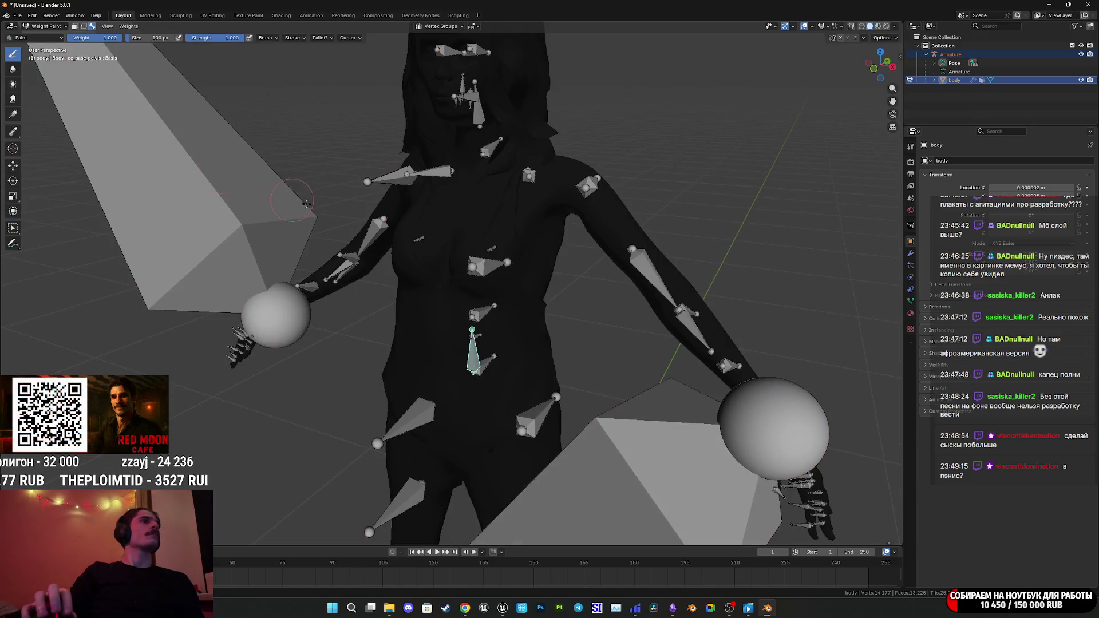
Show the right thigh and thigh-twist bones' weights on the leg.
{"action": "left_click", "coordinate": [423, 430], "text": "ctrl"}
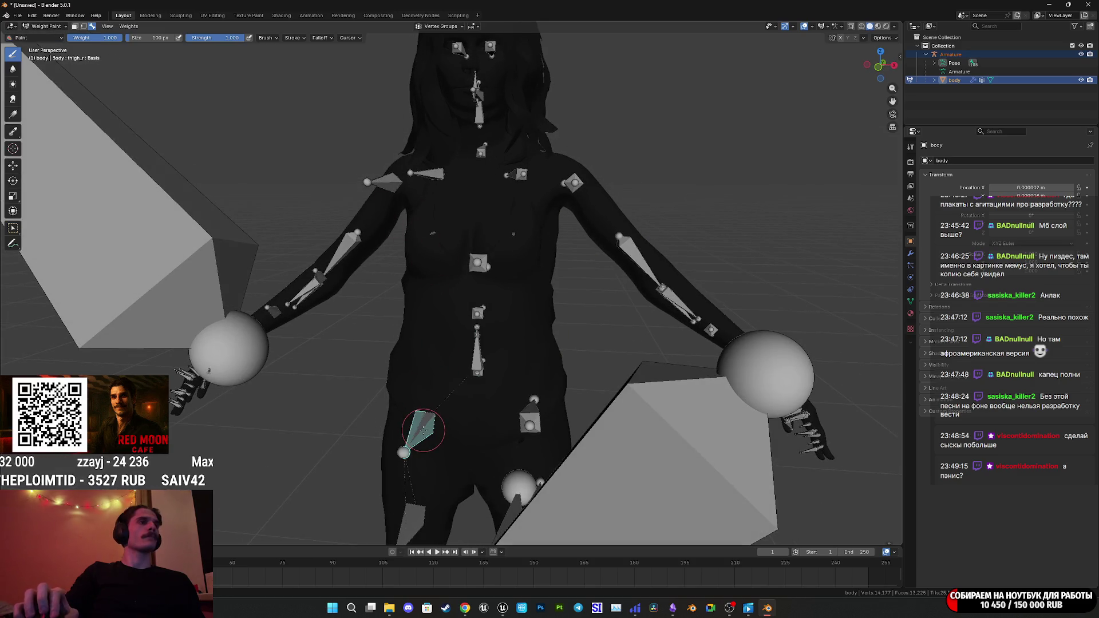
{"action": "scroll", "coordinate": [450, 446], "scroll_direction": "down", "scroll_amount": 3}
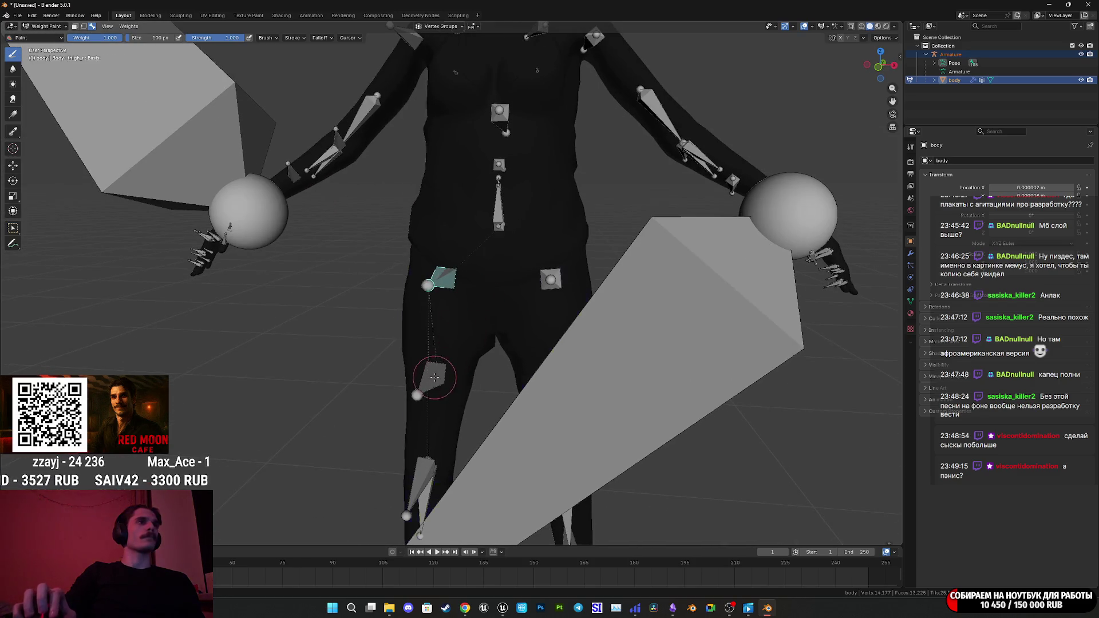
{"action": "left_click", "coordinate": [435, 375], "text": "ctrl"}
{"action": "scroll", "coordinate": [517, 367], "scroll_direction": "up", "scroll_amount": 8}
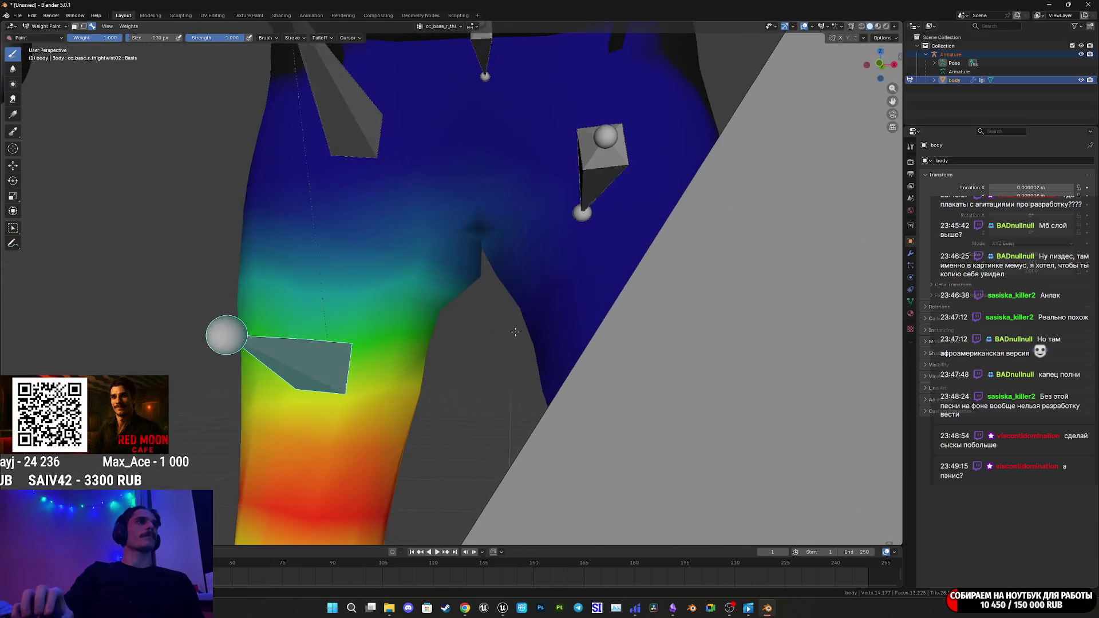
{"action": "scroll", "coordinate": [464, 346], "scroll_direction": "down", "scroll_amount": 10}
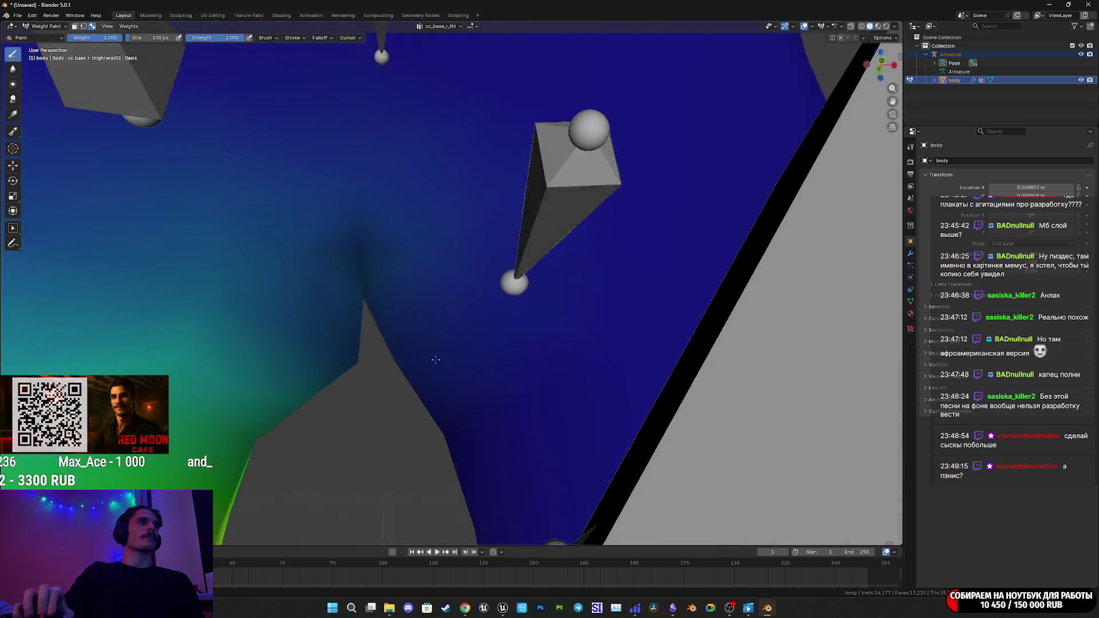
{"action": "scroll", "coordinate": [501, 365], "scroll_direction": "up", "scroll_amount": 2}
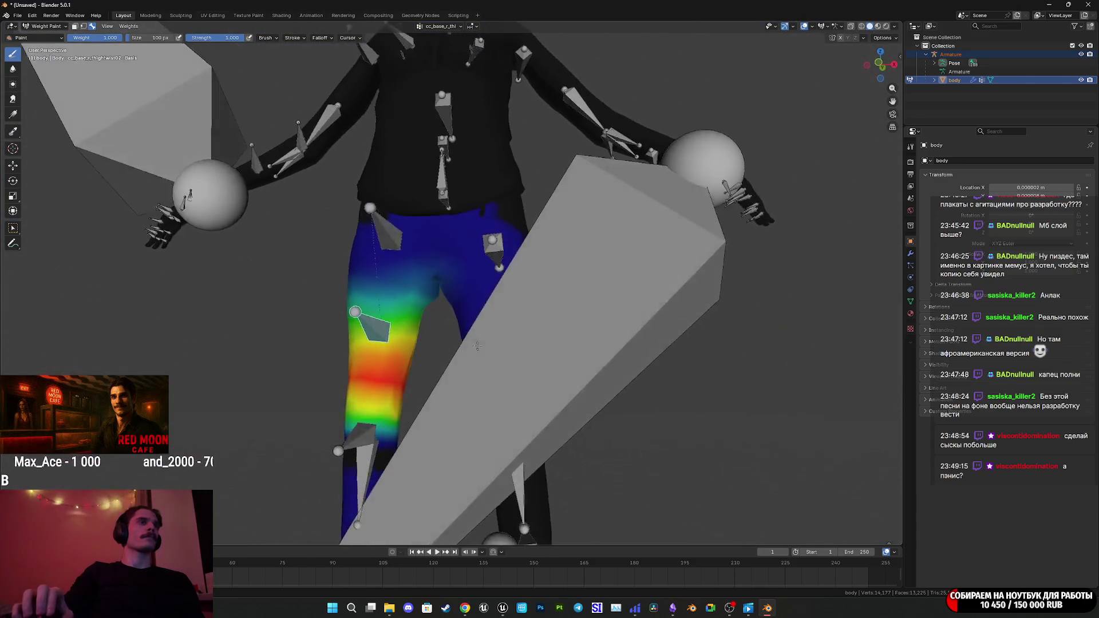
Show the upper thigh bone's weights, zoom into the inner thigh, and pick the Blur tool.
{"action": "left_click", "coordinate": [382, 229], "text": "ctrl"}
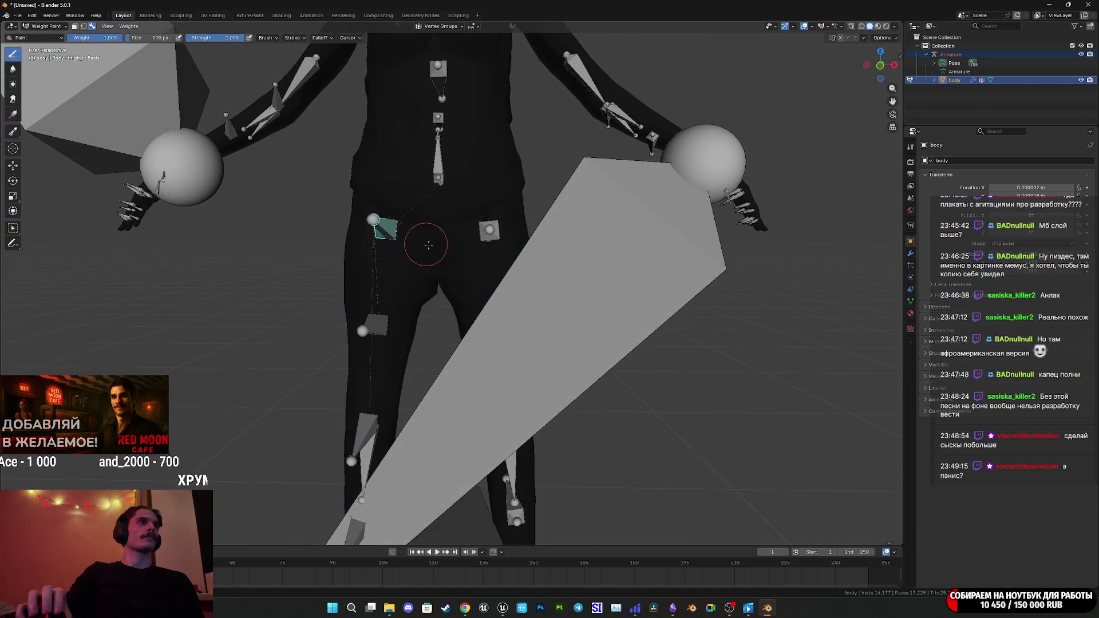
{"action": "mouse_move", "coordinate": [429, 161]}
{"action": "left_mouse_down"}
{"action": "mouse_move", "coordinate": [470, 197]}
{"action": "mouse_move", "coordinate": [435, 252]}
{"action": "mouse_move", "coordinate": [428, 289]}
{"action": "mouse_move", "coordinate": [444, 286]}
{"action": "mouse_move", "coordinate": [357, 258]}
{"action": "mouse_move", "coordinate": [525, 253]}
{"action": "left_mouse_up"}
{"action": "scroll", "coordinate": [428, 289], "scroll_direction": "up", "scroll_amount": 3}
{"action": "scroll", "coordinate": [443, 286], "scroll_direction": "up", "scroll_amount": 4}
{"action": "scroll", "coordinate": [448, 286], "scroll_direction": "down", "scroll_amount": 5}
{"action": "scroll", "coordinate": [524, 254], "scroll_direction": "up", "scroll_amount": 8}
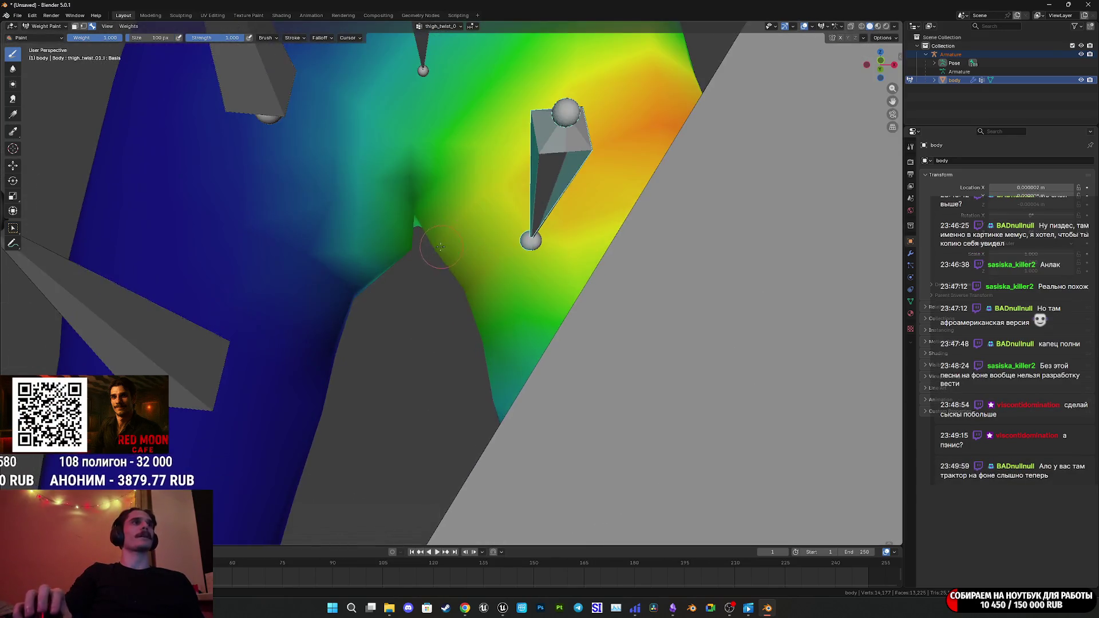
{"action": "left_click_drag", "start_coordinate": [499, 289], "coordinate": [221, 98]}
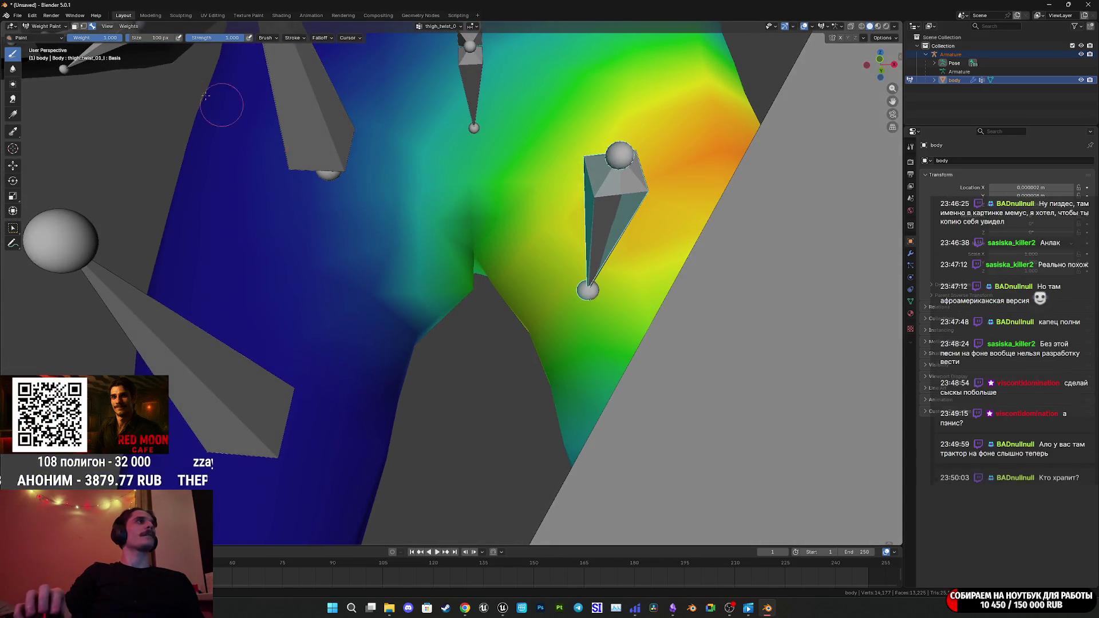
{"action": "left_click", "coordinate": [13, 70]}
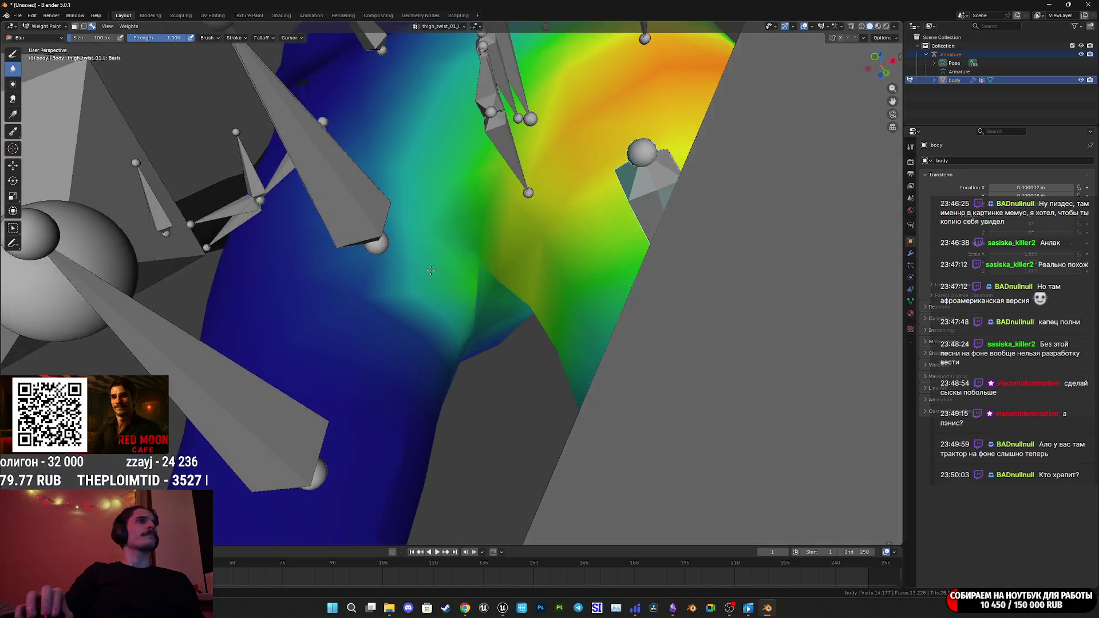
Blur the thigh-twist weights across the inner-thigh crease and orbit around to check the gradient.
{"action": "scroll", "coordinate": [479, 300], "scroll_direction": "down", "scroll_amount": 3}
{"action": "left_click_drag", "start_coordinate": [479, 300], "coordinate": [466, 292]}
{"action": "scroll", "coordinate": [465, 282], "scroll_direction": "up", "scroll_amount": 3}
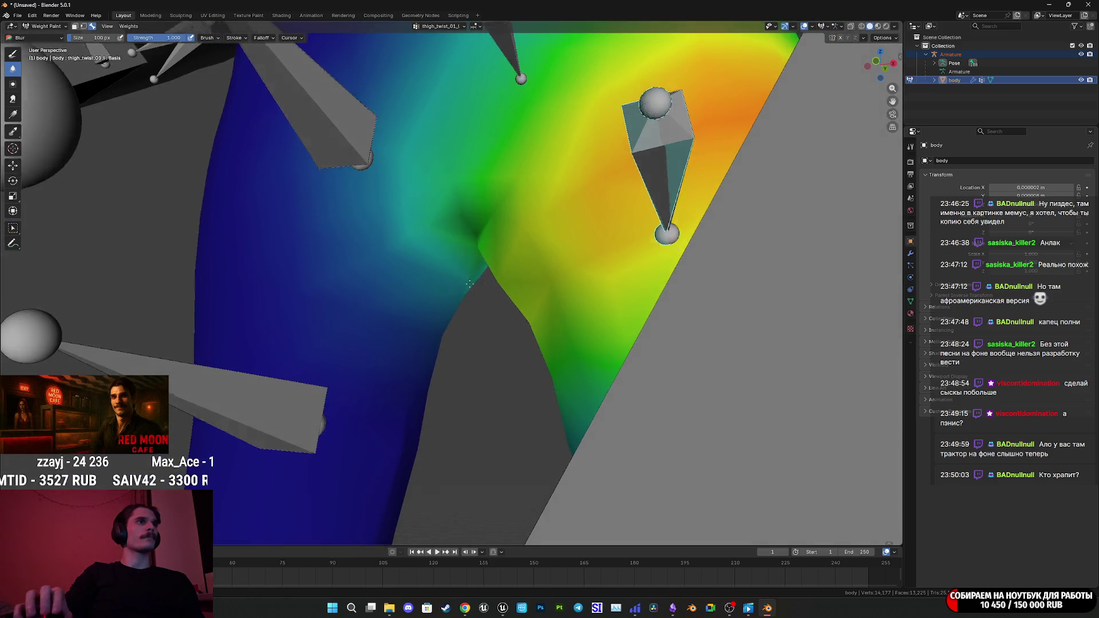
{"action": "scroll", "coordinate": [467, 280], "scroll_direction": "down", "scroll_amount": 2}
{"action": "left_click_drag", "start_coordinate": [470, 290], "coordinate": [494, 291]}
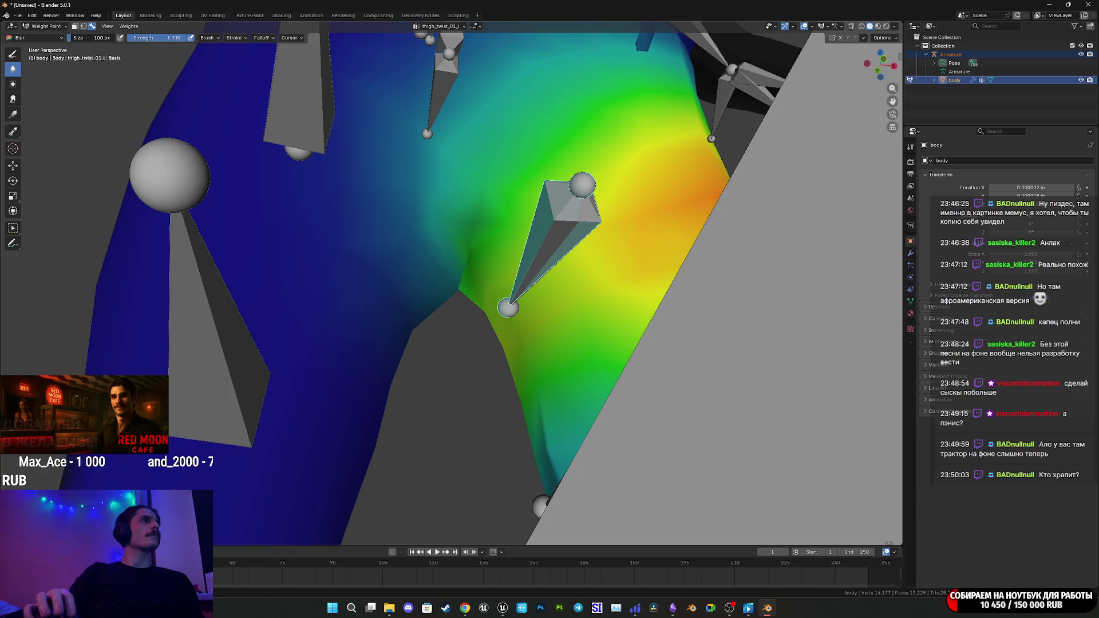
{"action": "left_click_drag", "start_coordinate": [459, 281], "coordinate": [439, 280]}
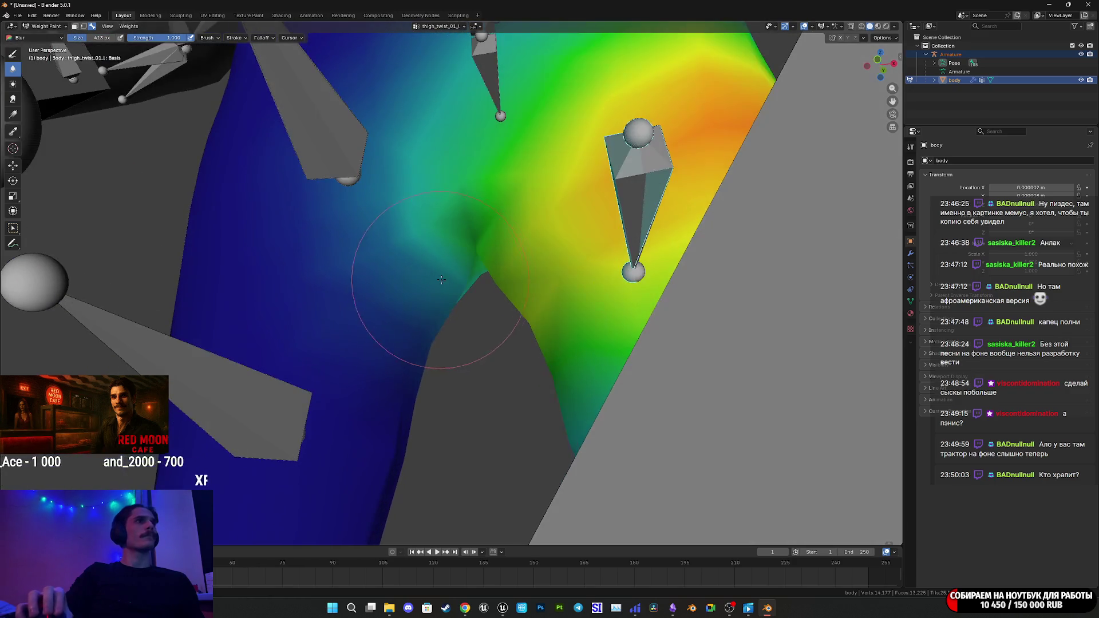
{"action": "mouse_move", "coordinate": [421, 344]}
{"action": "left_mouse_down"}
{"action": "mouse_move", "coordinate": [395, 269]}
{"action": "mouse_move", "coordinate": [373, 247]}
{"action": "mouse_move", "coordinate": [466, 233]}
{"action": "mouse_move", "coordinate": [380, 172]}
{"action": "left_mouse_up"}
{"action": "scroll", "coordinate": [373, 247], "scroll_direction": "up", "scroll_amount": 5}
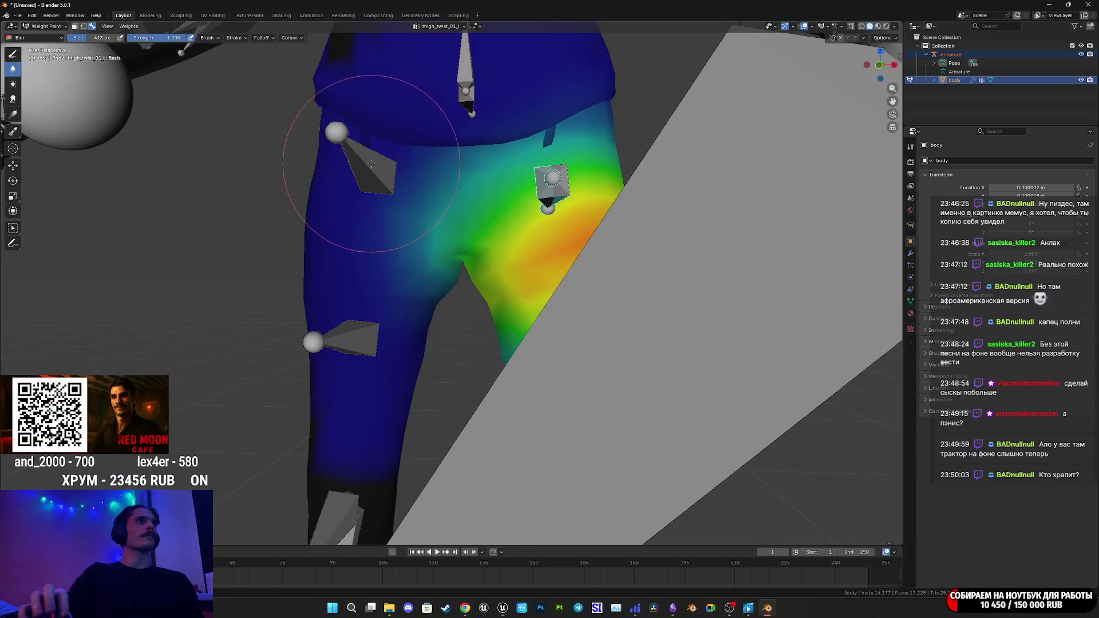
Show another leg bone's weights, then the cc_base_r_thightwist02 weights around the crotch.
{"action": "left_click", "coordinate": [397, 193], "text": "ctrl"}
{"action": "scroll", "coordinate": [366, 168], "scroll_direction": "up", "scroll_amount": 6}
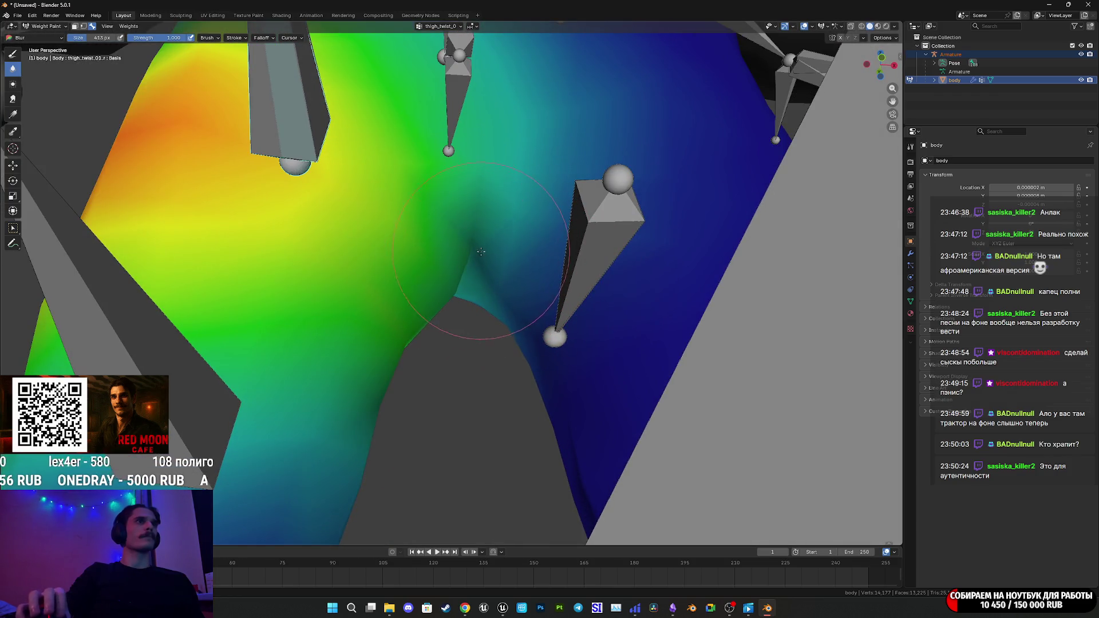
{"action": "left_click_drag", "start_coordinate": [465, 273], "coordinate": [511, 295]}
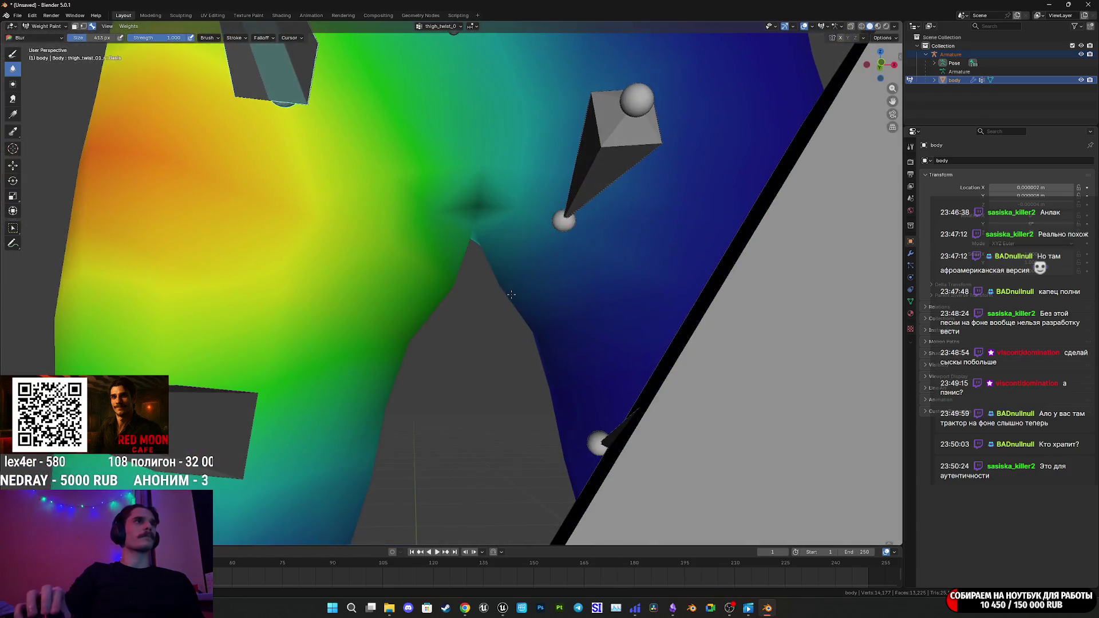
{"action": "scroll", "coordinate": [109, 131], "scroll_direction": "down", "scroll_amount": 5}
{"action": "left_click", "coordinate": [352, 309], "text": "ctrl"}
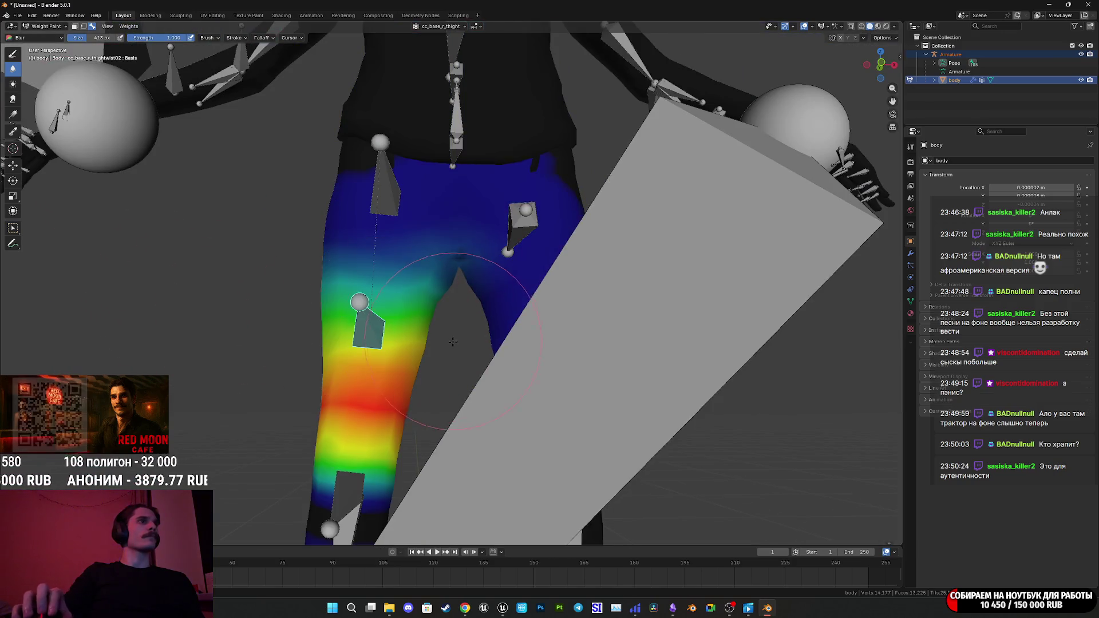
Blur the right thigh-twist weights along the inner thigh, checking from a side view.
{"action": "scroll", "coordinate": [467, 320], "scroll_direction": "up", "scroll_amount": 5}
{"action": "scroll", "coordinate": [468, 320], "scroll_direction": "down", "scroll_amount": 4}
{"action": "scroll", "coordinate": [482, 280], "scroll_direction": "up", "scroll_amount": 3}
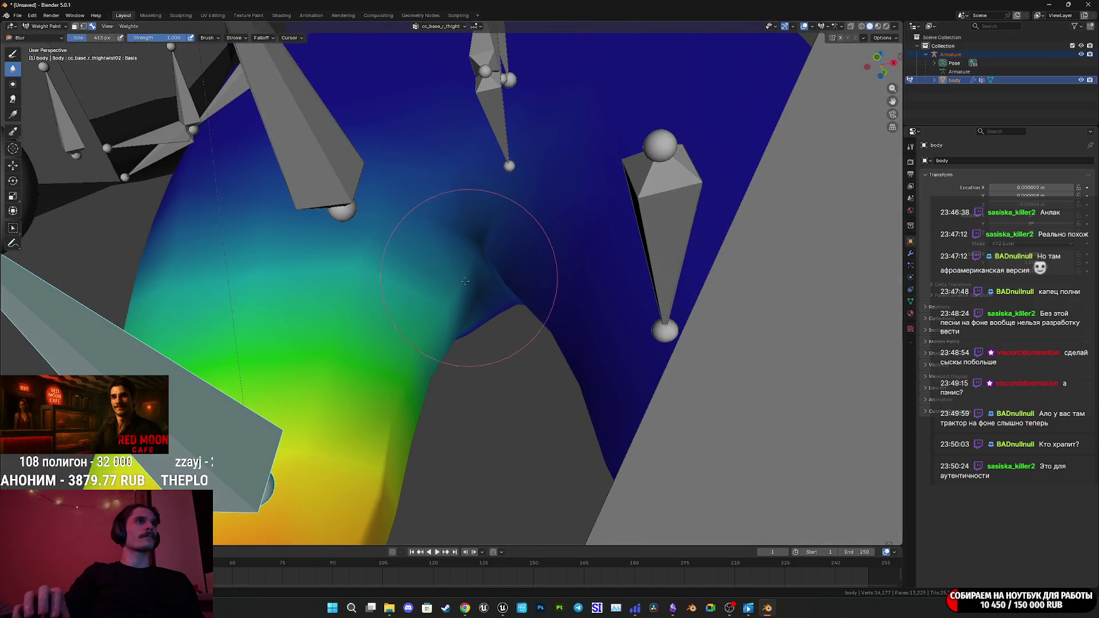
{"action": "left_click_drag", "start_coordinate": [439, 318], "coordinate": [502, 255]}
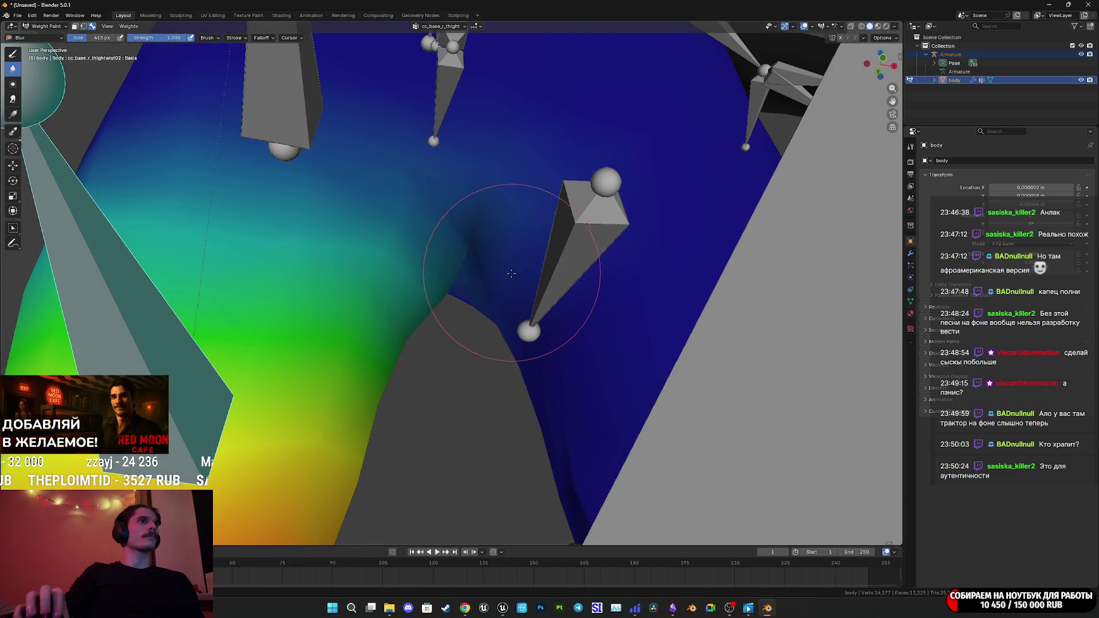
{"action": "mouse_move", "coordinate": [504, 282]}
{"action": "left_mouse_down"}
{"action": "mouse_move", "coordinate": [478, 314]}
{"action": "mouse_move", "coordinate": [471, 396]}
{"action": "mouse_move", "coordinate": [405, 381]}
{"action": "left_mouse_up"}
{"action": "scroll", "coordinate": [478, 314], "scroll_direction": "down", "scroll_amount": 5}
{"action": "scroll", "coordinate": [470, 396], "scroll_direction": "up", "scroll_amount": 4}
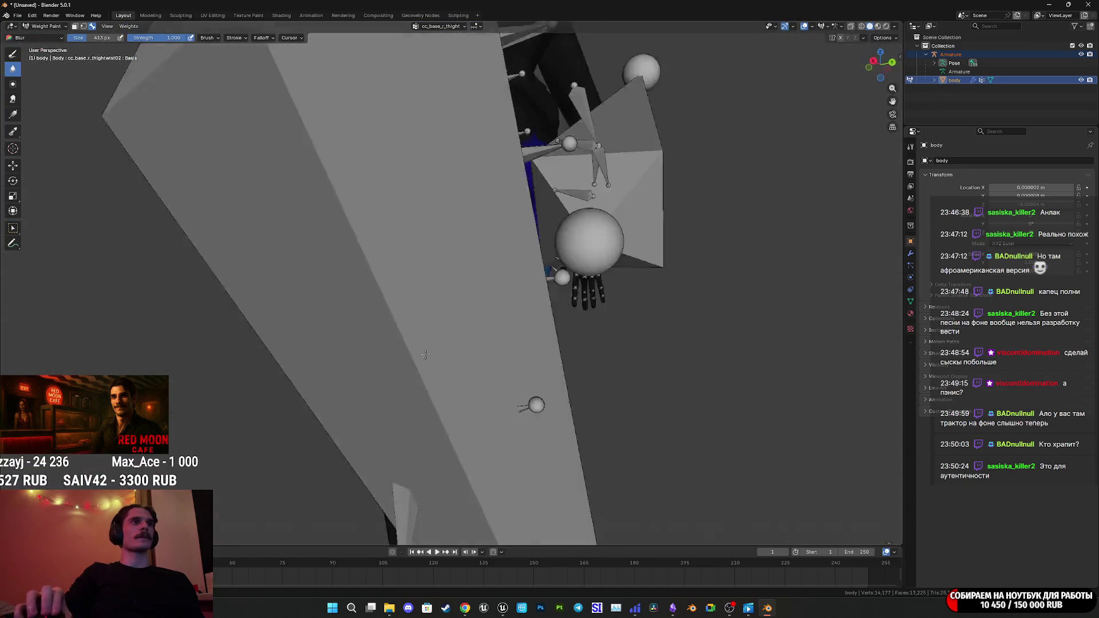
{"action": "scroll", "coordinate": [405, 381], "scroll_direction": "up", "scroll_amount": 4}
{"action": "scroll", "coordinate": [405, 381], "scroll_direction": "down", "scroll_amount": 4}
Show the cc_base_l_thightwist02 weights and blur them around the left inner thigh and pelvis.
{"action": "left_click", "coordinate": [395, 337], "text": "ctrl"}
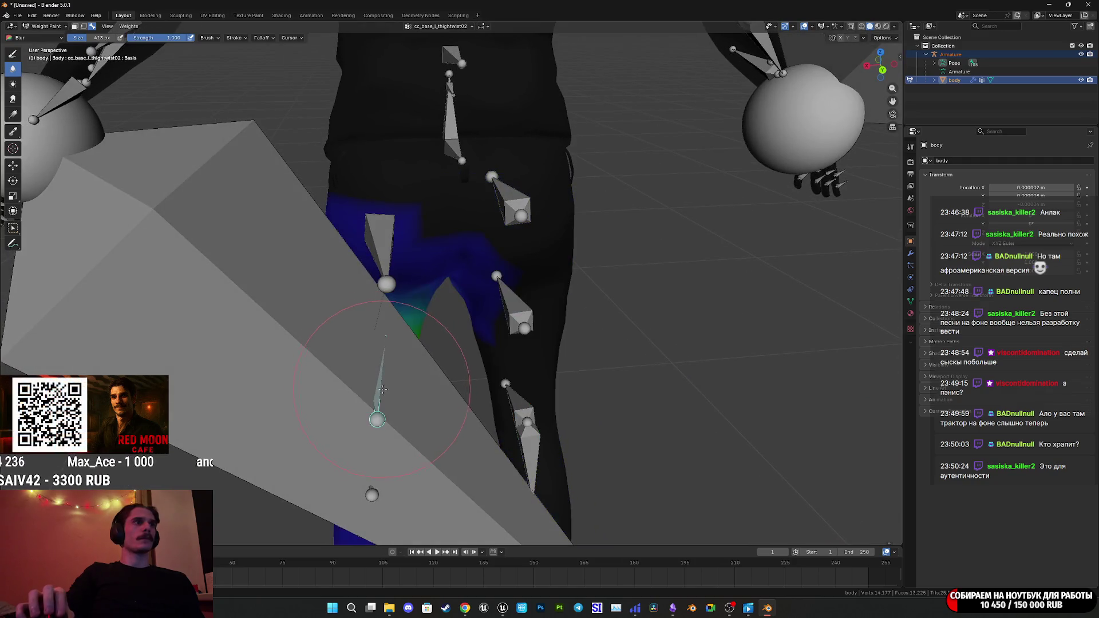
{"action": "scroll", "coordinate": [583, 358], "scroll_direction": "up", "scroll_amount": 4}
{"action": "scroll", "coordinate": [479, 381], "scroll_direction": "up", "scroll_amount": 3}
{"action": "left_click_drag", "start_coordinate": [479, 380], "coordinate": [436, 278]}
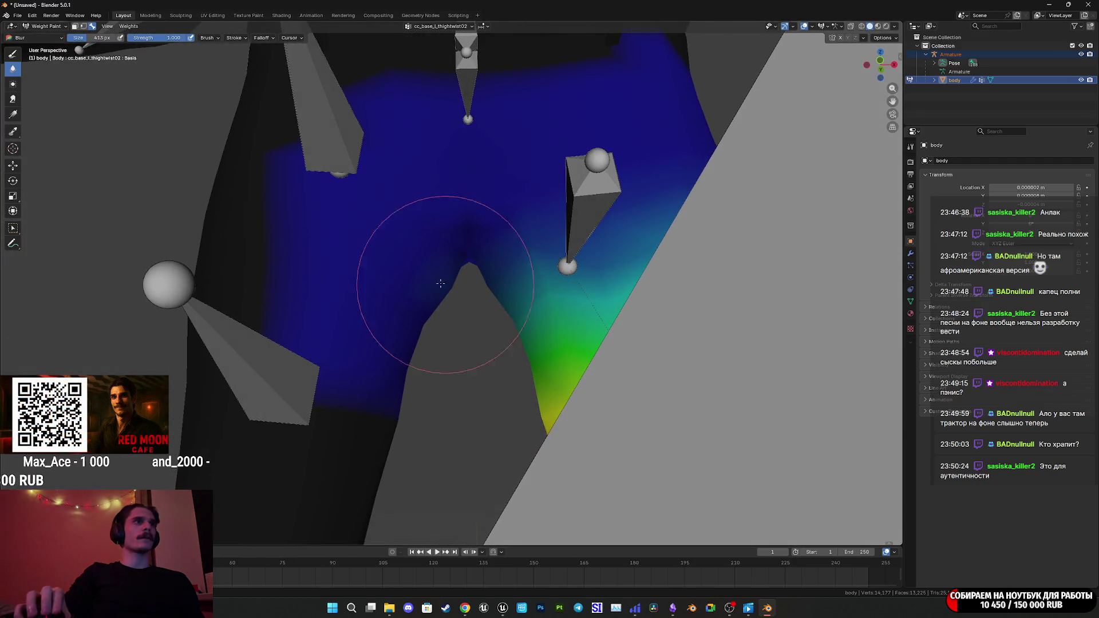
{"action": "scroll", "coordinate": [429, 280], "scroll_direction": "down", "scroll_amount": 2}
{"action": "scroll", "coordinate": [452, 269], "scroll_direction": "up", "scroll_amount": 2}
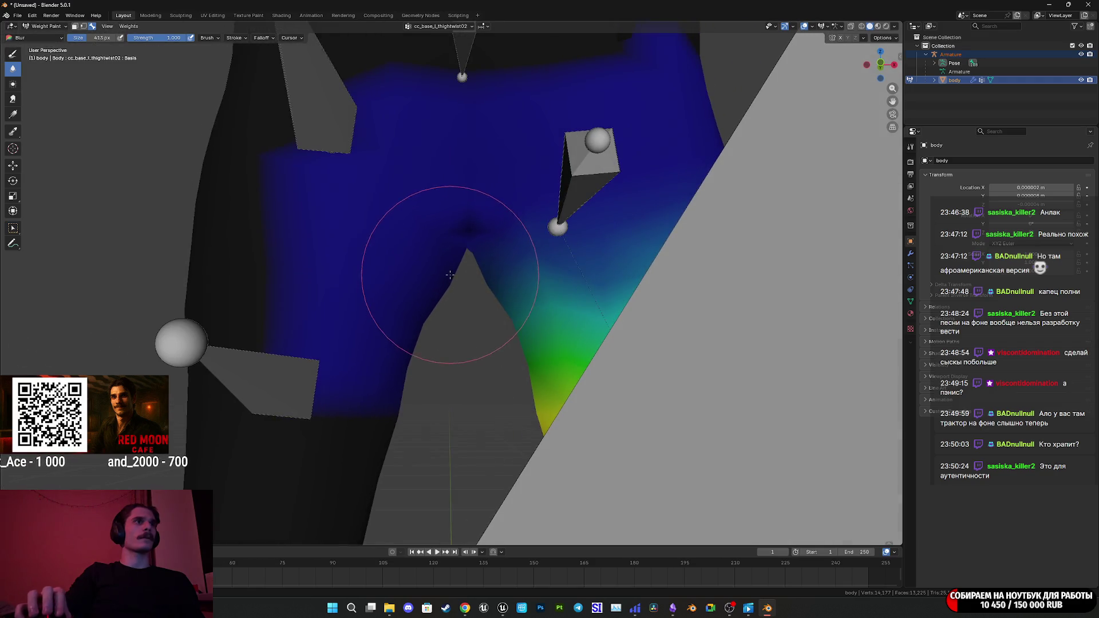
{"action": "scroll", "coordinate": [461, 275], "scroll_direction": "down", "scroll_amount": 5}
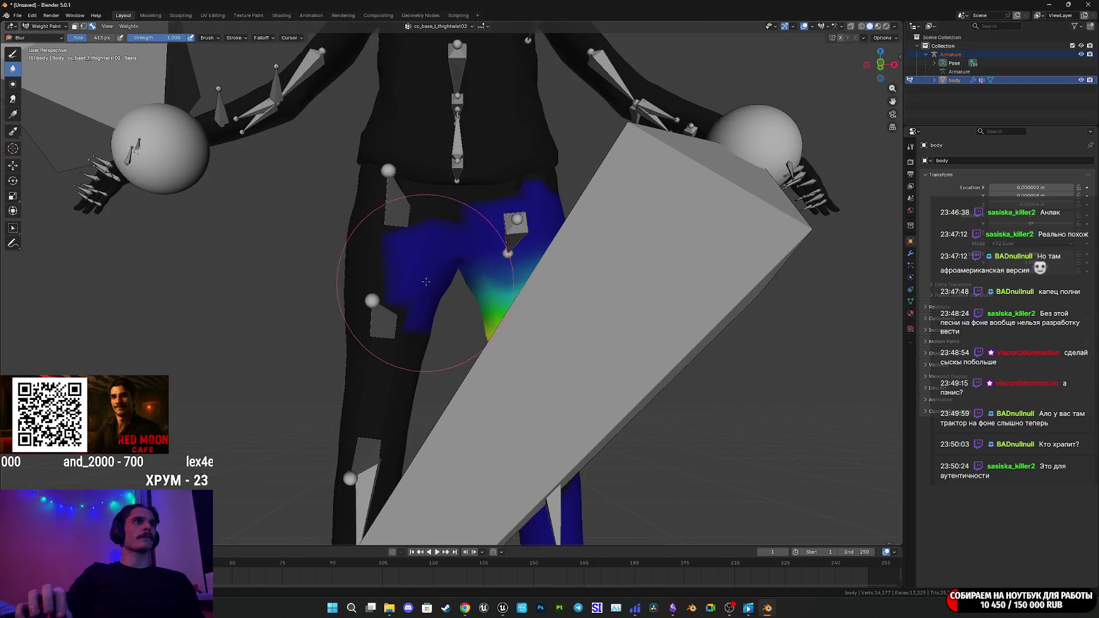
{"action": "left_click_drag", "start_coordinate": [464, 300], "coordinate": [210, 116]}
Switch the body mesh back to Object Mode.
{"action": "left_click", "coordinate": [46, 26]}
{"action": "left_click", "coordinate": [43, 35]}
{"action": "scroll", "coordinate": [365, 263], "scroll_direction": "down", "scroll_amount": 3}
{"action": "scroll", "coordinate": [411, 283], "scroll_direction": "up", "scroll_amount": 2}
{"action": "mouse_move", "coordinate": [411, 284]}
{"action": "left_mouse_down"}
{"action": "mouse_move", "coordinate": [402, 280]}
{"action": "mouse_move", "coordinate": [410, 319]}
{"action": "left_mouse_up"}
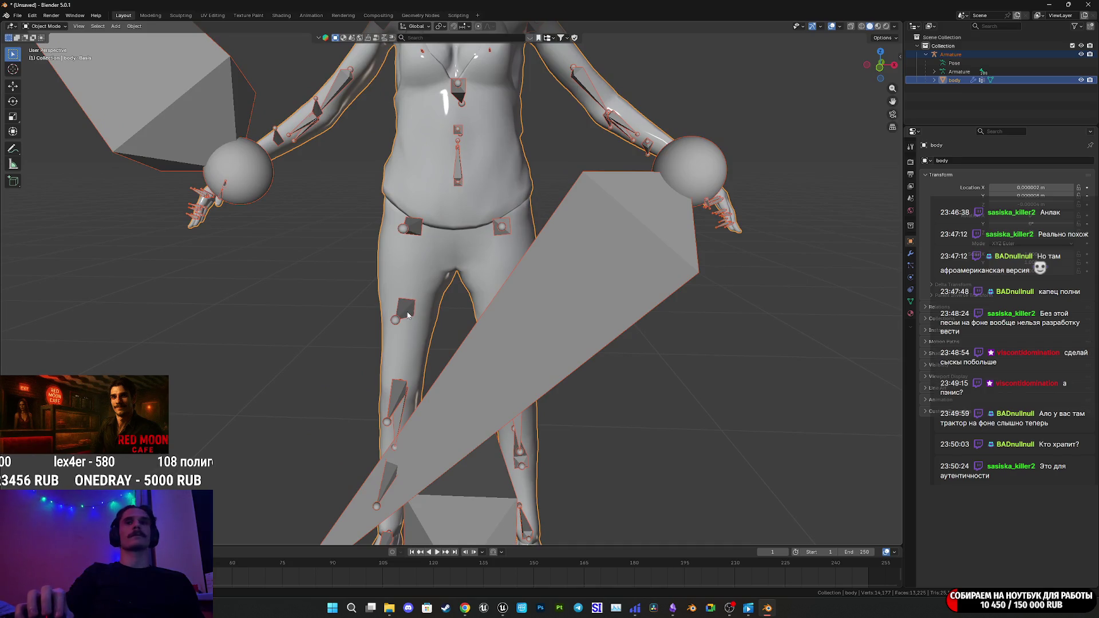
Select the armature, enter Pose Mode and nudge the thigh-twist bone slightly with G.
{"action": "left_click", "coordinate": [408, 315]}
{"action": "left_click", "coordinate": [45, 26]}
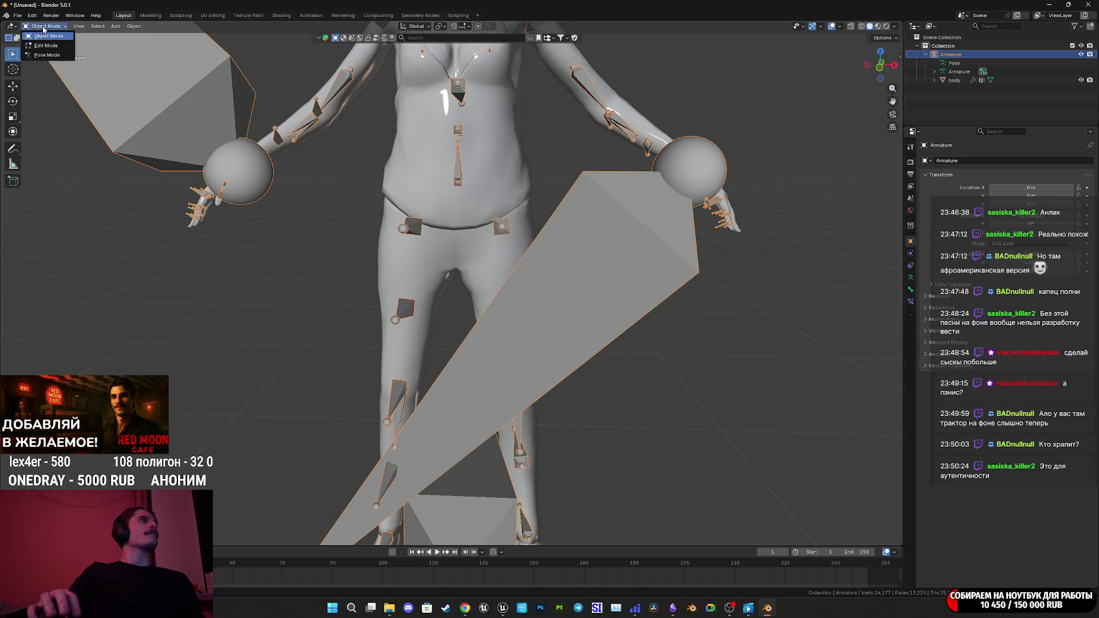
{"action": "left_click", "coordinate": [49, 55]}
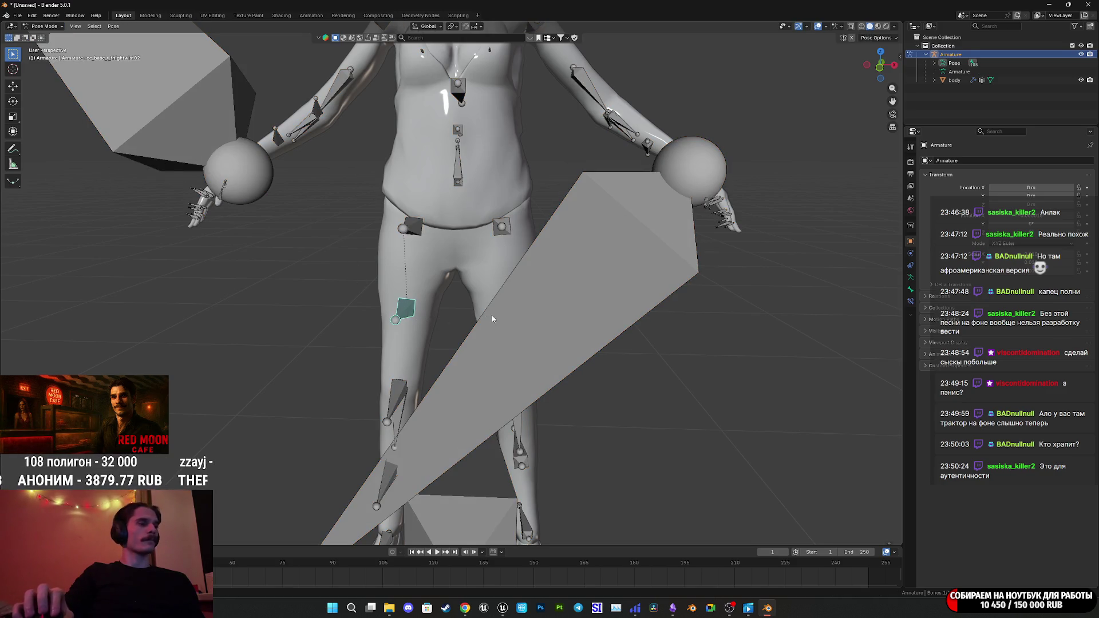
{"action": "key", "text": "g"}
{"action": "key", "text": "Escape"}
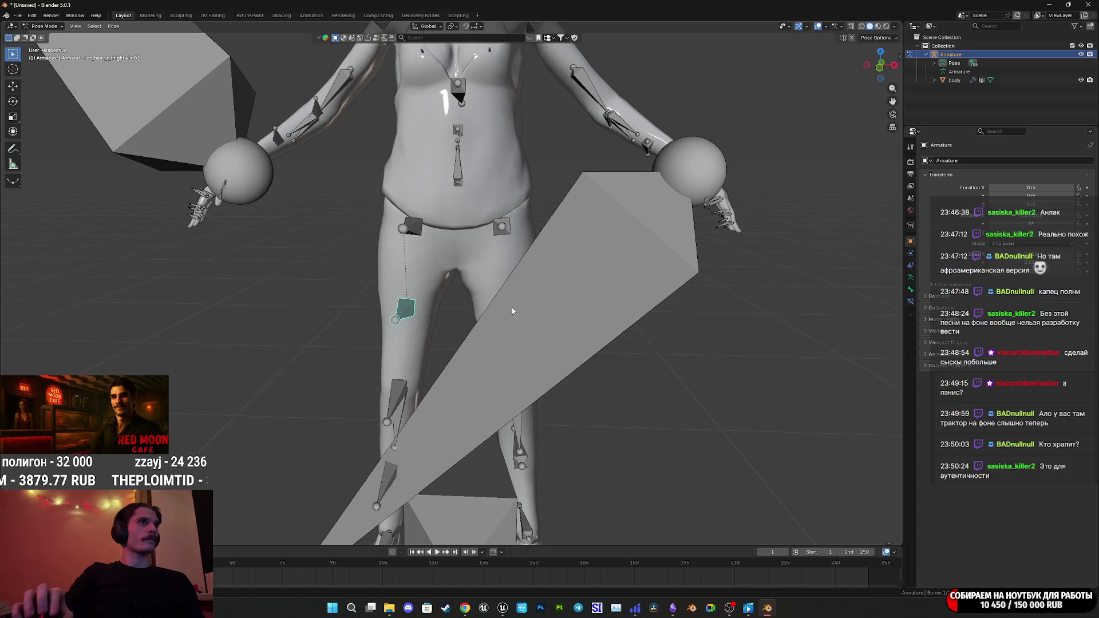
{"action": "key", "text": "g"}
{"action": "left_click", "coordinate": [488, 310]}
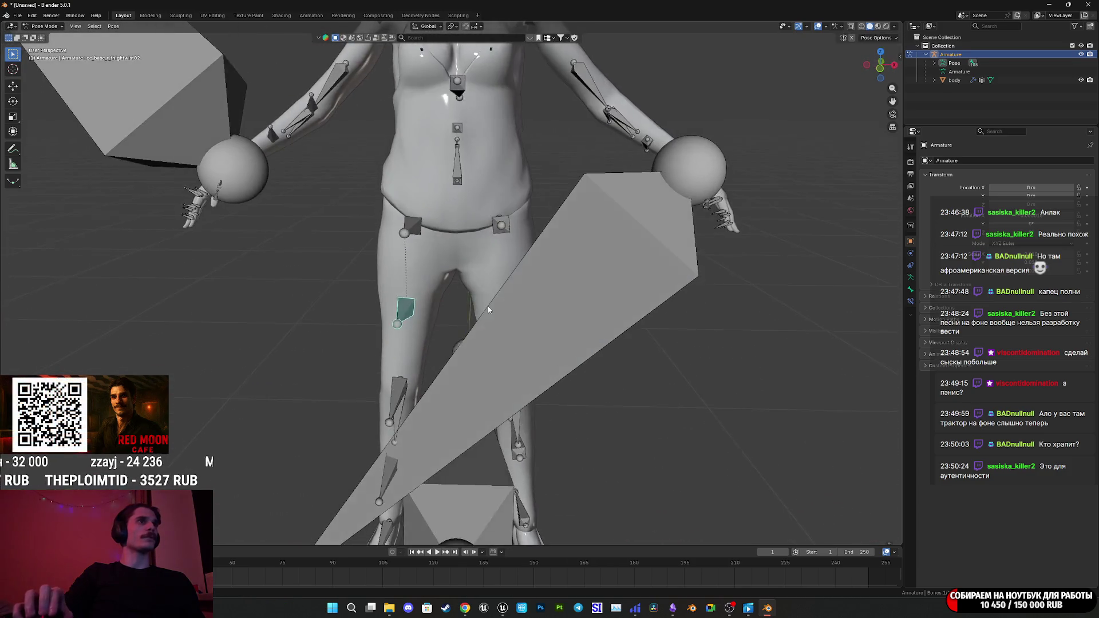
Return the armature to Object Mode.
{"action": "scroll", "coordinate": [479, 303], "scroll_direction": "down", "scroll_amount": 5}
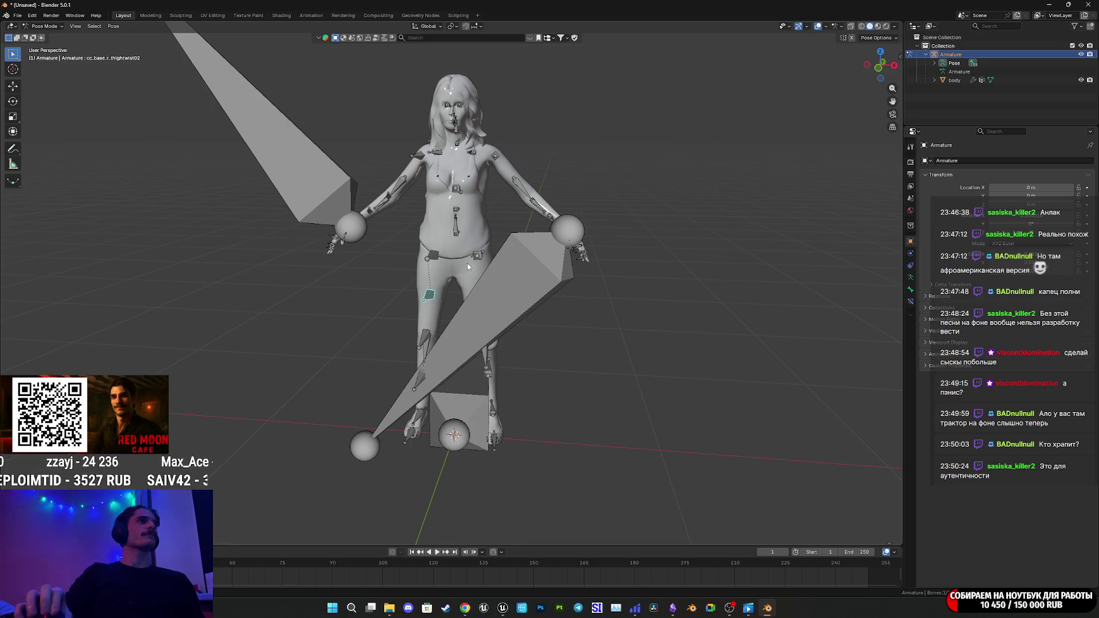
{"action": "left_click", "coordinate": [43, 26]}
{"action": "left_click", "coordinate": [49, 38]}
Add the body mesh to the selection and start an FBX export limited to selected mesh objects.
{"action": "left_click", "coordinate": [443, 274], "text": "shift"}
{"action": "left_click", "coordinate": [18, 15]}
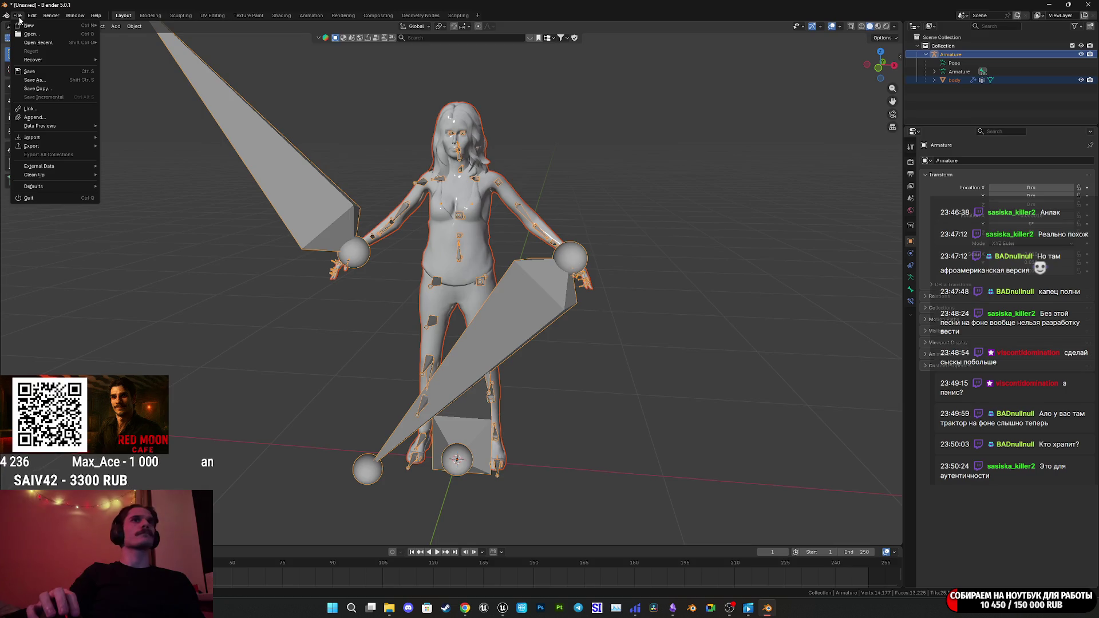
{"action": "mouse_move", "coordinate": [59, 146]}
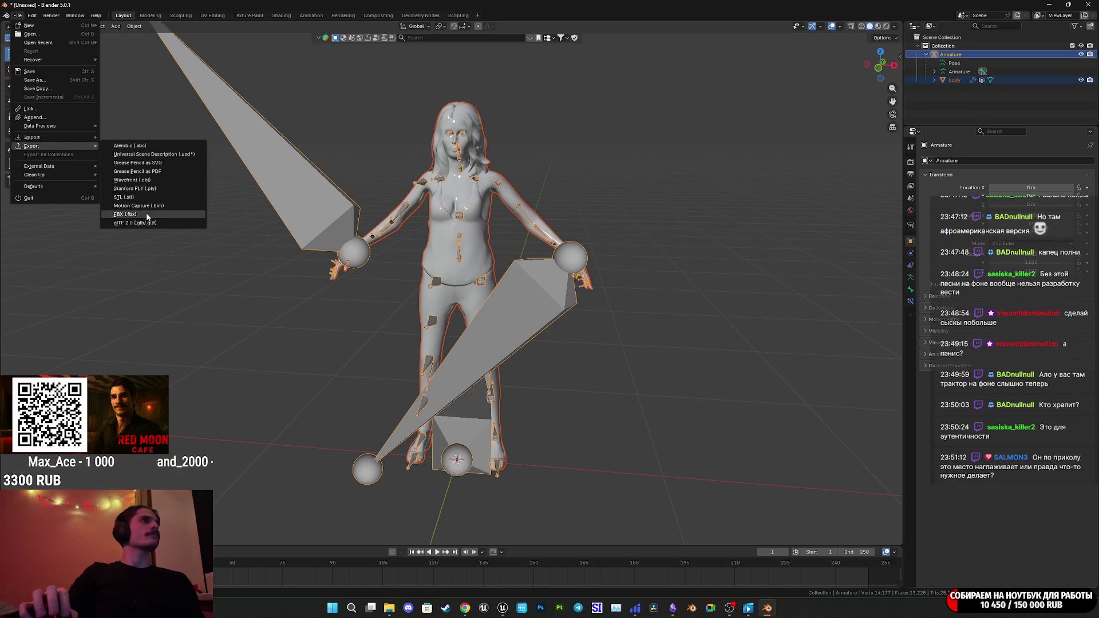
{"action": "left_click", "coordinate": [143, 211]}
{"action": "left_click", "coordinate": [448, 347]}
{"action": "left_click", "coordinate": [441, 283]}
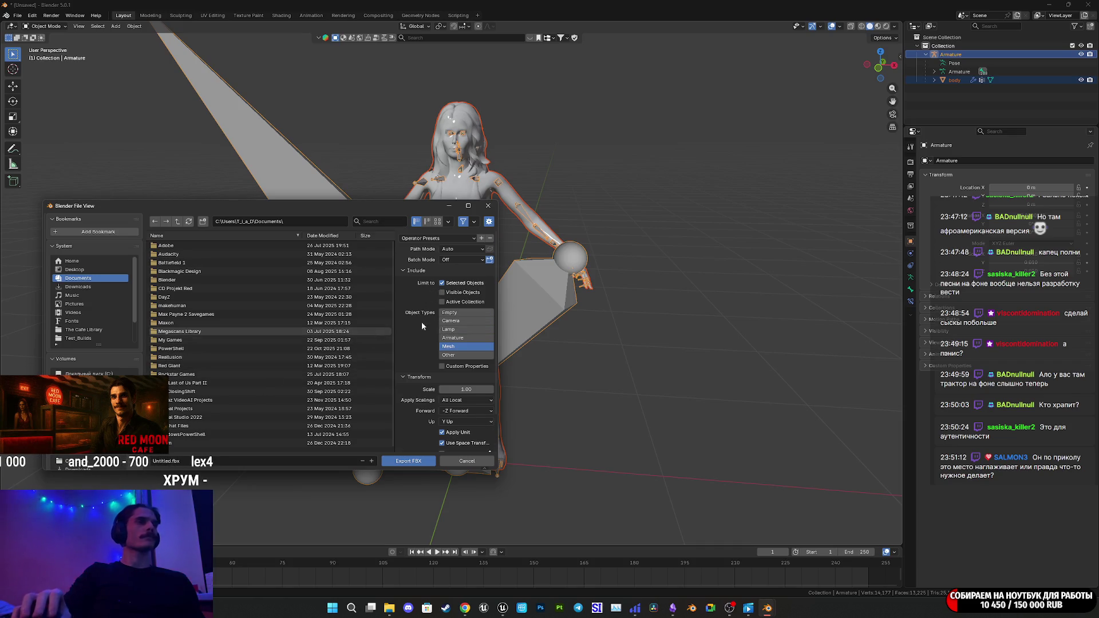
Check the body mesh's material slots, including PackedMaterial1.
{"action": "scroll", "coordinate": [421, 319], "scroll_direction": "down", "scroll_amount": 3}
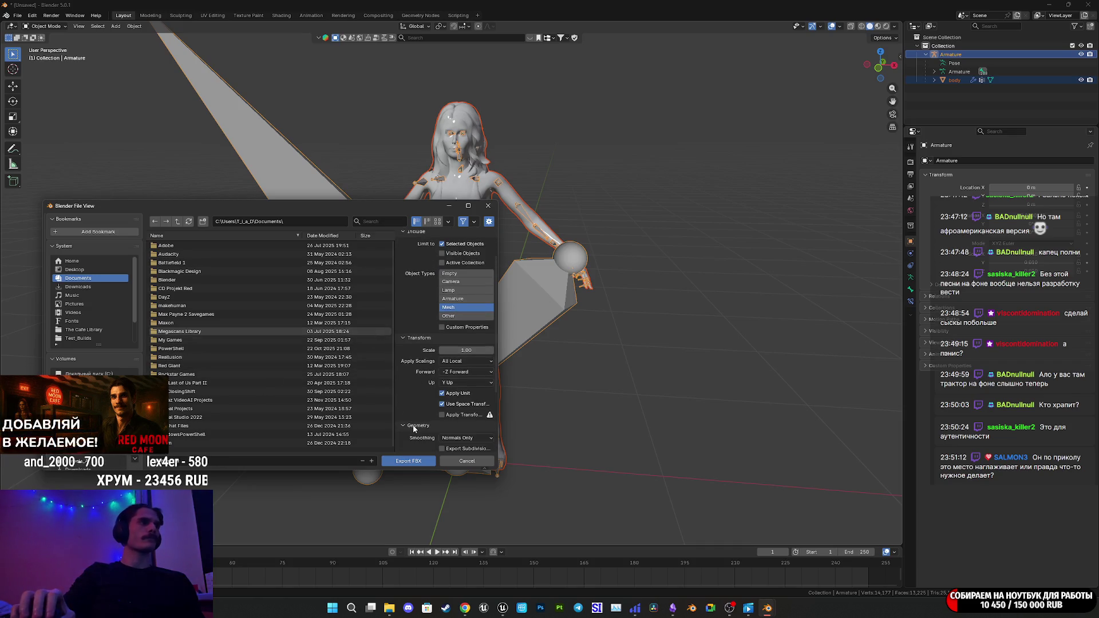
{"action": "scroll", "coordinate": [414, 427], "scroll_direction": "down", "scroll_amount": 5}
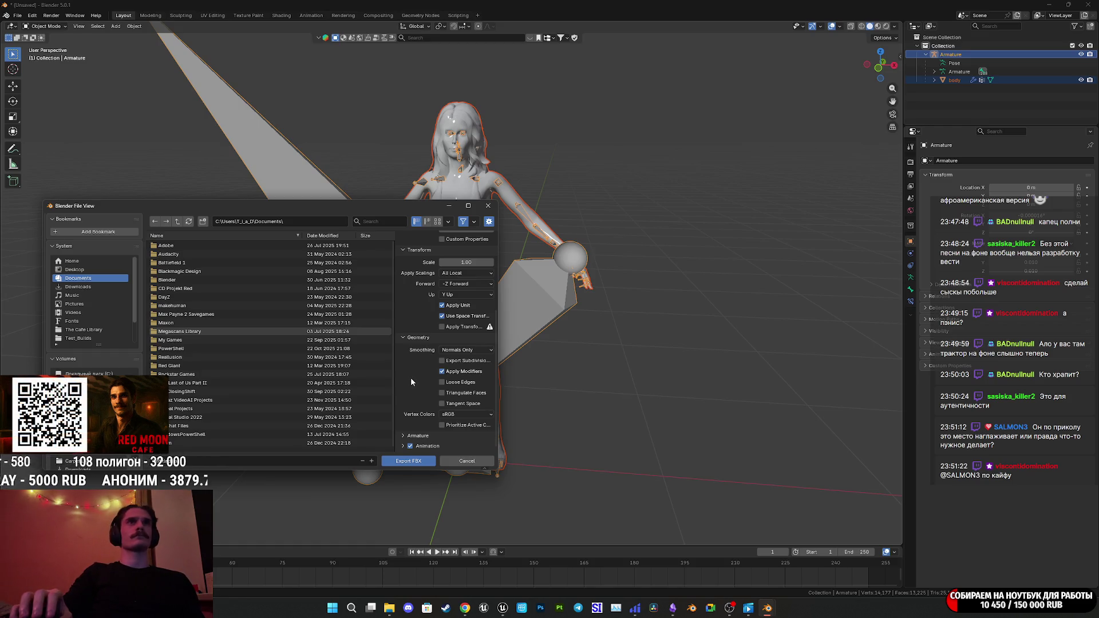
{"action": "left_click", "coordinate": [955, 81]}
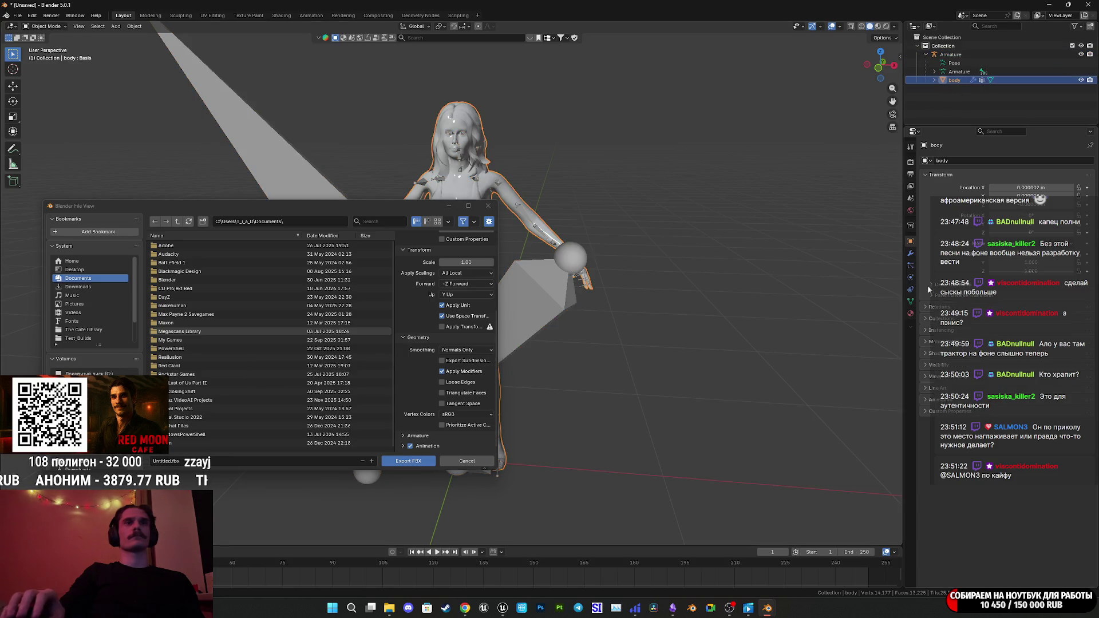
{"action": "left_click", "coordinate": [910, 313]}
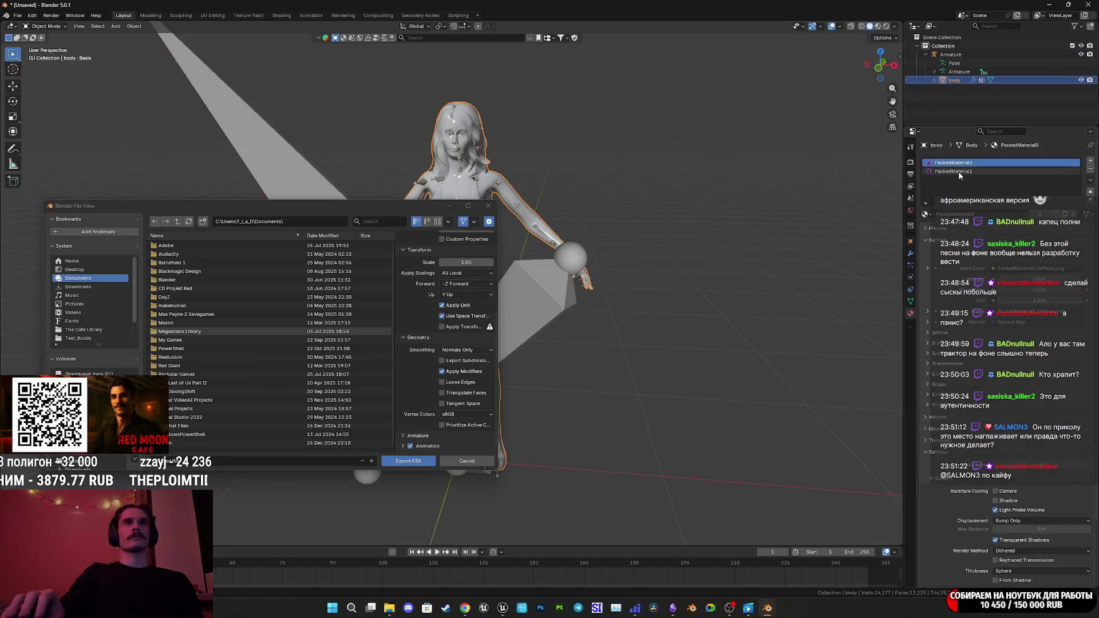
{"action": "left_click", "coordinate": [1028, 172]}
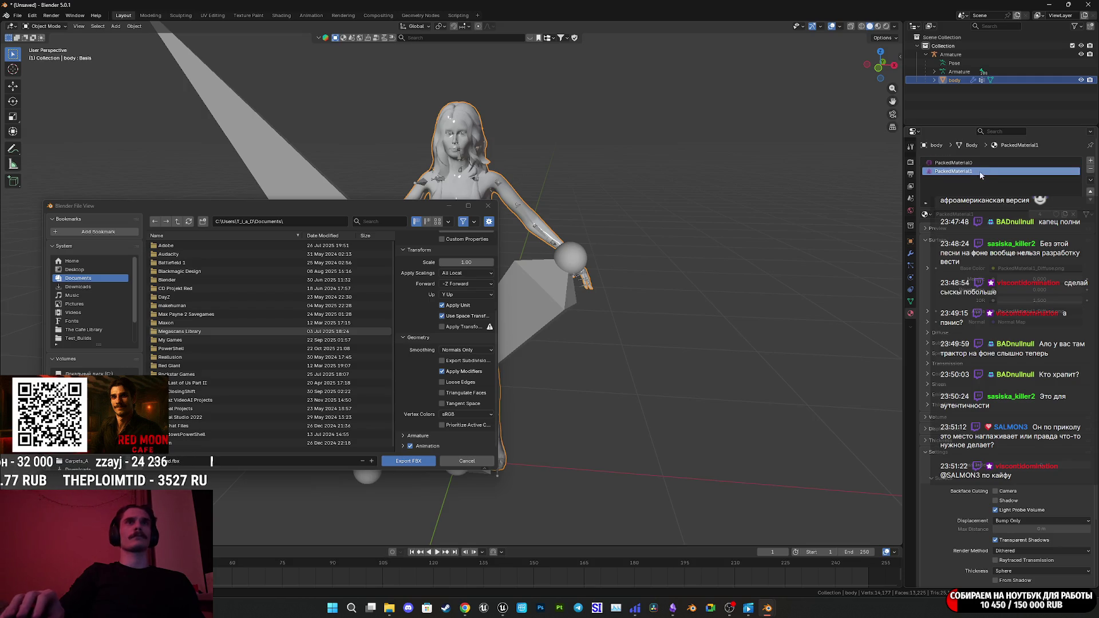
{"action": "scroll", "coordinate": [94, 286], "scroll_direction": "down", "scroll_amount": 5}
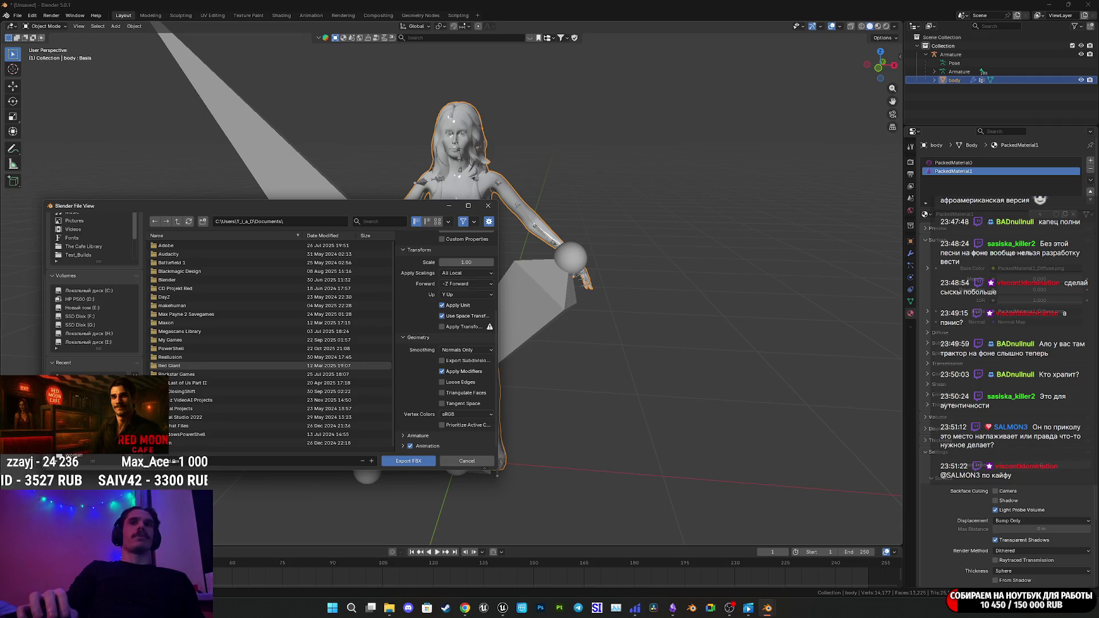
Set the export location to Characters\NG_Char\Woman with file name WomanNormT.fbx.
{"action": "left_click", "coordinate": [74, 380]}
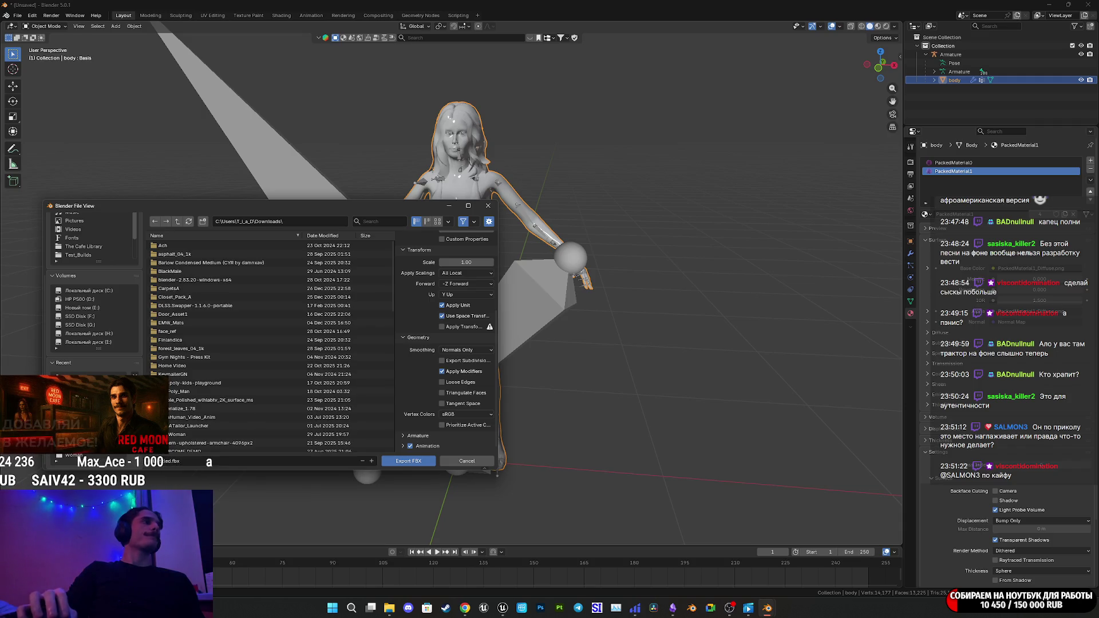
{"action": "scroll", "coordinate": [230, 301], "scroll_direction": "down", "scroll_amount": 7}
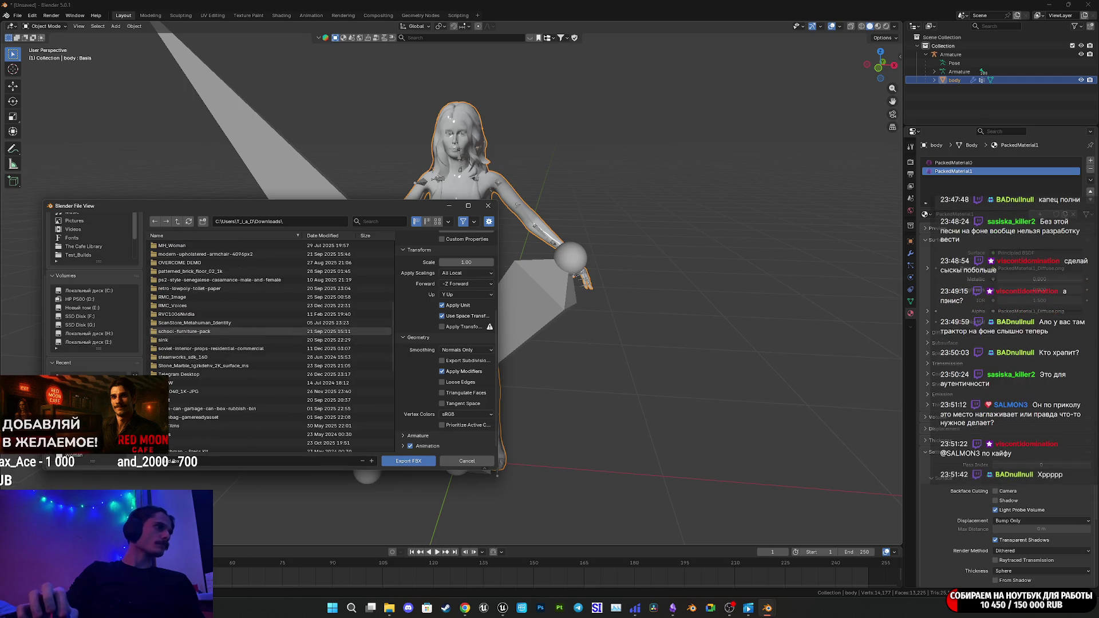
{"action": "left_click", "coordinate": [74, 390]}
{"action": "left_click", "coordinate": [179, 224]}
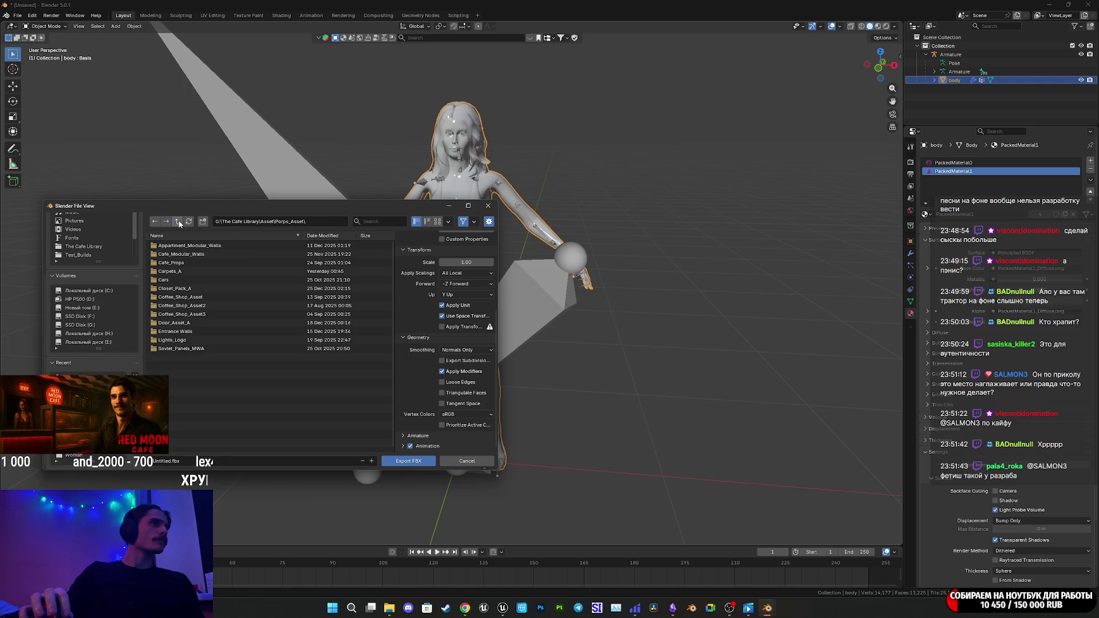
{"action": "left_click", "coordinate": [179, 224]}
{"action": "double_click", "coordinate": [180, 245]}
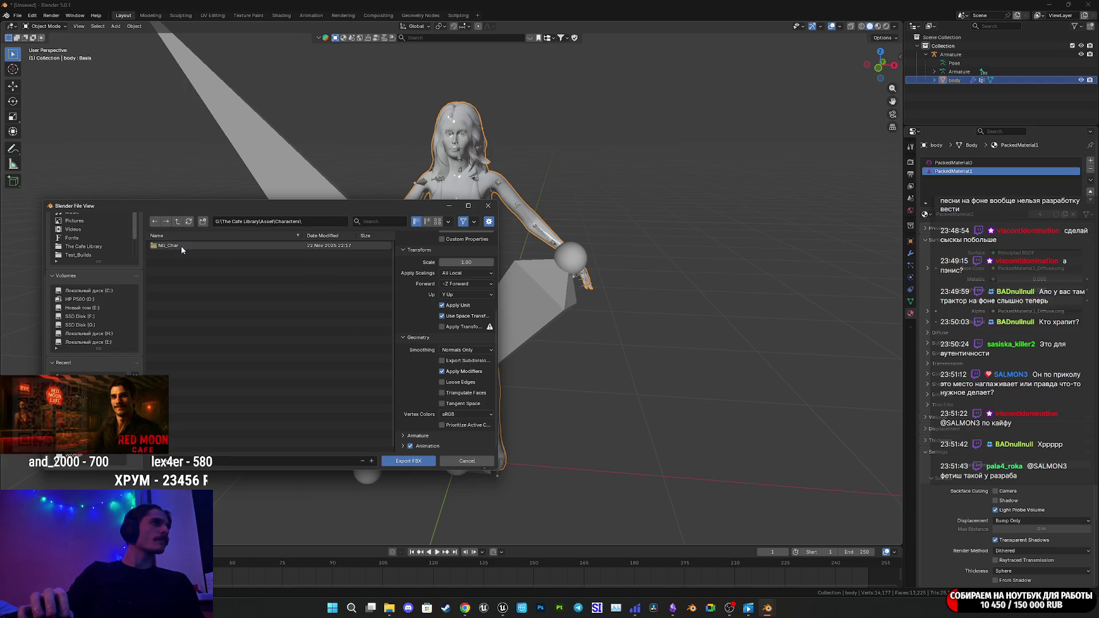
{"action": "double_click", "coordinate": [180, 246]}
{"action": "double_click", "coordinate": [171, 288]}
{"action": "left_click", "coordinate": [177, 332]}
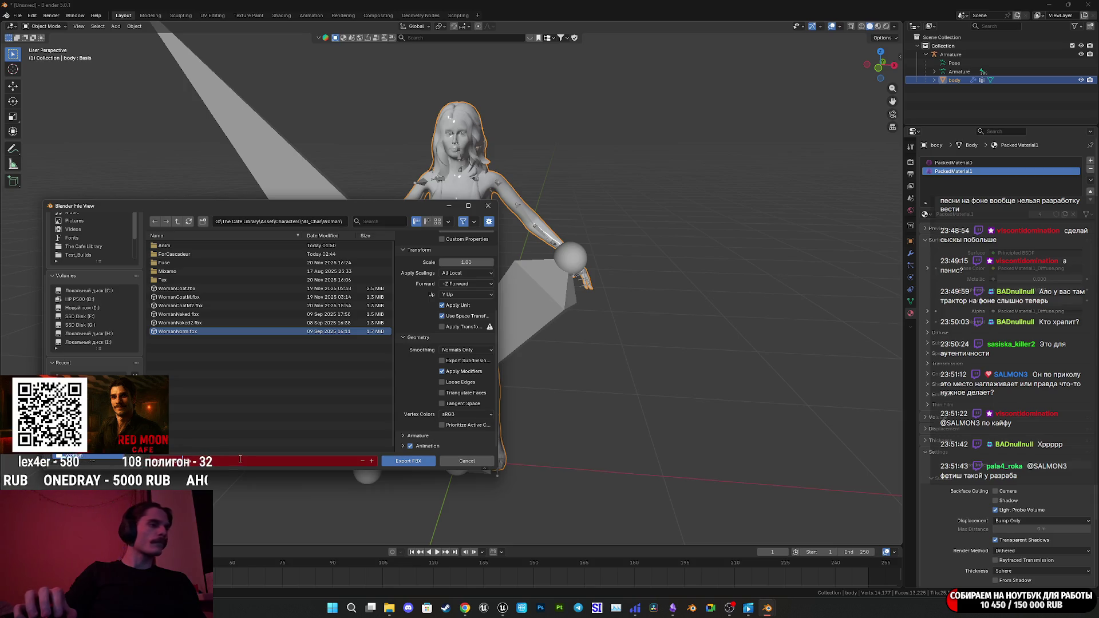
{"action": "type", "text": "T"}
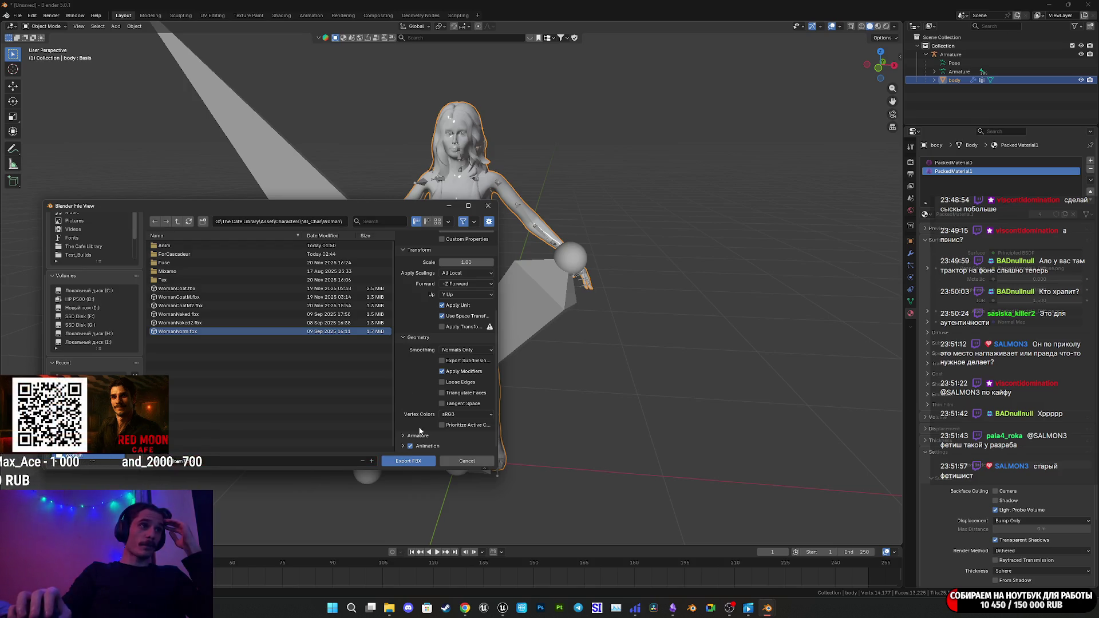
Include Armature alongside Mesh in the export options and write the FBX file.
{"action": "scroll", "coordinate": [421, 437], "scroll_direction": "down", "scroll_amount": 5}
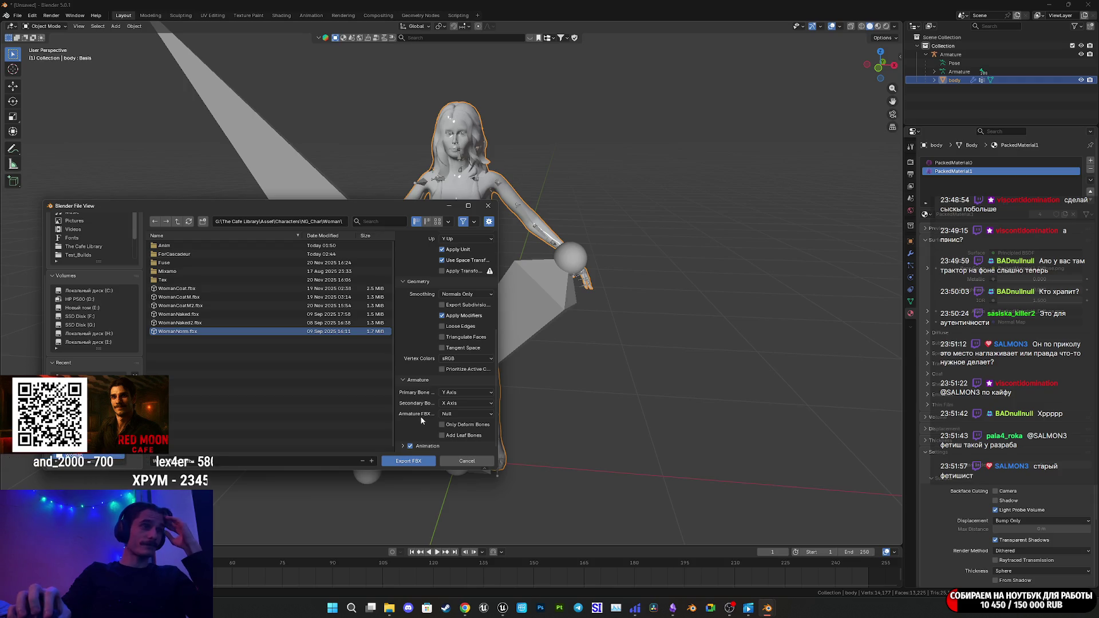
{"action": "left_click", "coordinate": [403, 445]}
{"action": "scroll", "coordinate": [417, 424], "scroll_direction": "down", "scroll_amount": 5}
{"action": "scroll", "coordinate": [417, 410], "scroll_direction": "up", "scroll_amount": 15}
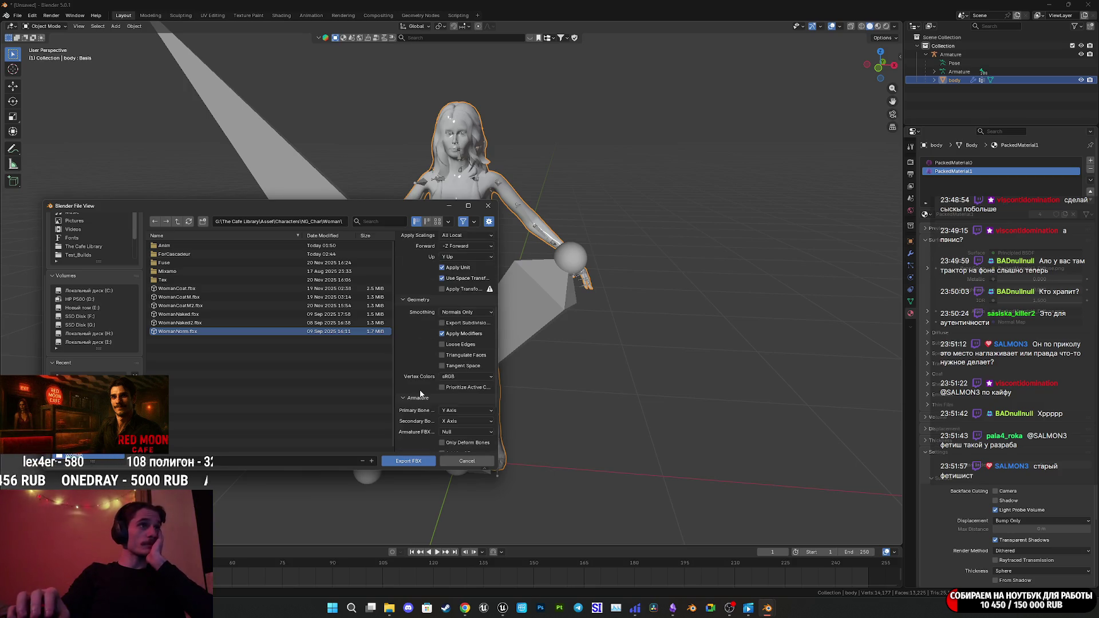
{"action": "left_click", "coordinate": [466, 338], "text": "shift"}
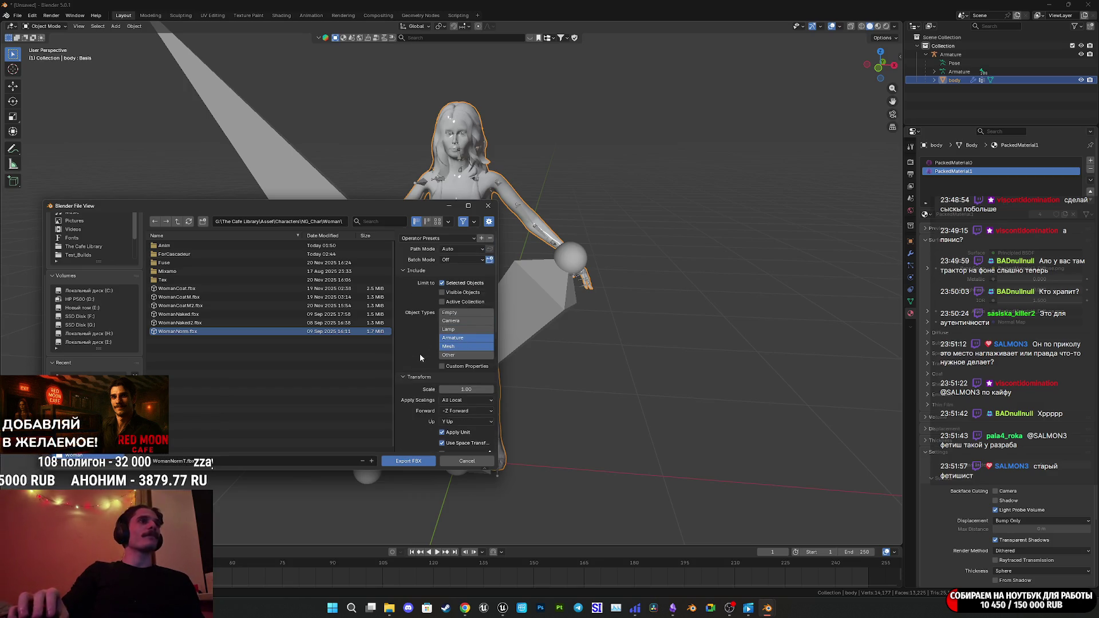
{"action": "scroll", "coordinate": [420, 353], "scroll_direction": "down", "scroll_amount": 10}
{"action": "left_click", "coordinate": [417, 461]}
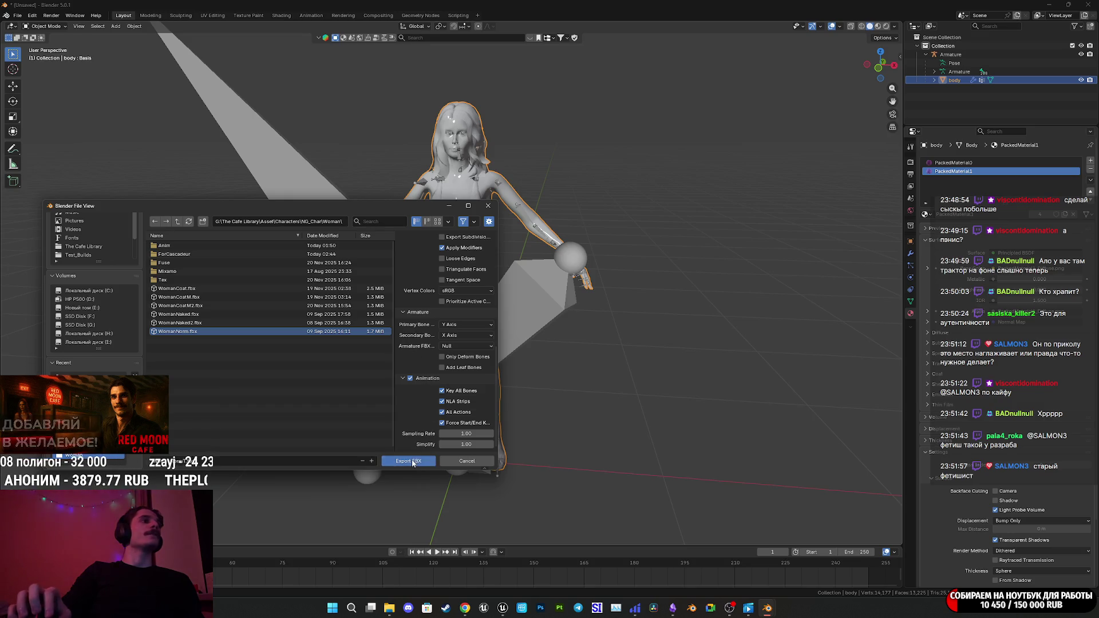
{"action": "left_click", "coordinate": [503, 608]}
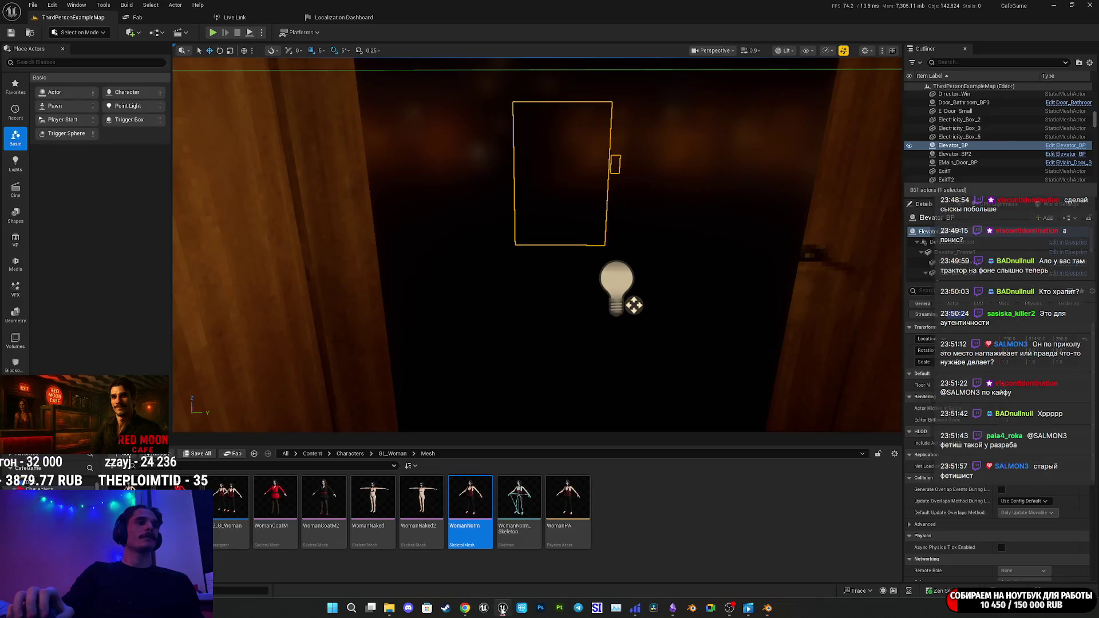
Import WomanNormT.fbx into the GL_Woman Mesh folder, then return to Blender.
{"action": "left_click", "coordinate": [664, 531]}
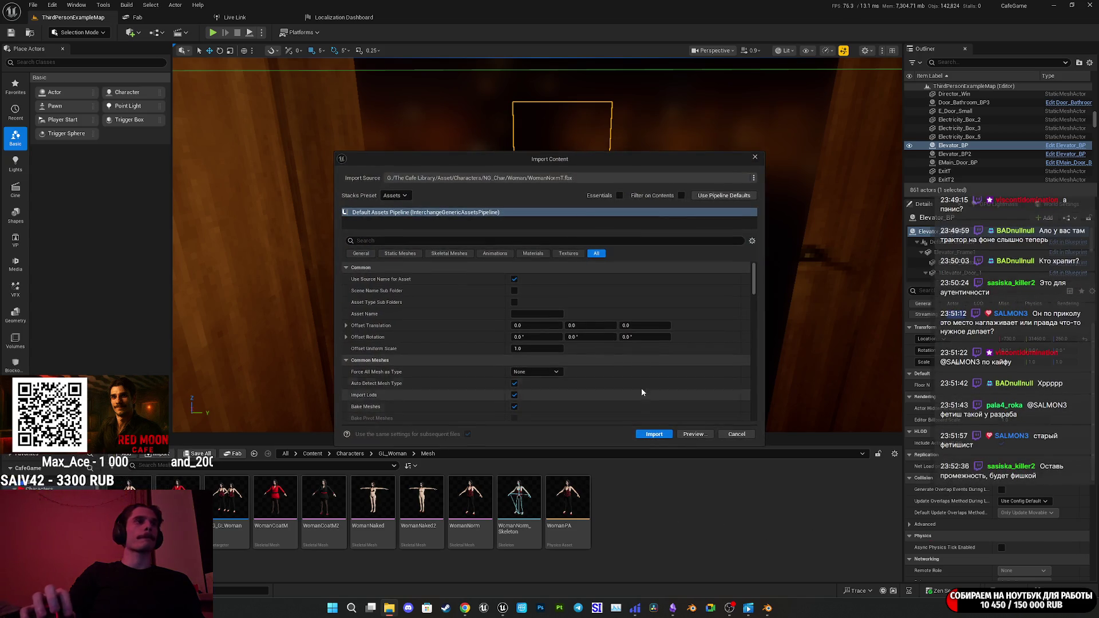
{"action": "left_click", "coordinate": [663, 436]}
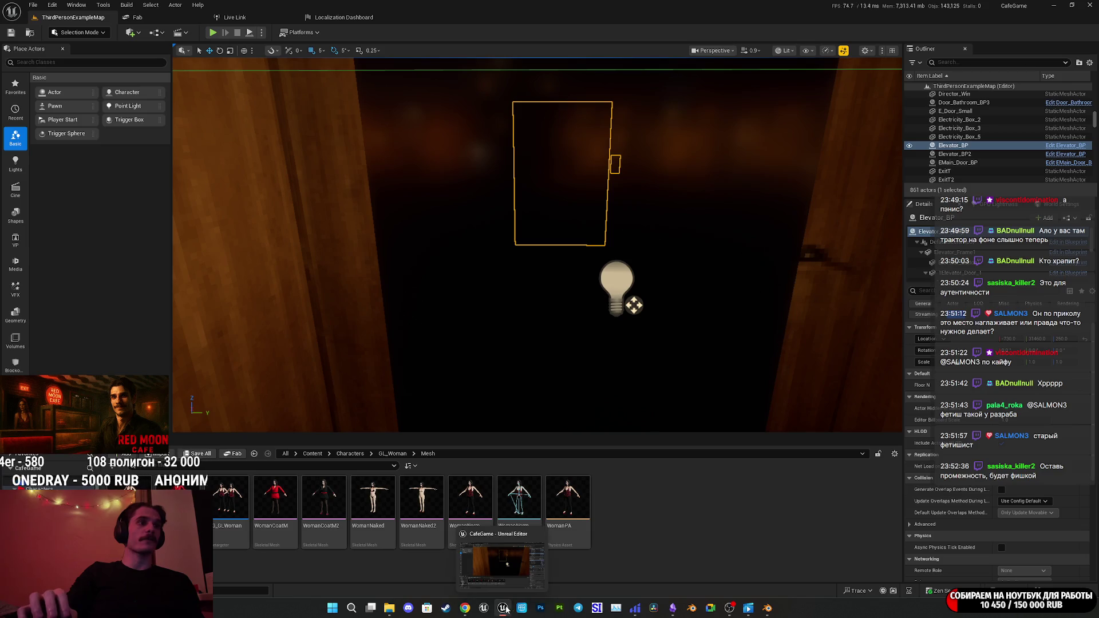
{"action": "left_click", "coordinate": [762, 613]}
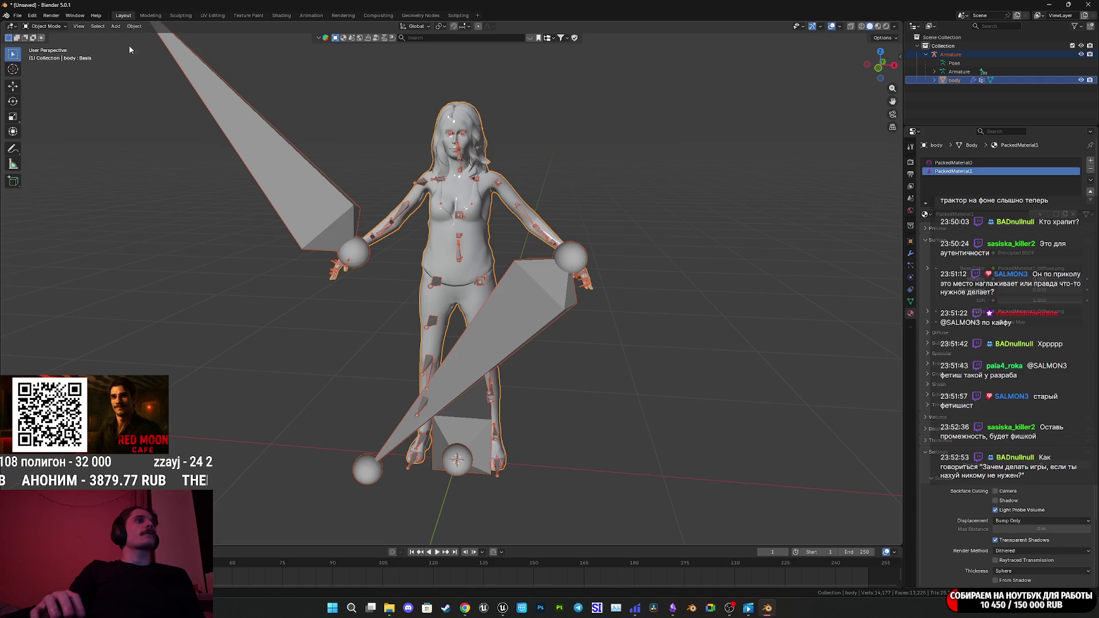
Re-export the character as FBX over WomanNormT.fbx and switch back to Unreal Engine.
{"action": "left_click", "coordinate": [17, 15]}
{"action": "mouse_move", "coordinate": [74, 145]}
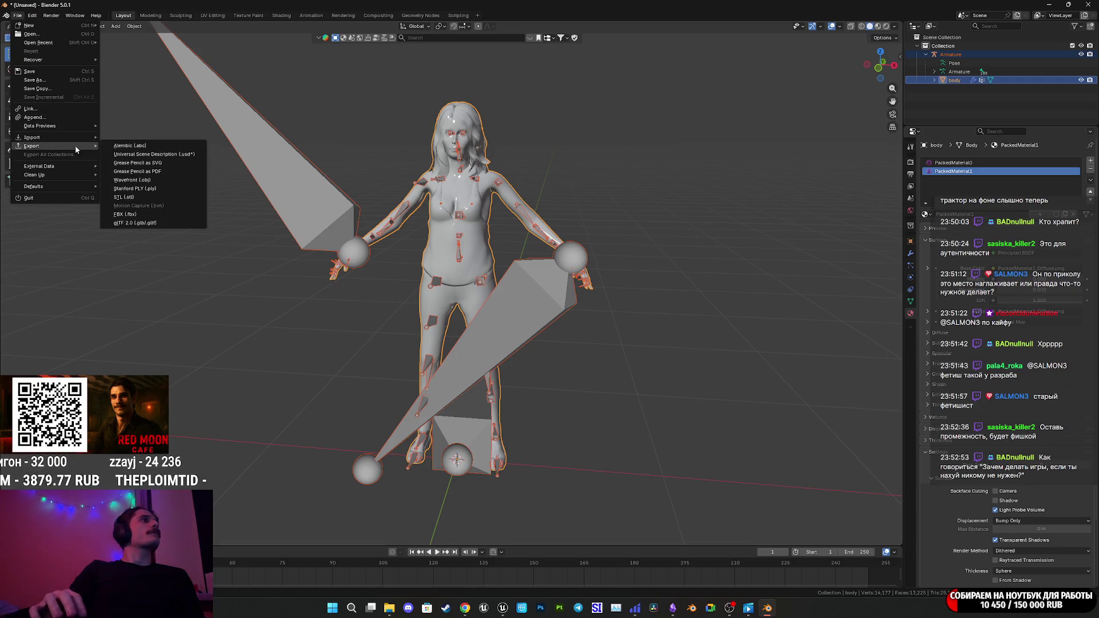
{"action": "left_click", "coordinate": [124, 214]}
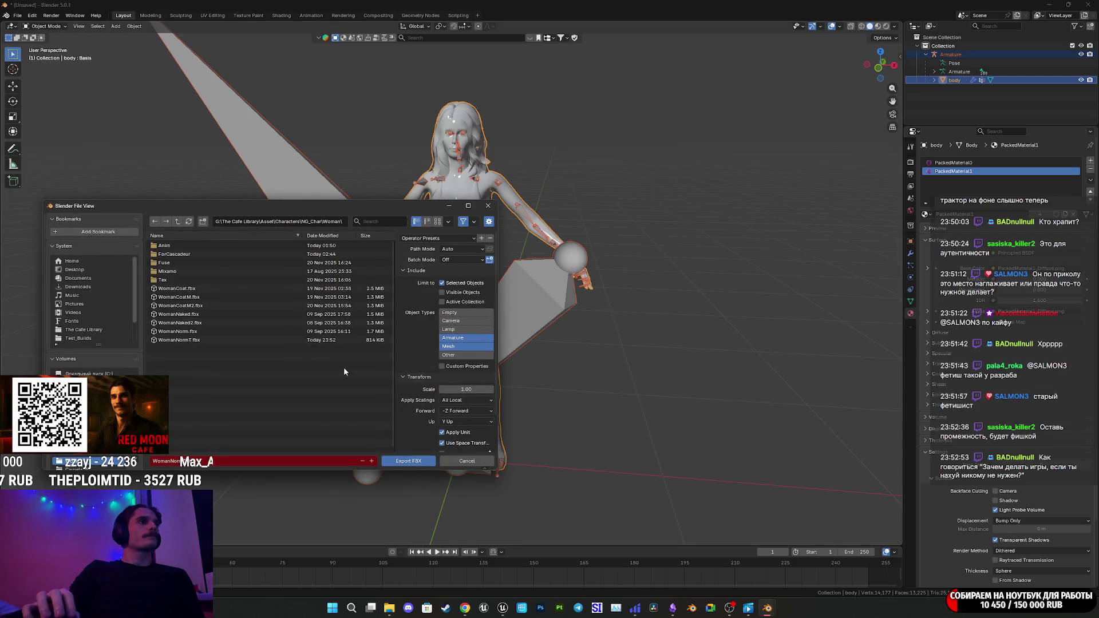
{"action": "scroll", "coordinate": [412, 366], "scroll_direction": "down", "scroll_amount": 2}
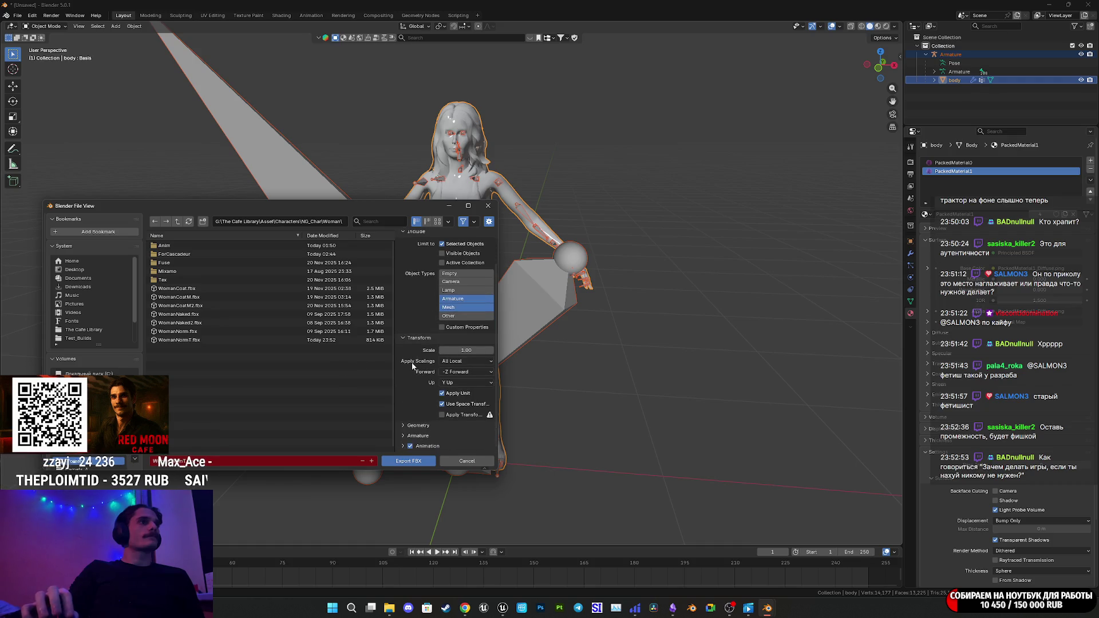
{"action": "left_click", "coordinate": [410, 462]}
{"action": "mouse_move", "coordinate": [503, 608]}
{"action": "left_click", "coordinate": [519, 571]}
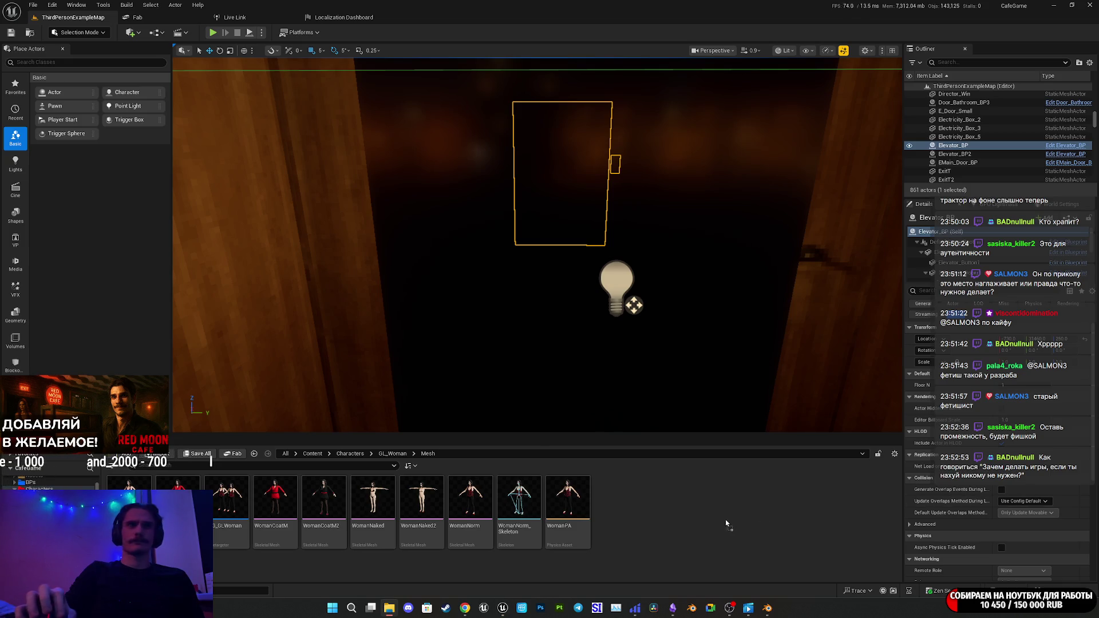
Reimport WomanNormT and give its slots BodyM_V and ClothM_V, matching WomanNorm's materials.
{"action": "left_click", "coordinate": [662, 432]}
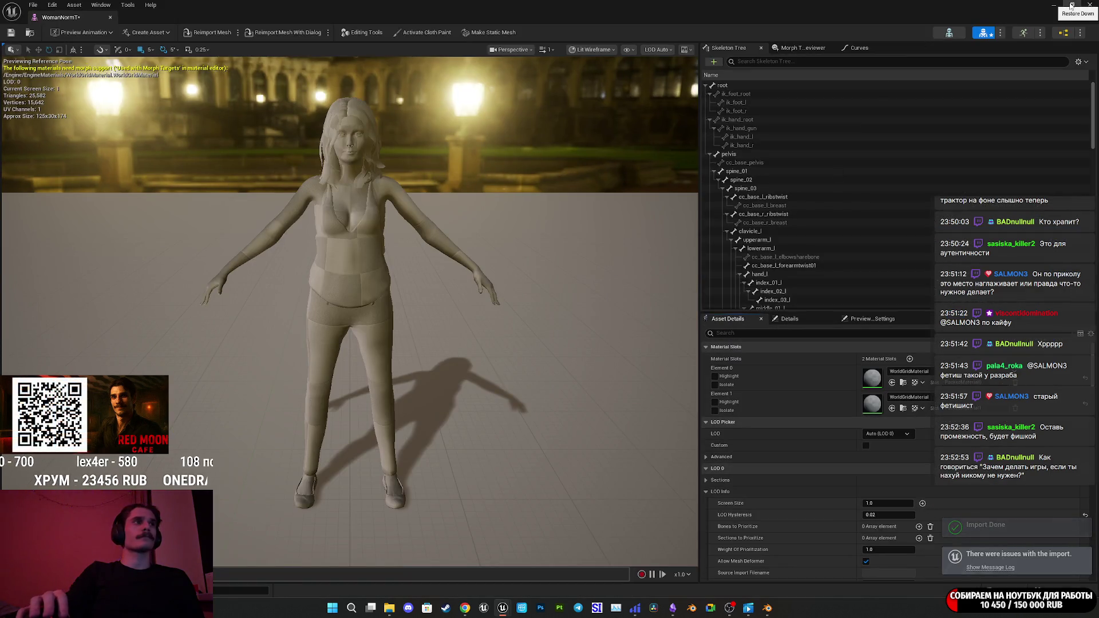
{"action": "left_click", "coordinate": [1071, 5]}
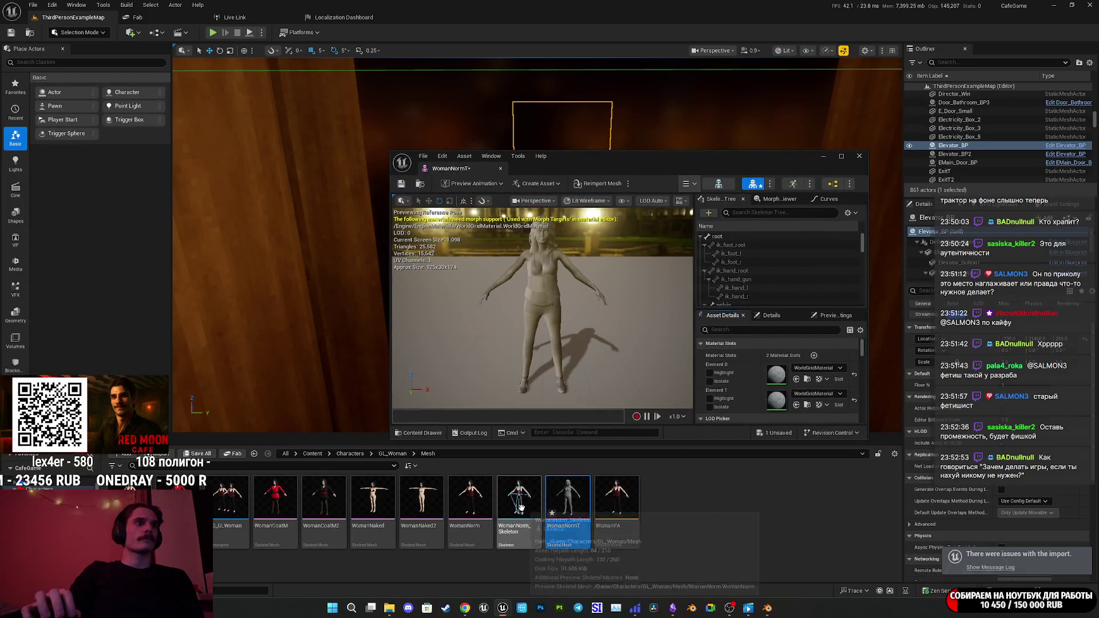
{"action": "left_click", "coordinate": [477, 508]}
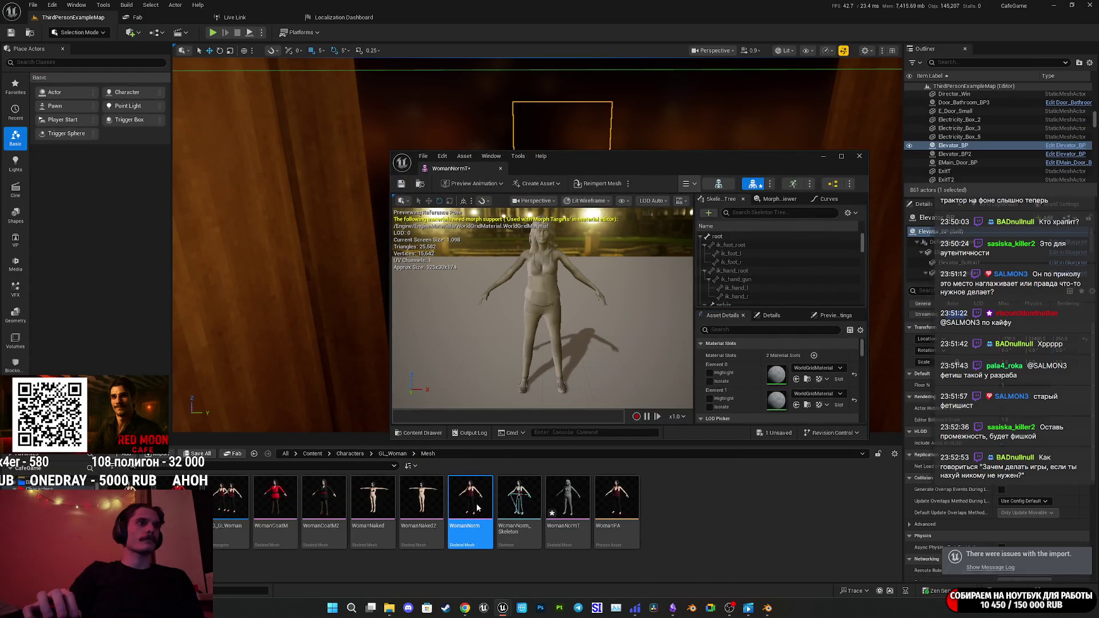
{"action": "left_click", "coordinate": [808, 381]}
{"action": "left_click", "coordinate": [452, 169]}
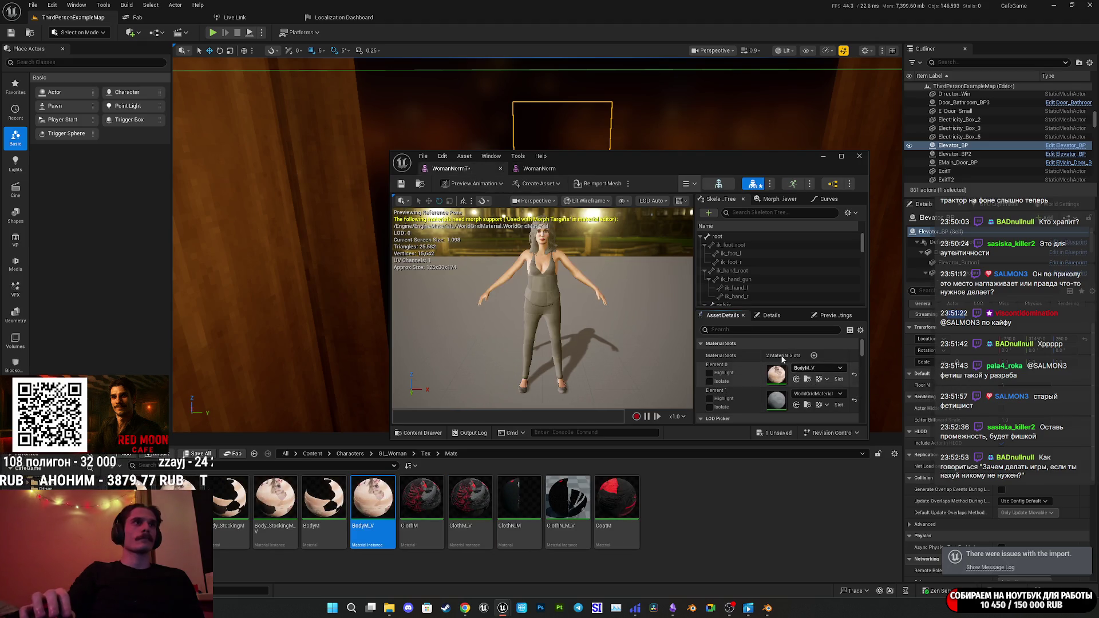
{"action": "left_click", "coordinate": [538, 168]}
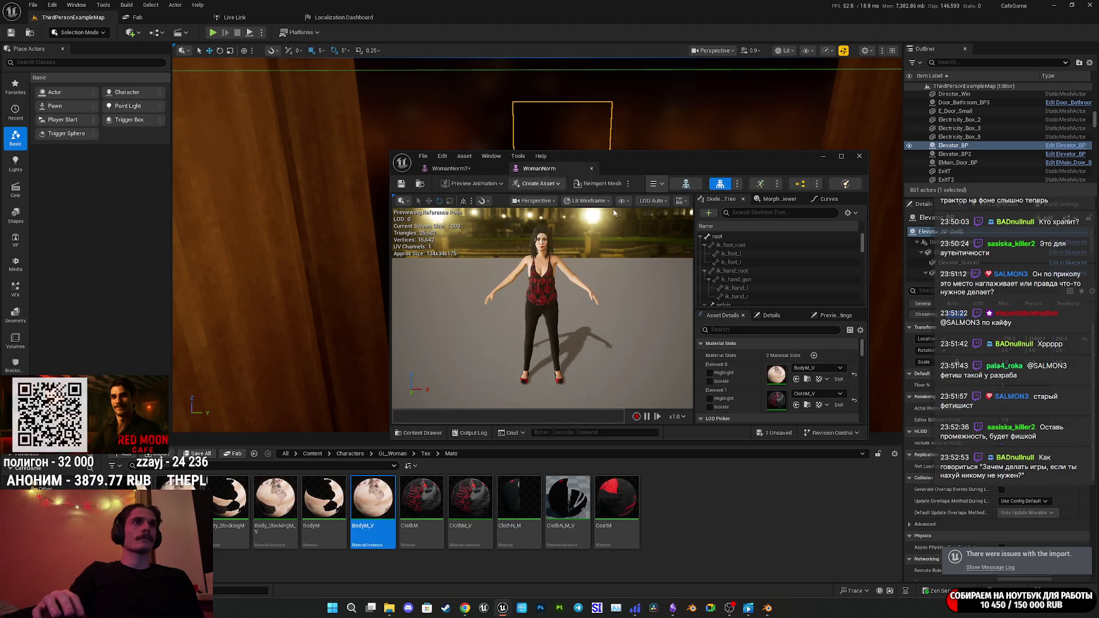
{"action": "left_click", "coordinate": [807, 404]}
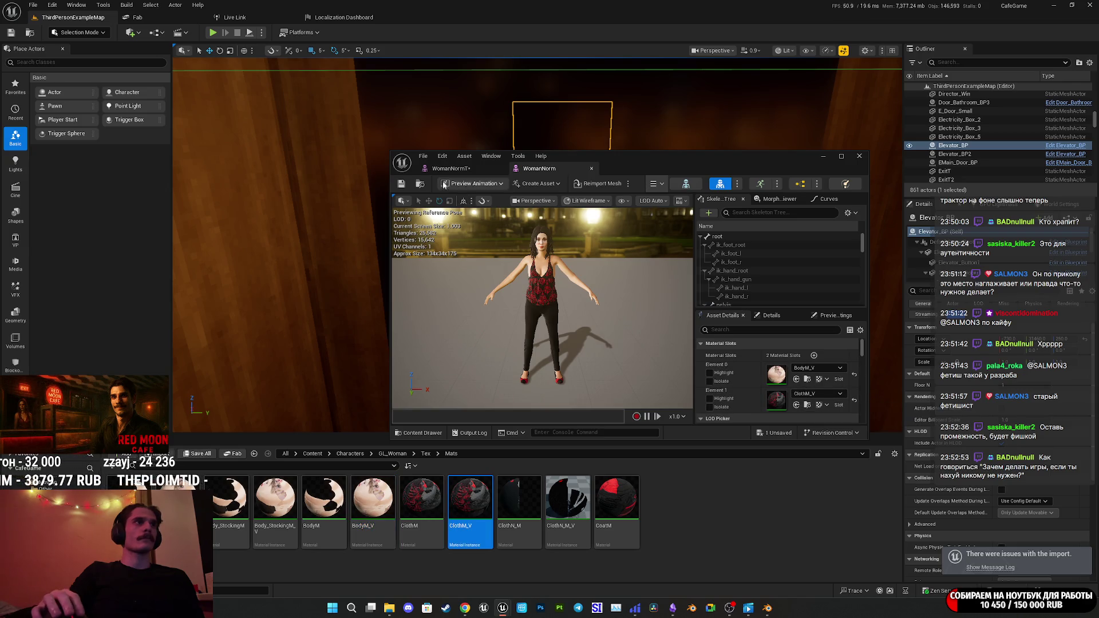
{"action": "left_click", "coordinate": [796, 405]}
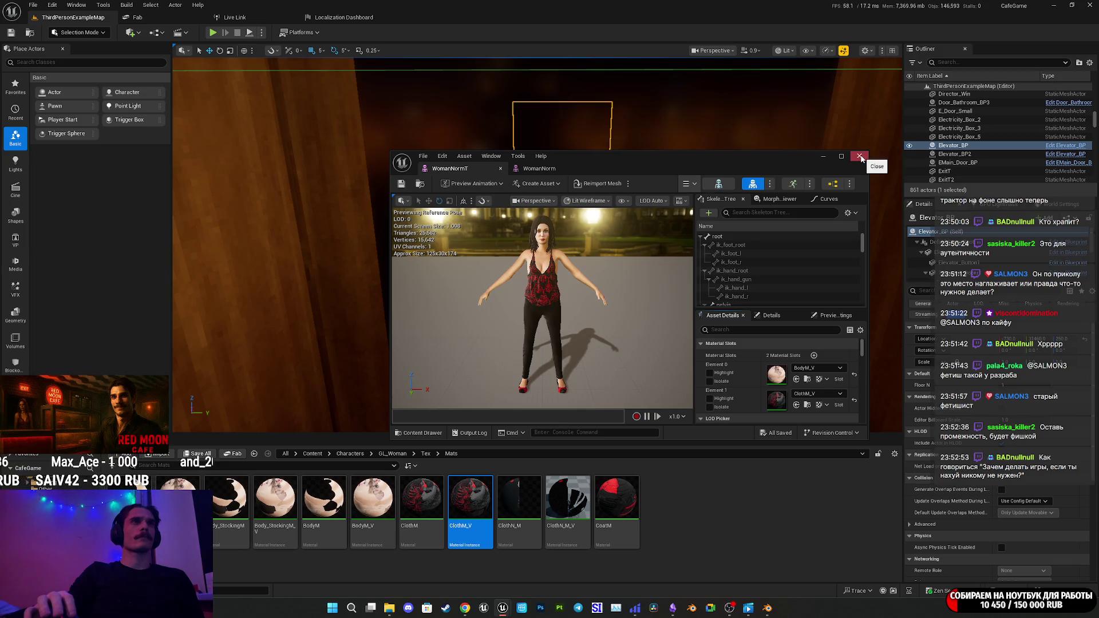
{"action": "double_click", "coordinate": [768, 157]}
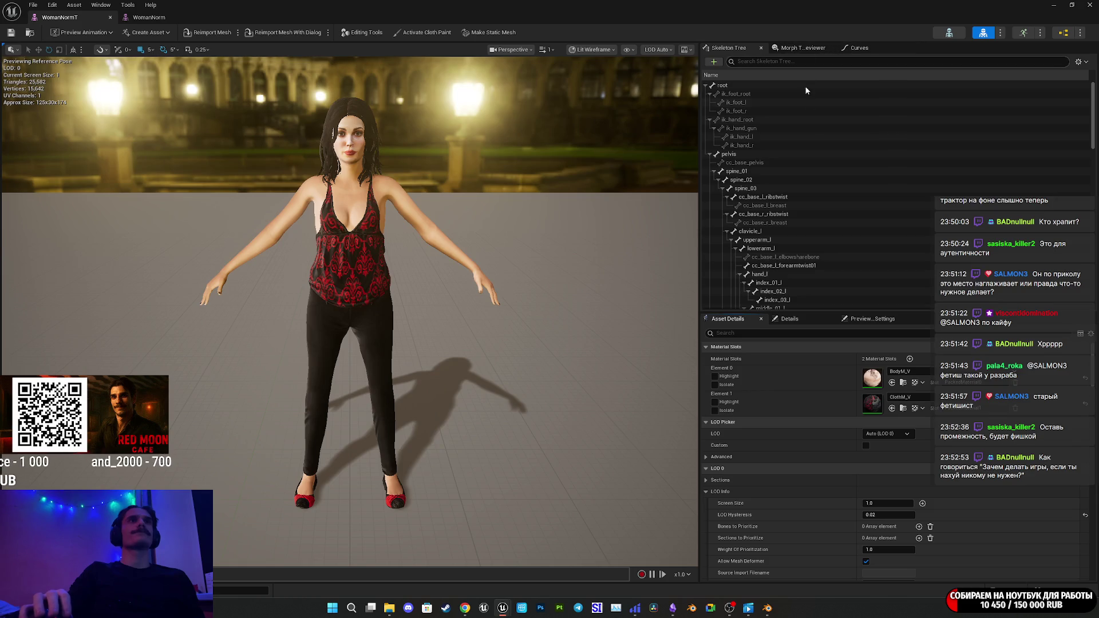
Open the preview scene settings and preview the mesh with the Chair_Sit1 animation.
{"action": "left_click", "coordinate": [801, 48]}
{"action": "left_click", "coordinate": [871, 51]}
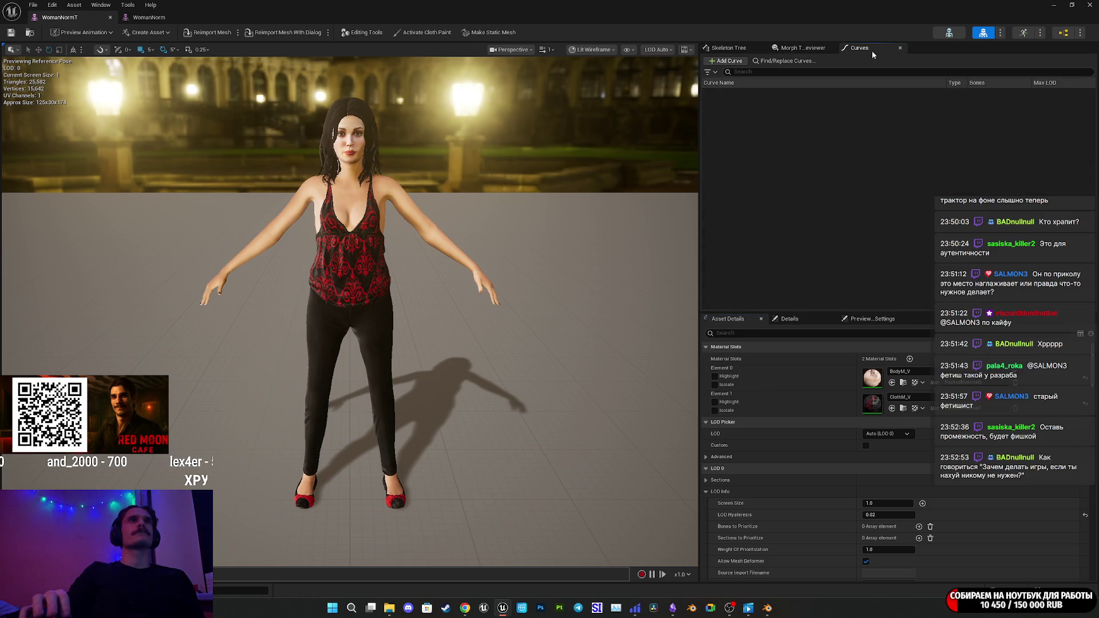
{"action": "left_click", "coordinate": [746, 50]}
{"action": "left_click", "coordinate": [872, 318]}
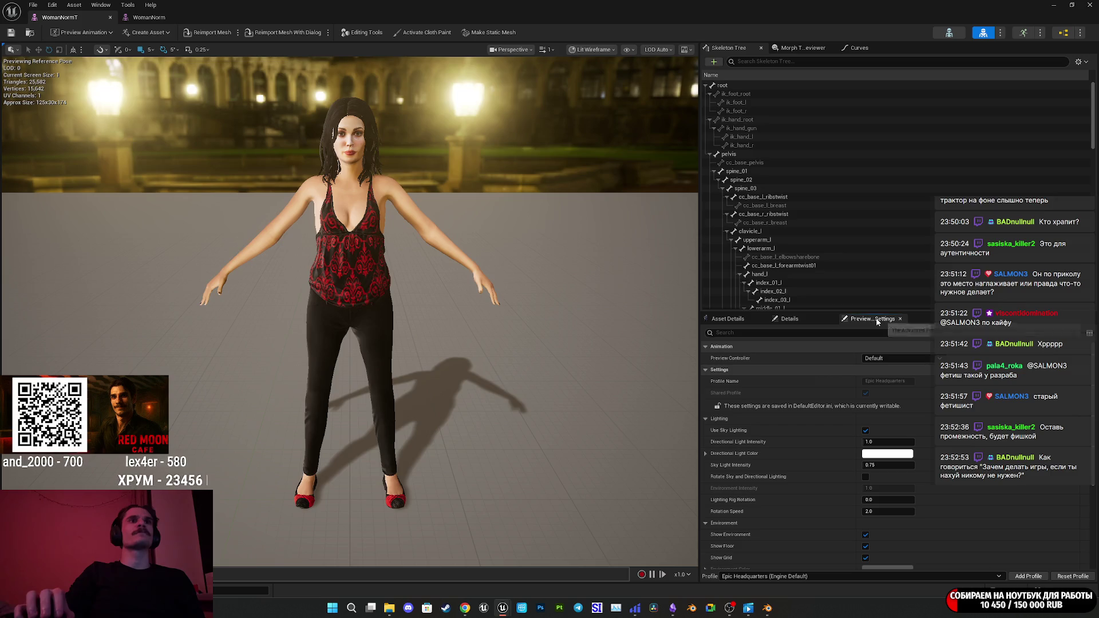
{"action": "left_click", "coordinate": [97, 33]}
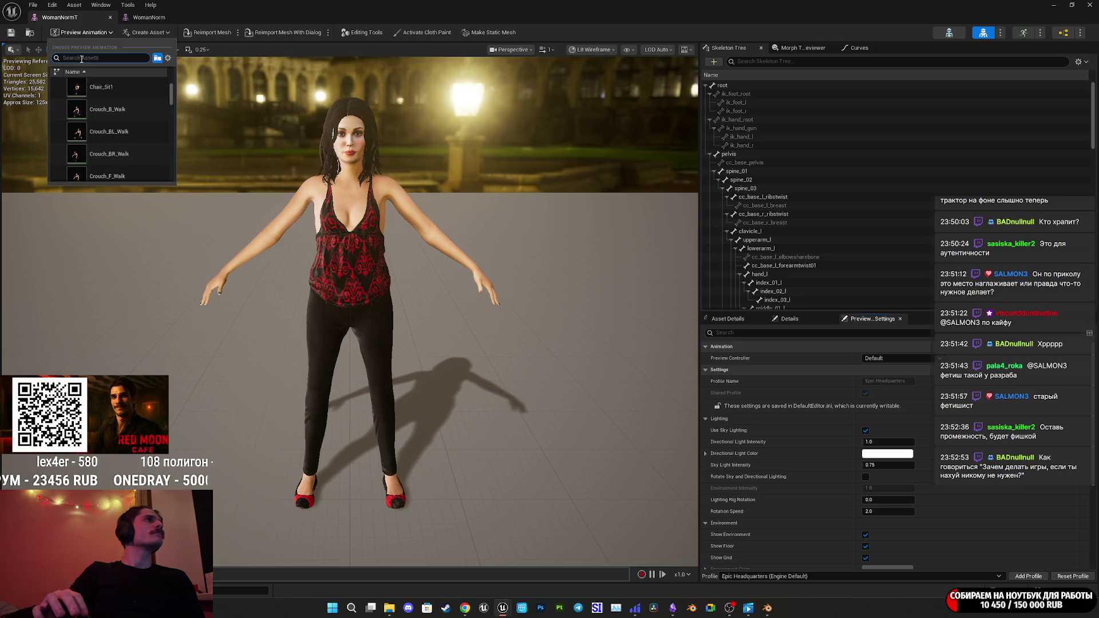
{"action": "left_click", "coordinate": [102, 87]}
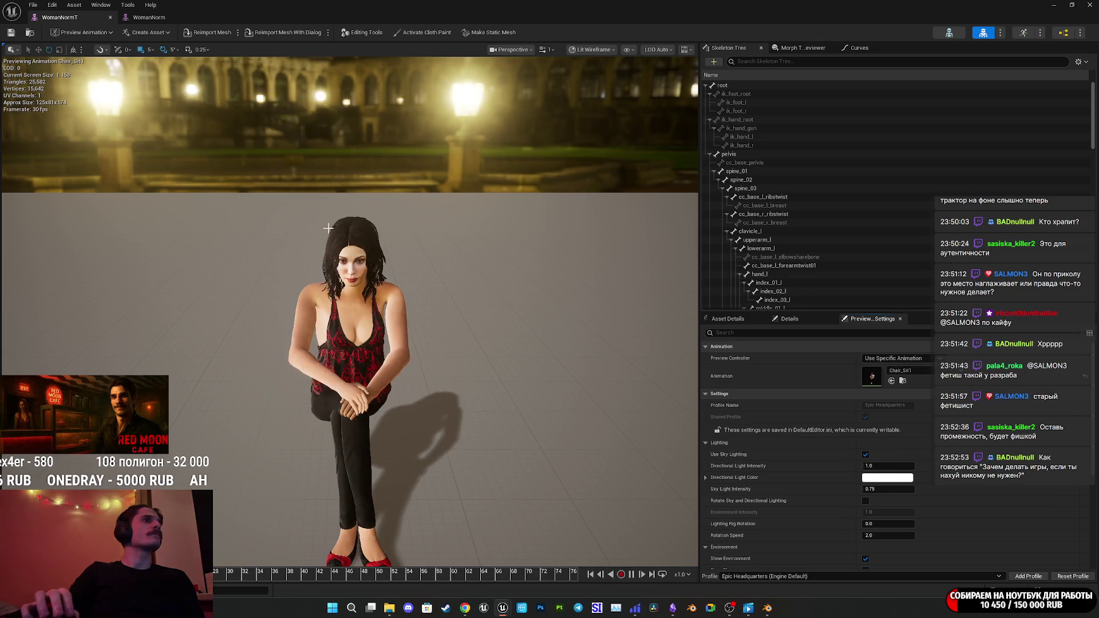
Search the preview animations for 'idle' and play idle4 on the character.
{"action": "left_click", "coordinate": [61, 33]}
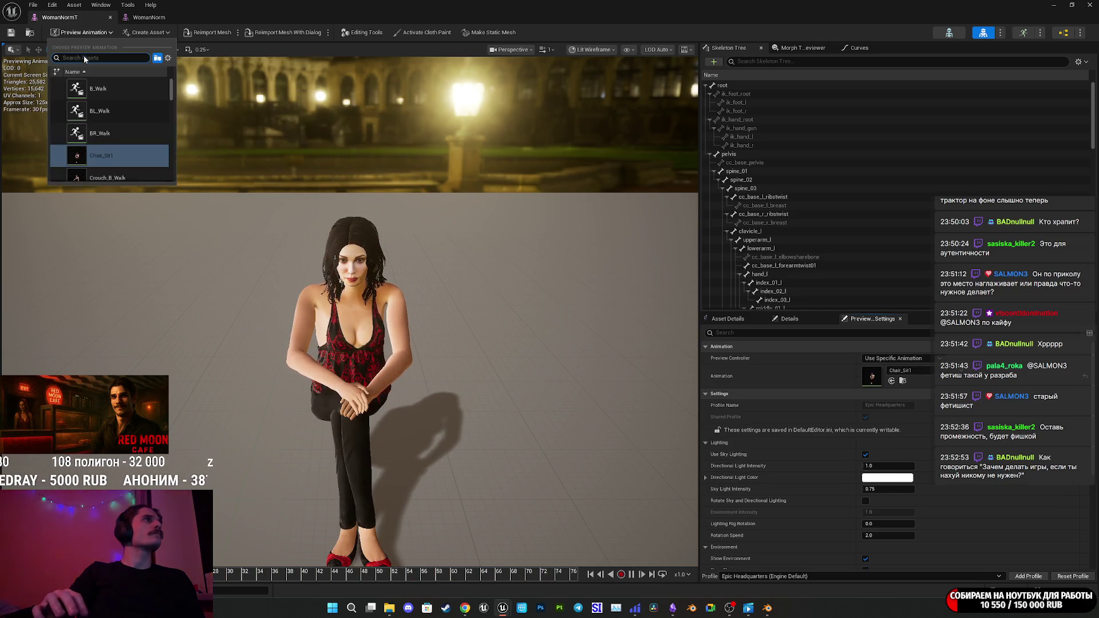
{"action": "type", "text": "idle"}
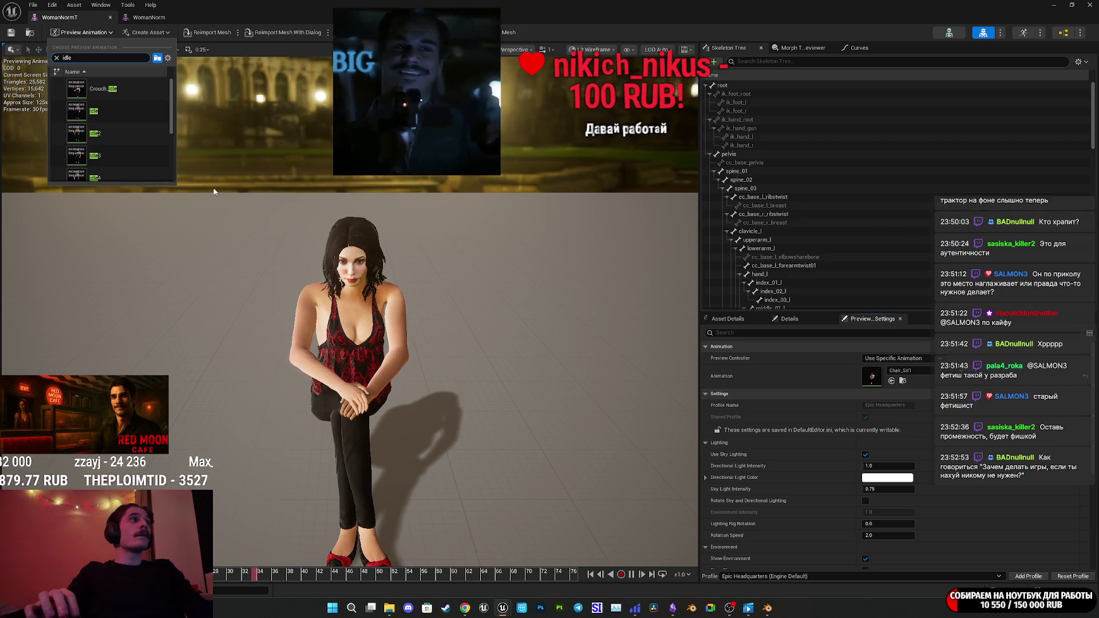
{"action": "mouse_move", "coordinate": [116, 111]}
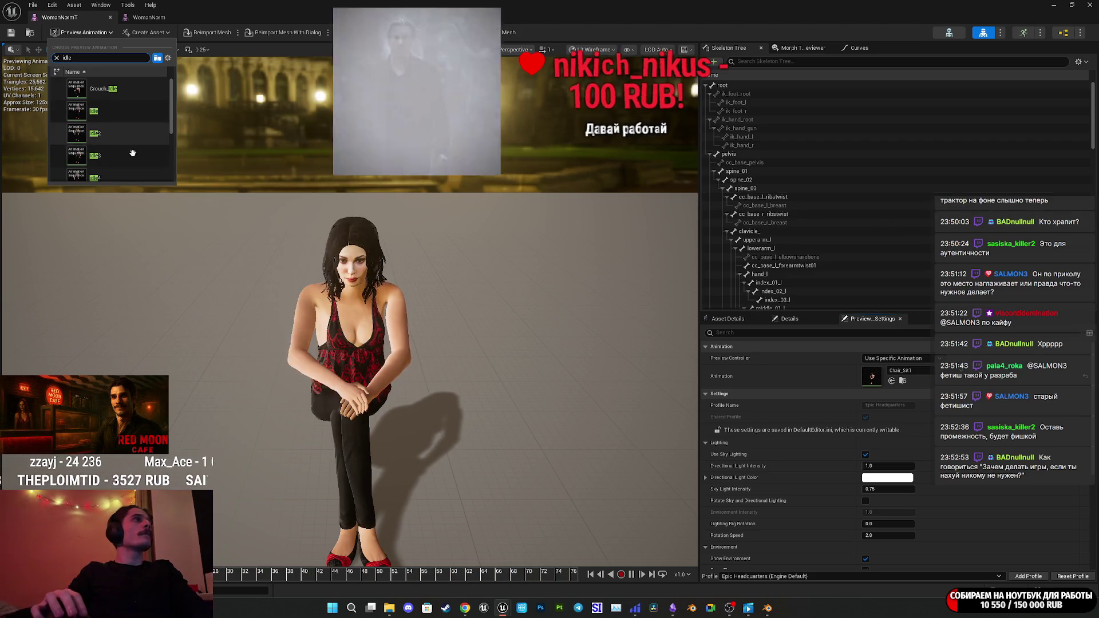
{"action": "left_click", "coordinate": [132, 181]}
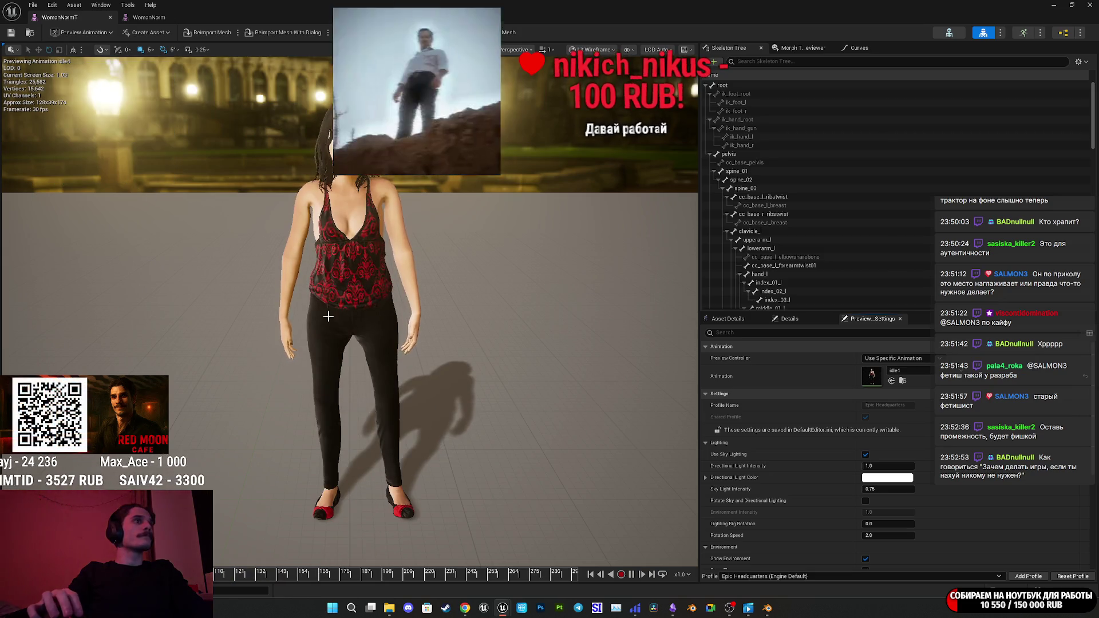
{"action": "scroll", "coordinate": [131, 182], "scroll_direction": "up", "scroll_amount": 10}
{"action": "scroll", "coordinate": [469, 353], "scroll_direction": "down", "scroll_amount": 10}
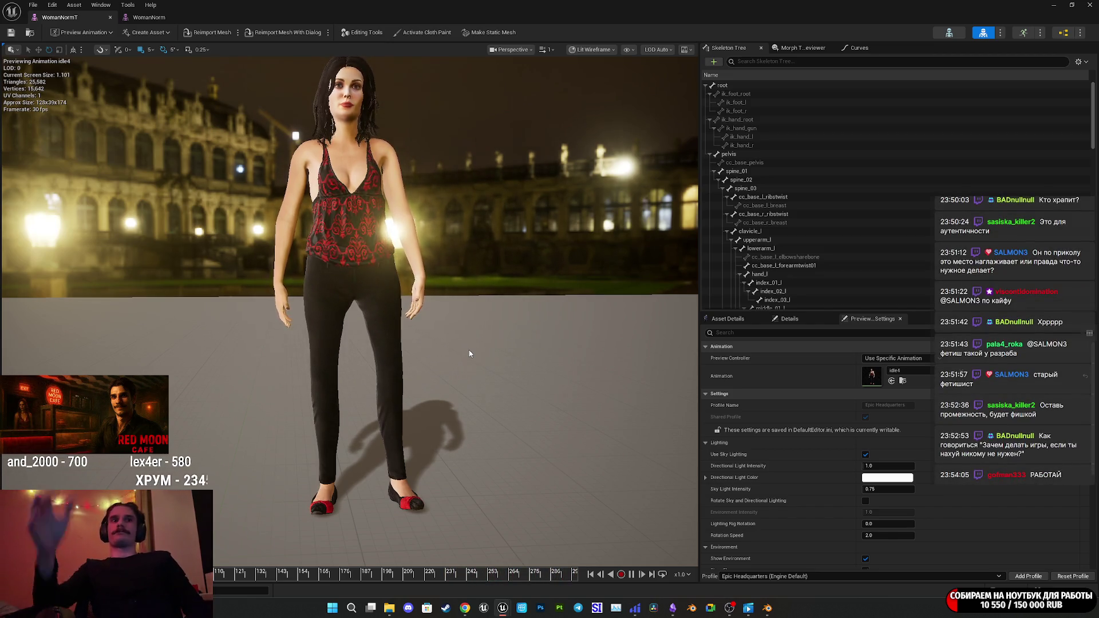
{"action": "mouse_move", "coordinate": [748, 608]}
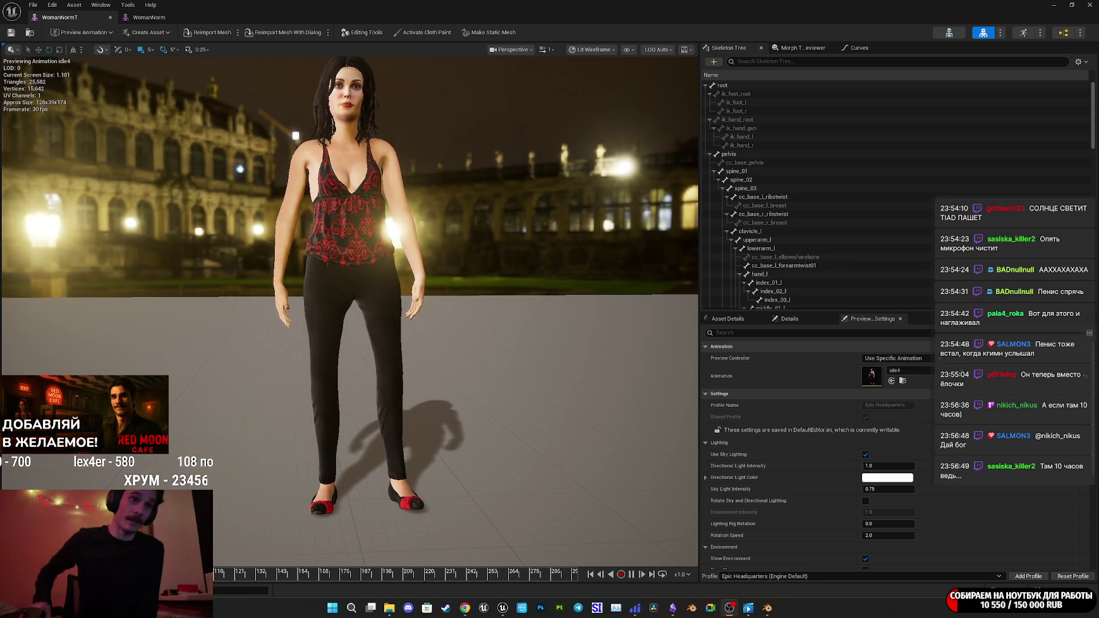
Switch to Chrome on the Mixamo page and open the full bookmarks list.
{"action": "left_click", "coordinate": [465, 608]}
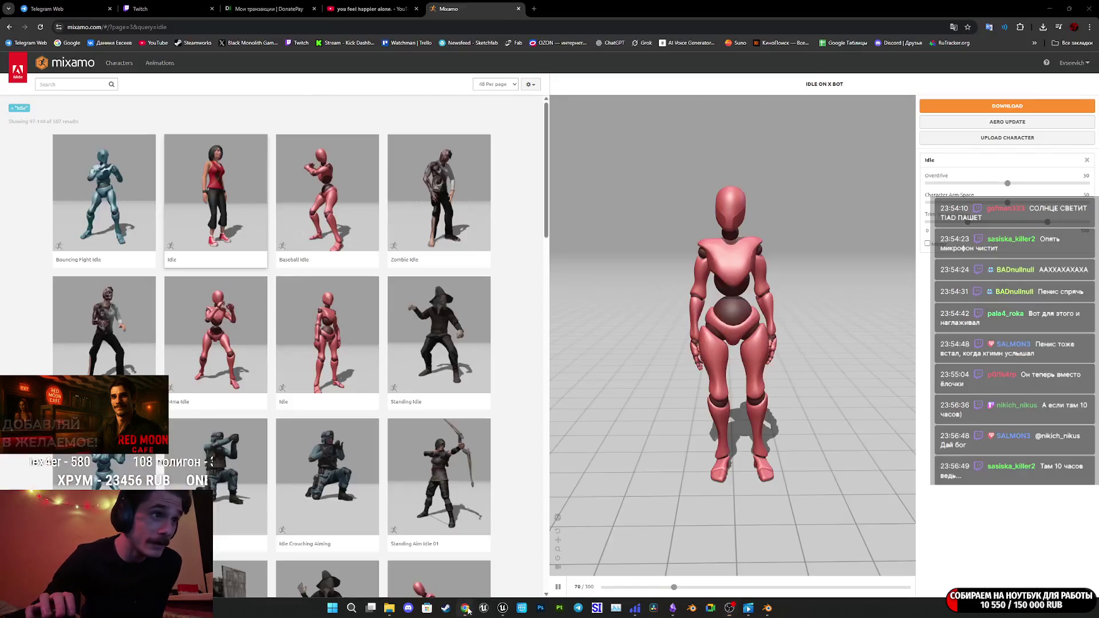
{"action": "left_click", "coordinate": [1072, 43]}
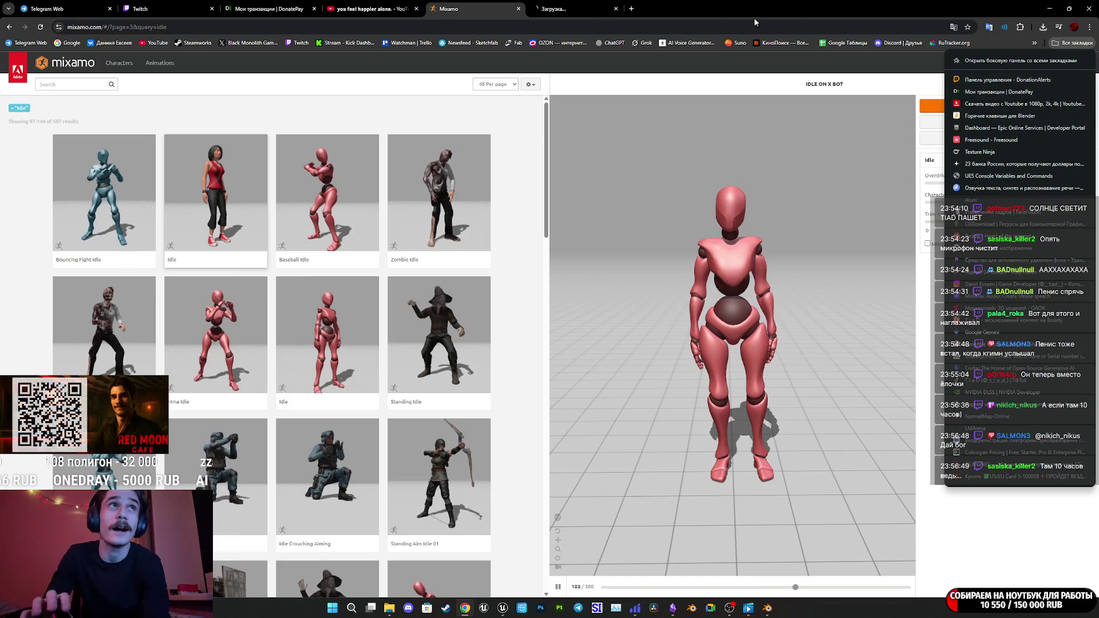
Open the DonationAlerts dashboard bookmark, view the latest donation's linked video, then close it.
{"action": "left_click", "coordinate": [984, 80]}
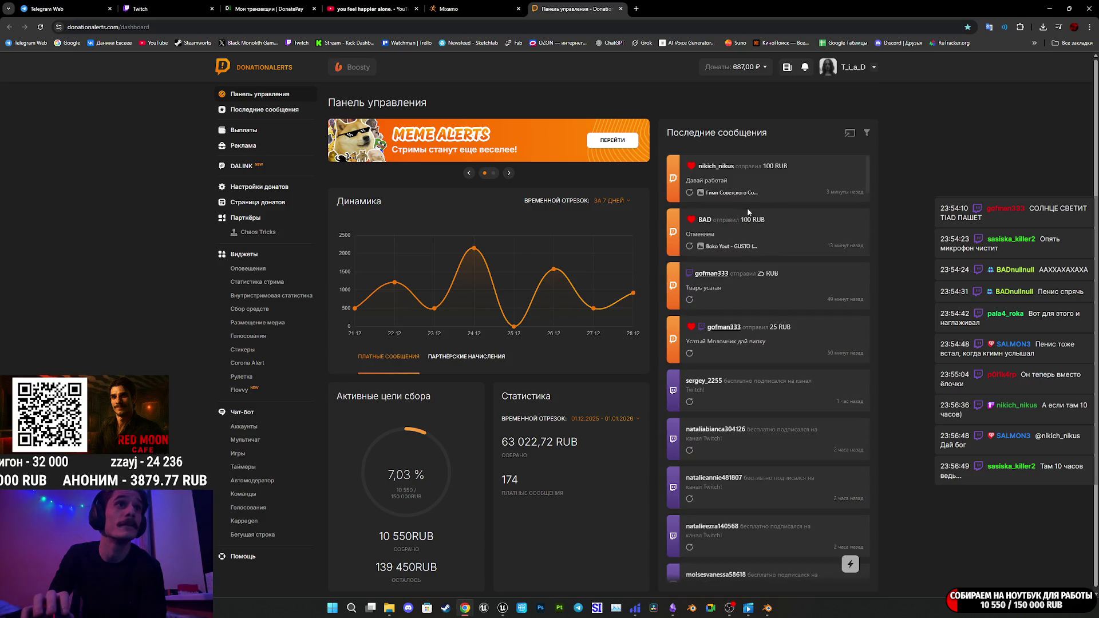
{"action": "left_click", "coordinate": [714, 194]}
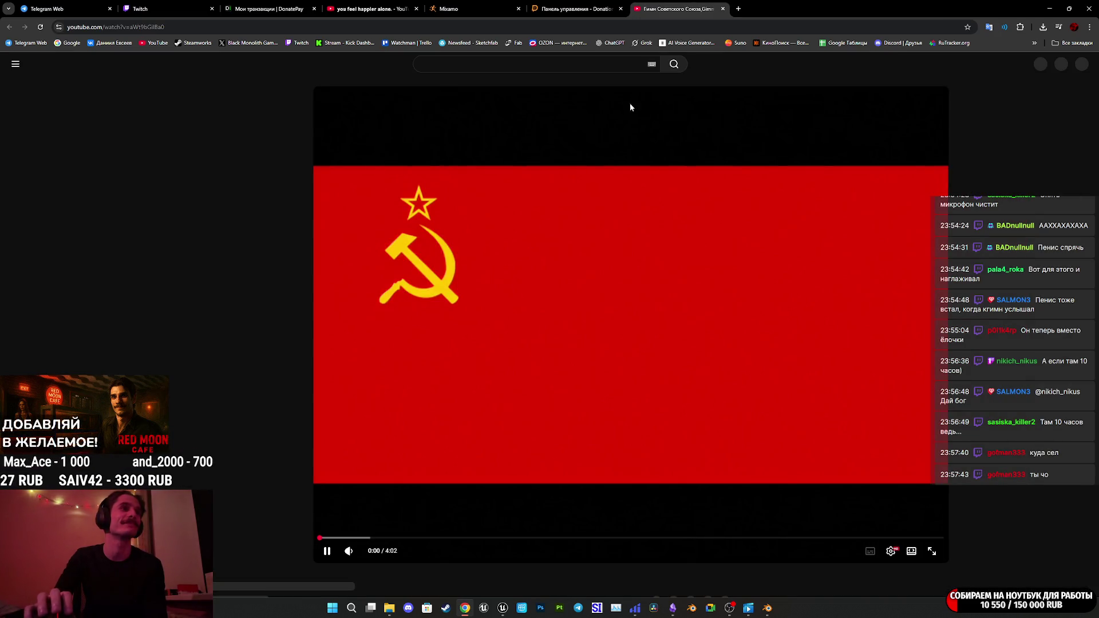
{"action": "left_click", "coordinate": [723, 8]}
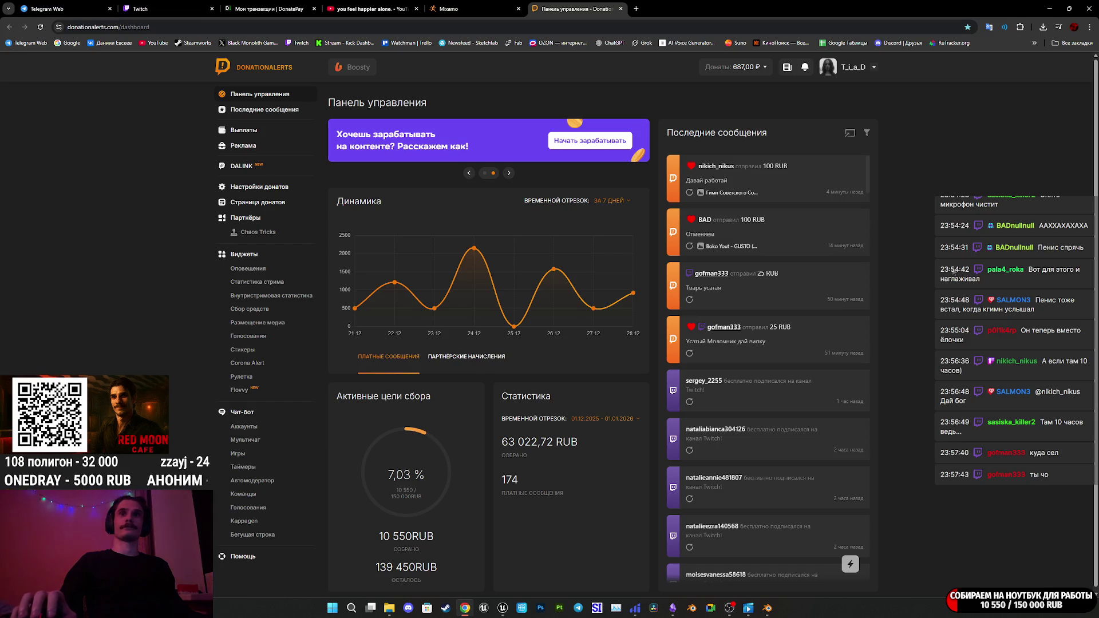
Cycle through the open tabs, ending on the Twitch stream manager.
{"action": "left_click", "coordinate": [481, 9]}
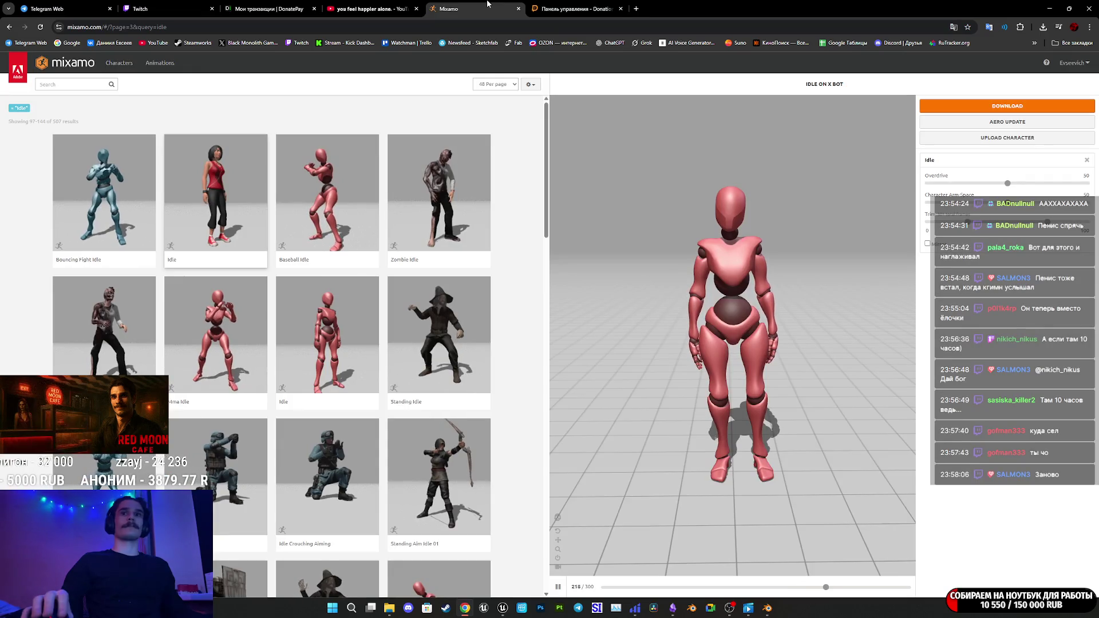
{"action": "left_click", "coordinate": [580, 7]}
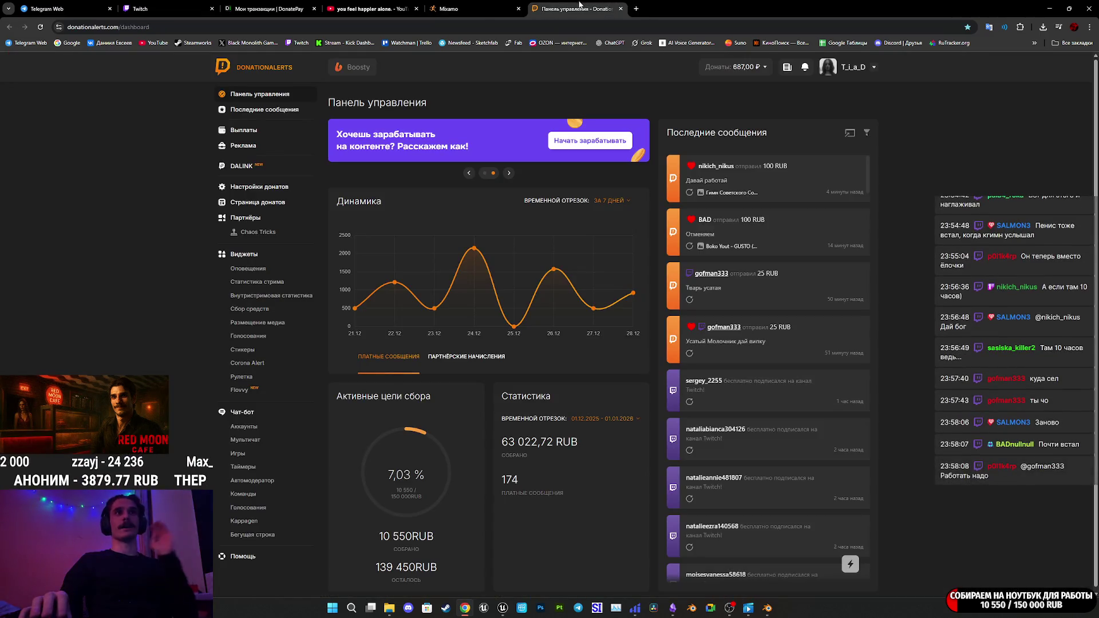
{"action": "left_click", "coordinate": [366, 9]}
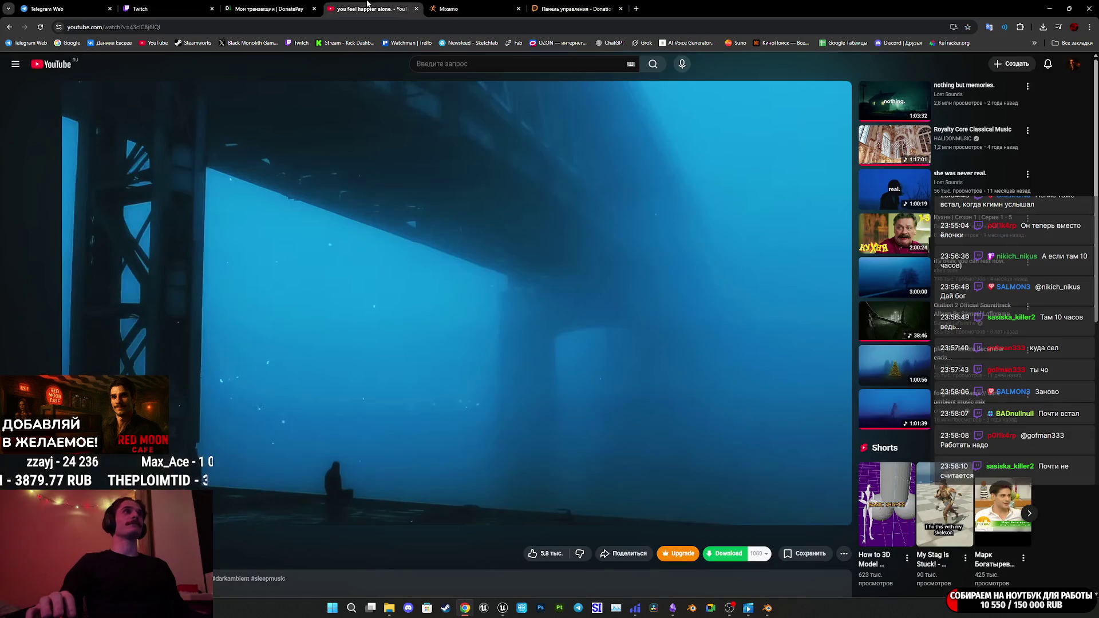
{"action": "left_click", "coordinate": [267, 6]}
{"action": "left_click", "coordinate": [172, 8]}
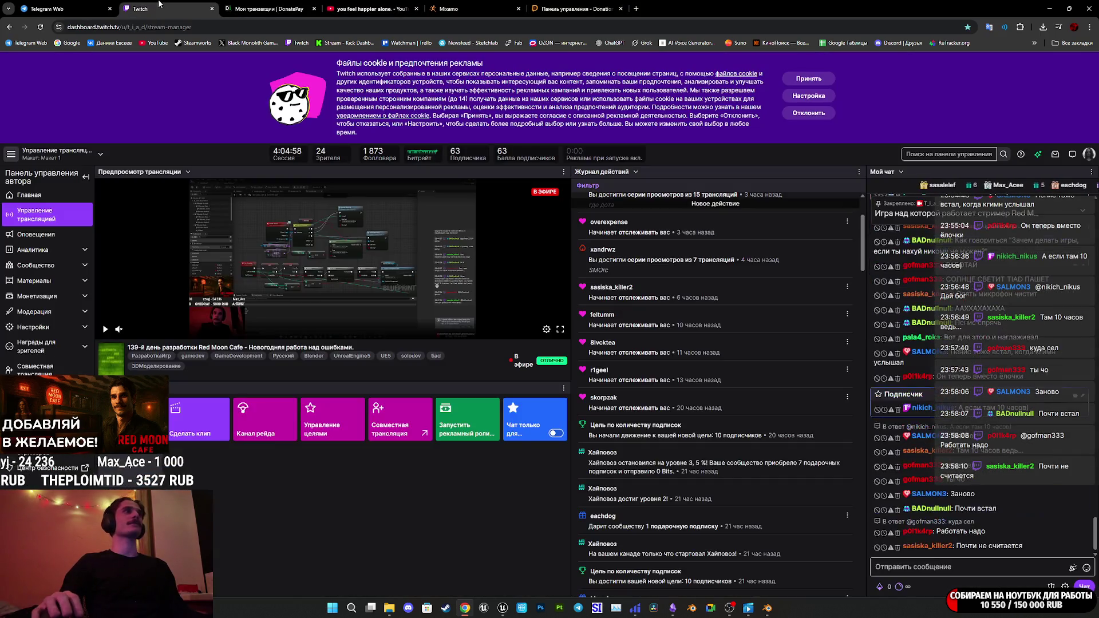
Close the Telegram Web tab and bring Blender back to the front.
{"action": "left_click", "coordinate": [58, 5]}
{"action": "middle_click", "coordinate": [58, 6]}
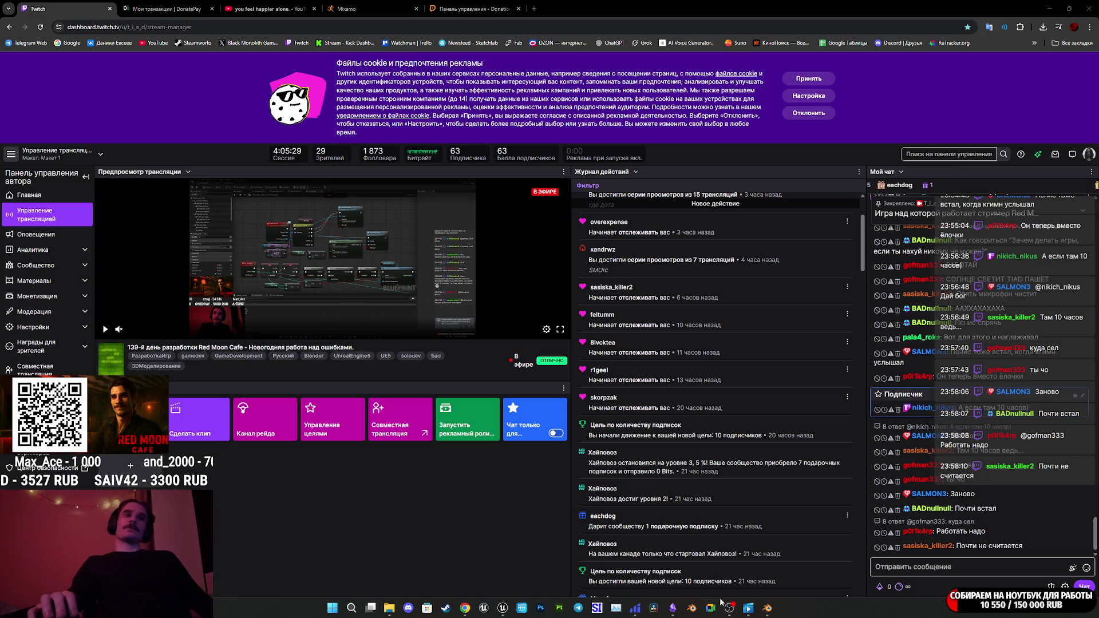
{"action": "mouse_move", "coordinate": [752, 593]}
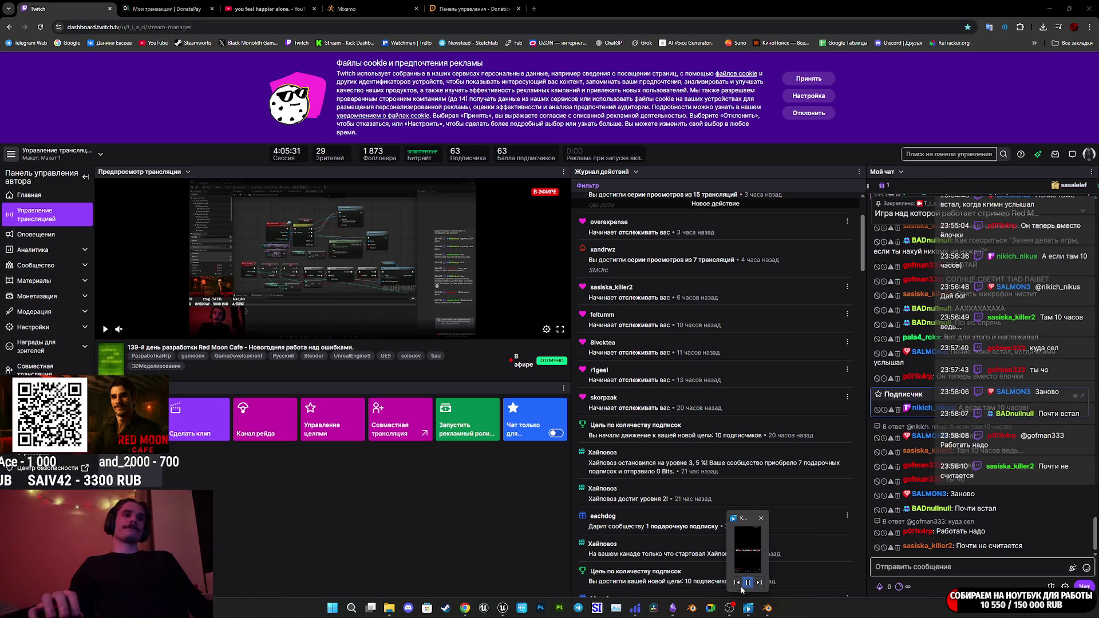
{"action": "left_click", "coordinate": [767, 610]}
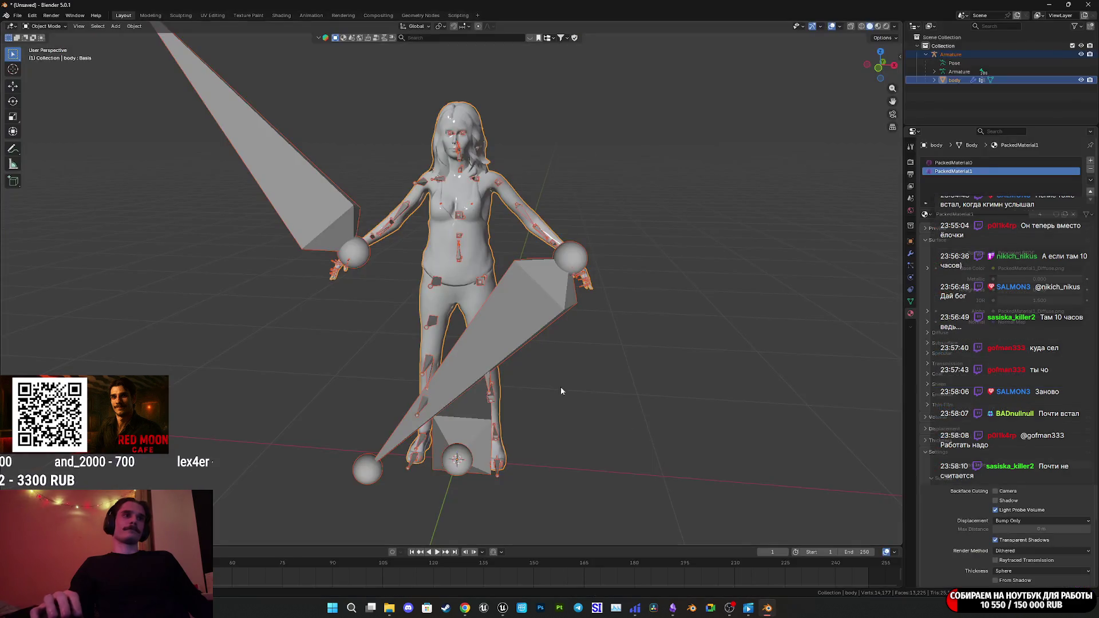
Export the selected body mesh and armature as FBX, overwriting WomanNorm.fbx.
{"action": "left_click", "coordinate": [17, 15]}
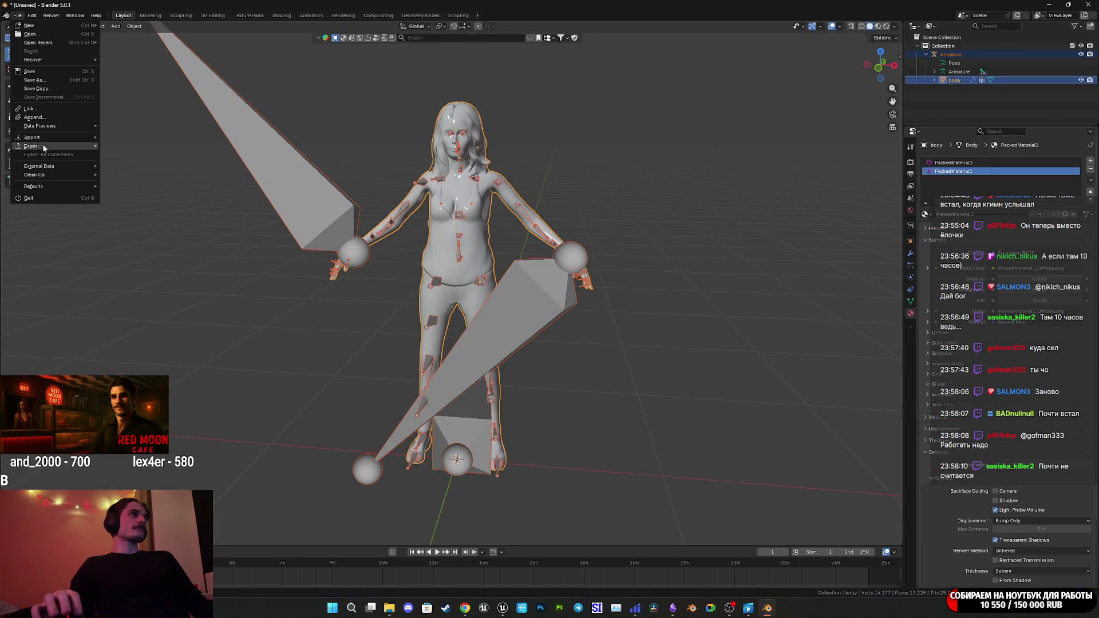
{"action": "mouse_move", "coordinate": [45, 146]}
{"action": "left_click", "coordinate": [159, 206]}
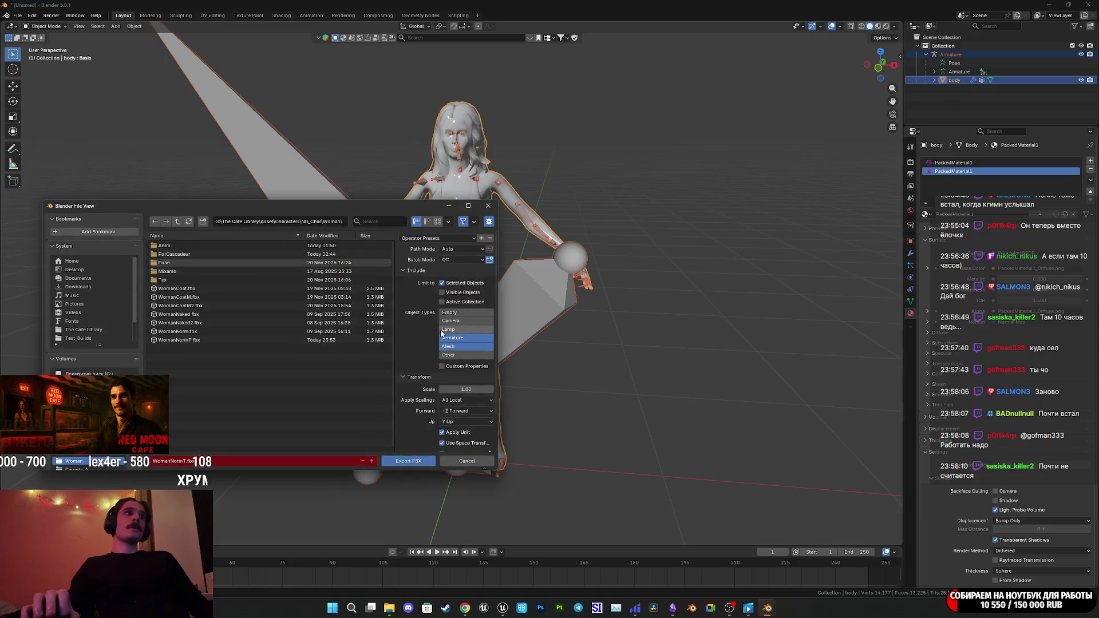
{"action": "left_click", "coordinate": [203, 331]}
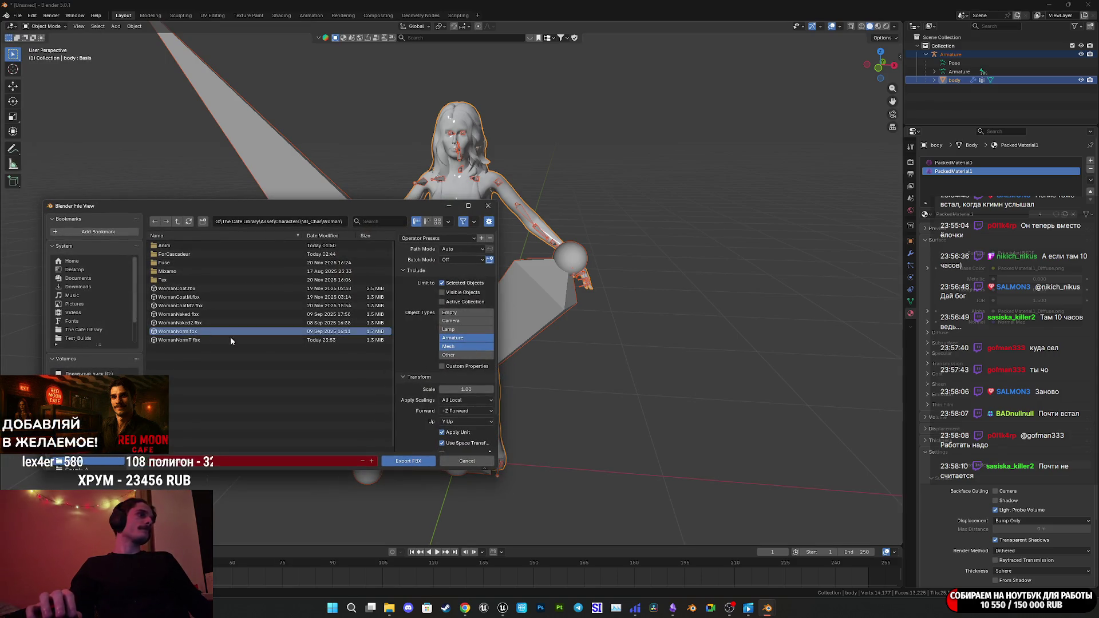
{"action": "left_click", "coordinate": [411, 465]}
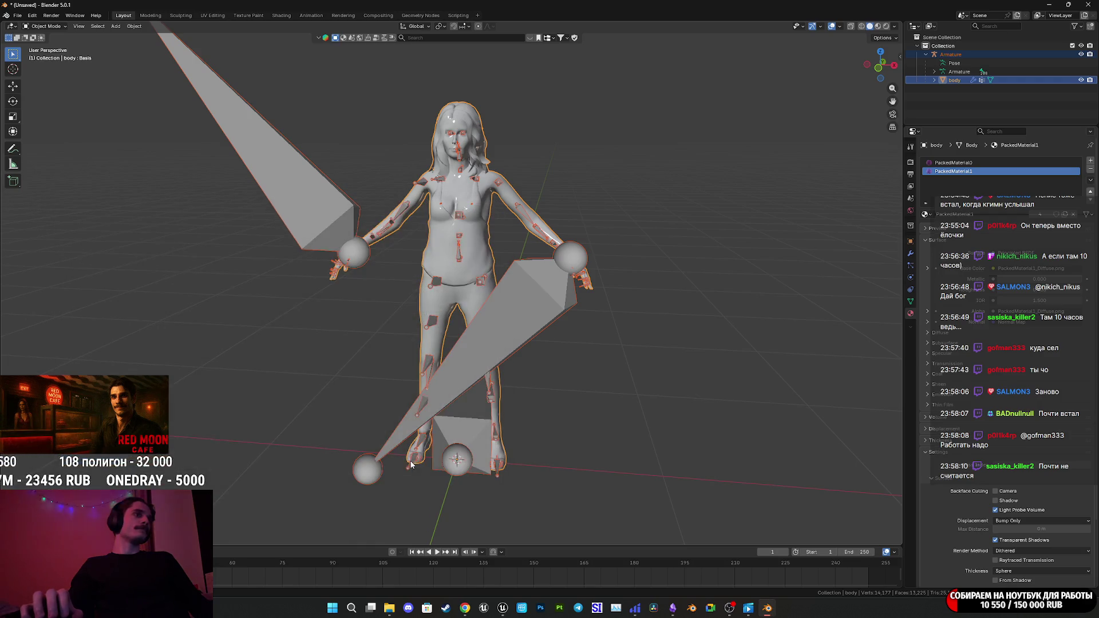
{"action": "mouse_move", "coordinate": [502, 608]}
{"action": "left_click", "coordinate": [538, 493]}
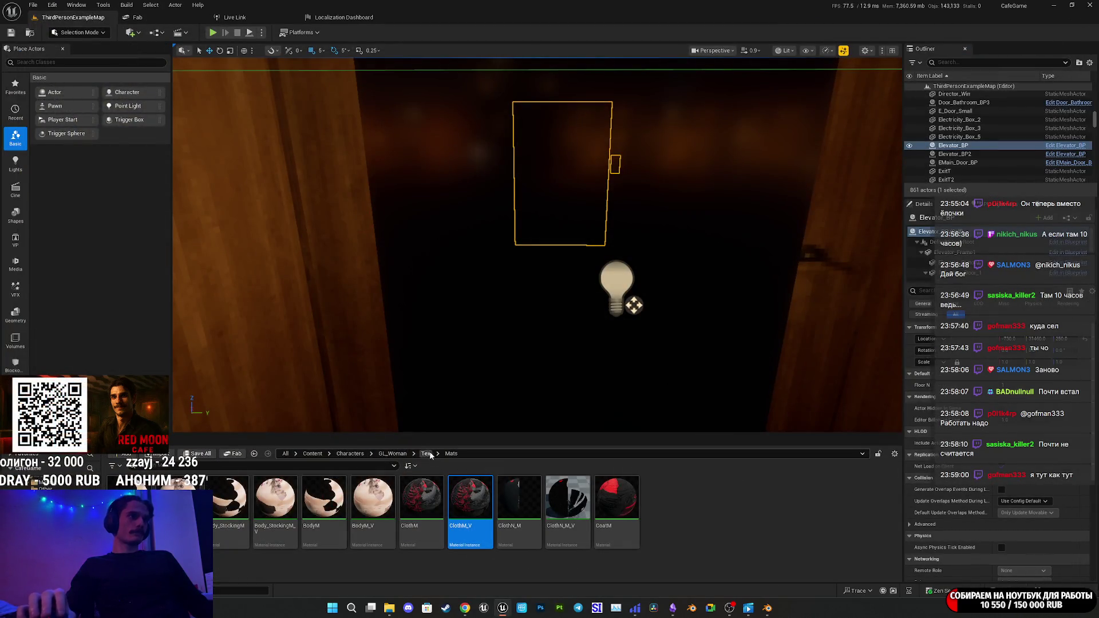
Reimport the WomanNorm skeletal mesh from the updated FBX in GL_Woman > Mesh and save it.
{"action": "left_click", "coordinate": [393, 453]}
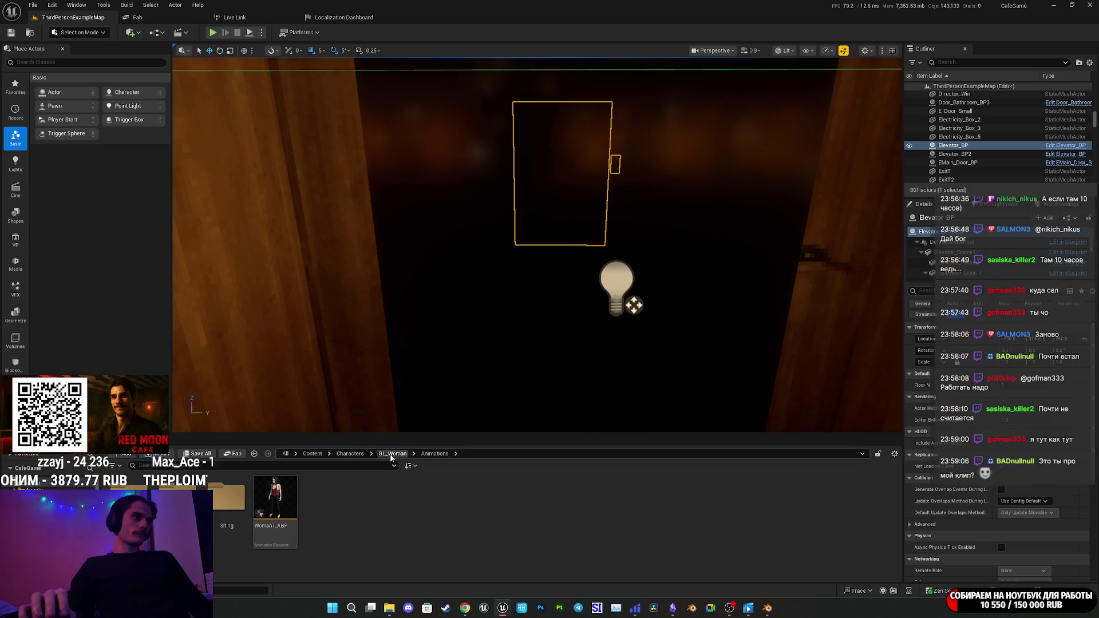
{"action": "double_click", "coordinate": [217, 521]}
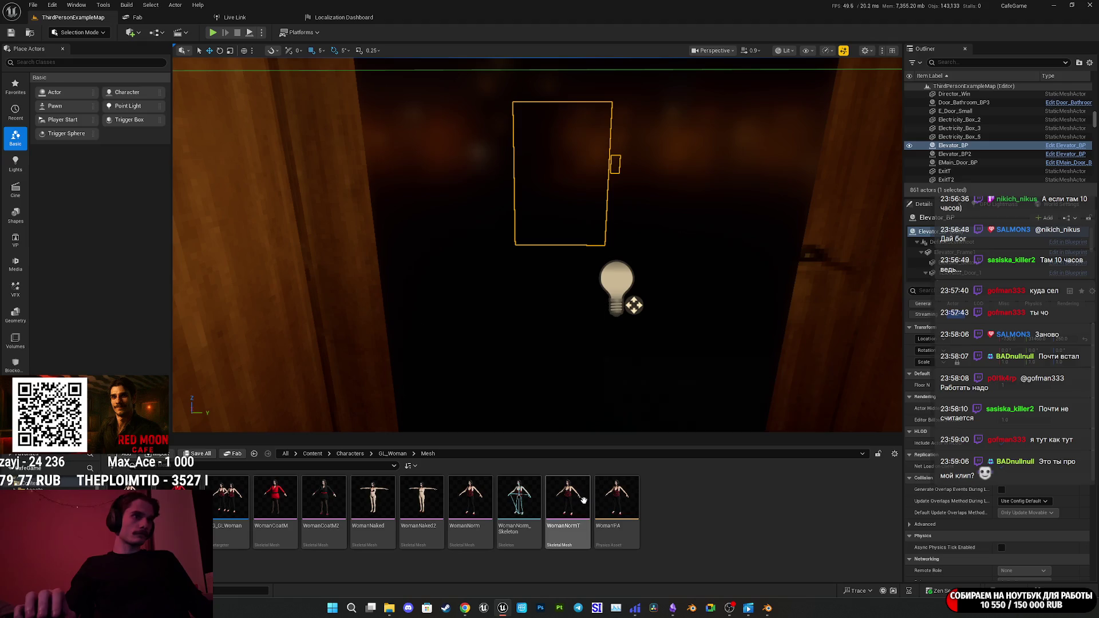
{"action": "double_click", "coordinate": [581, 506]}
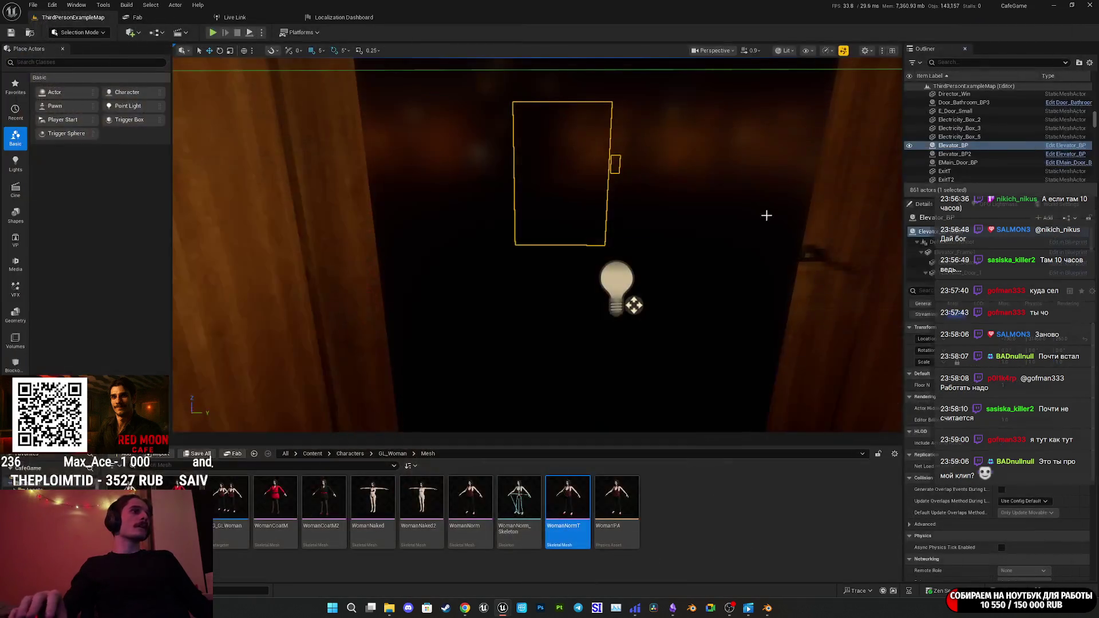
{"action": "double_click", "coordinate": [481, 509]}
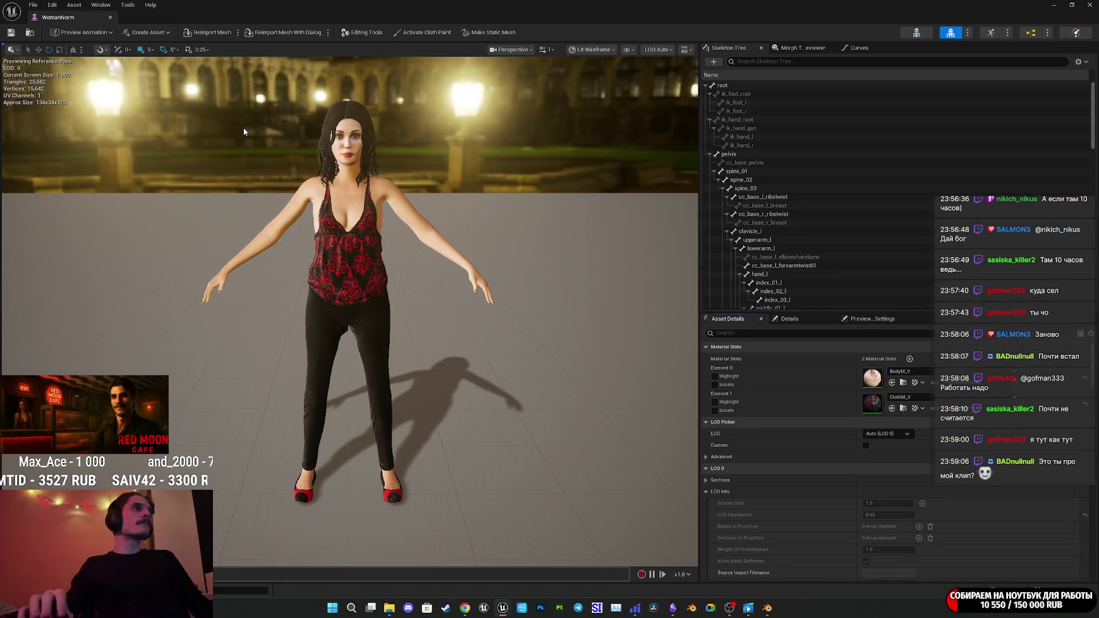
{"action": "left_click", "coordinate": [208, 36]}
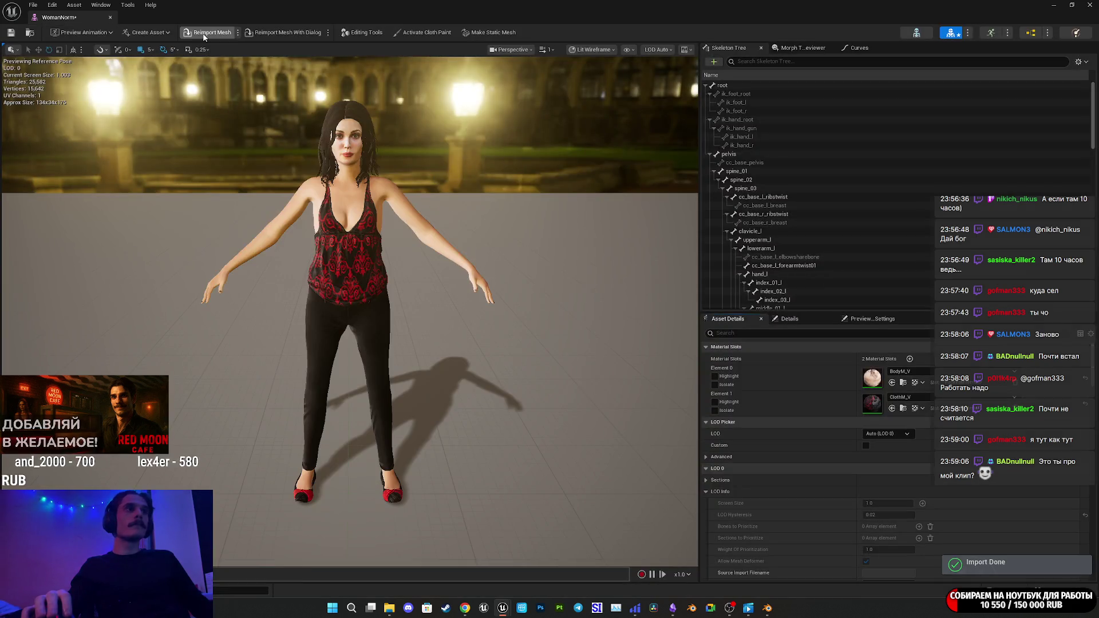
{"action": "left_click", "coordinate": [11, 32]}
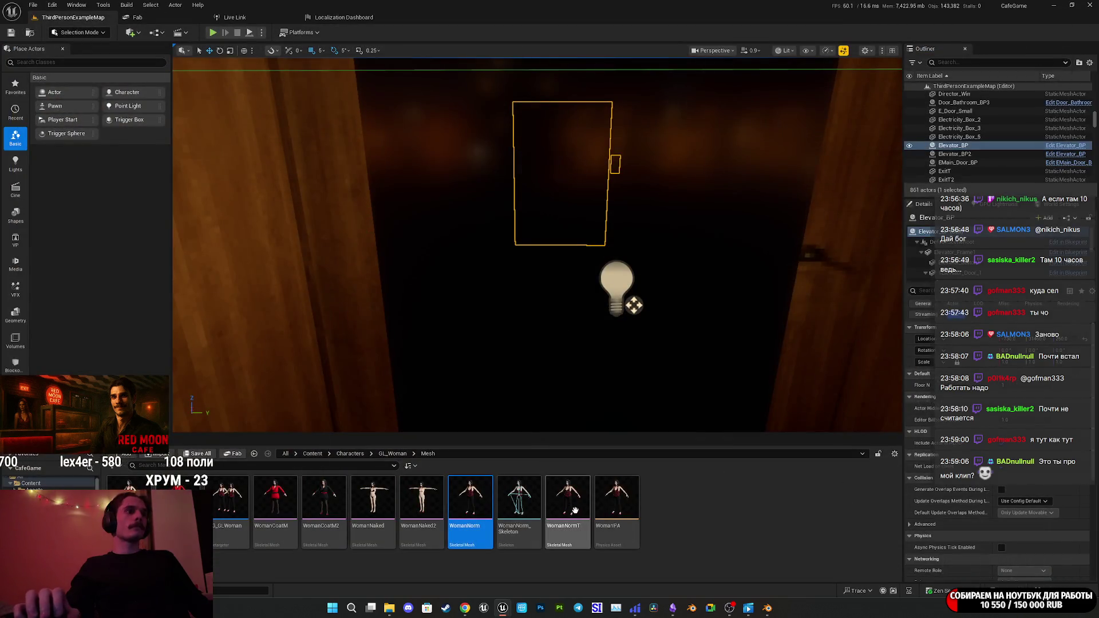
Delete the unused WomanNormT mesh asset.
{"action": "left_click", "coordinate": [567, 504]}
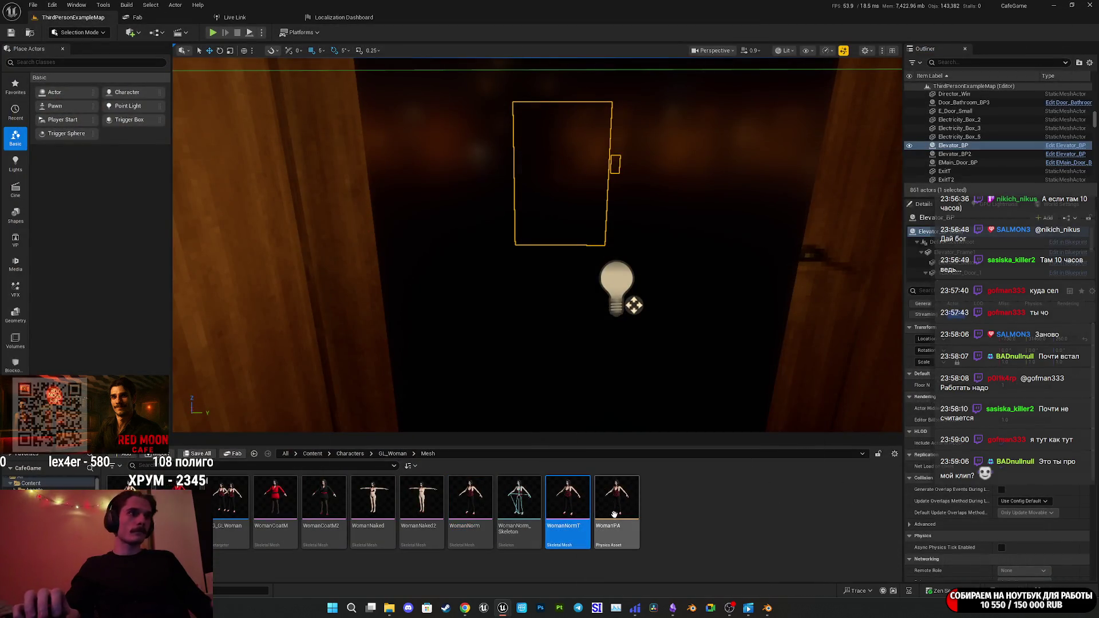
{"action": "key", "text": "Delete"}
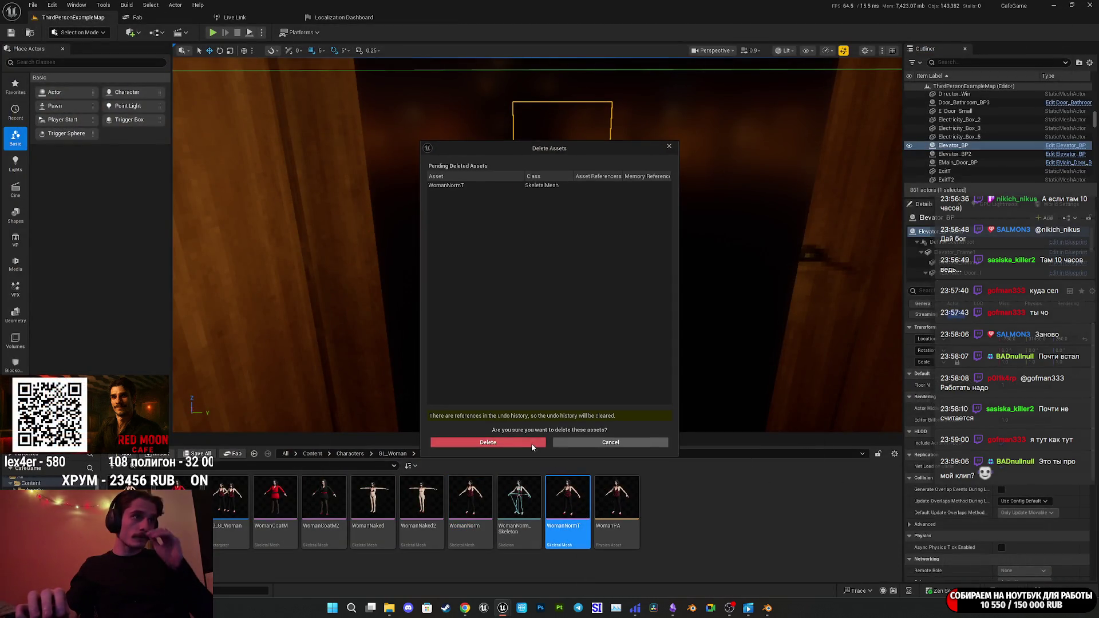
{"action": "left_click", "coordinate": [502, 446]}
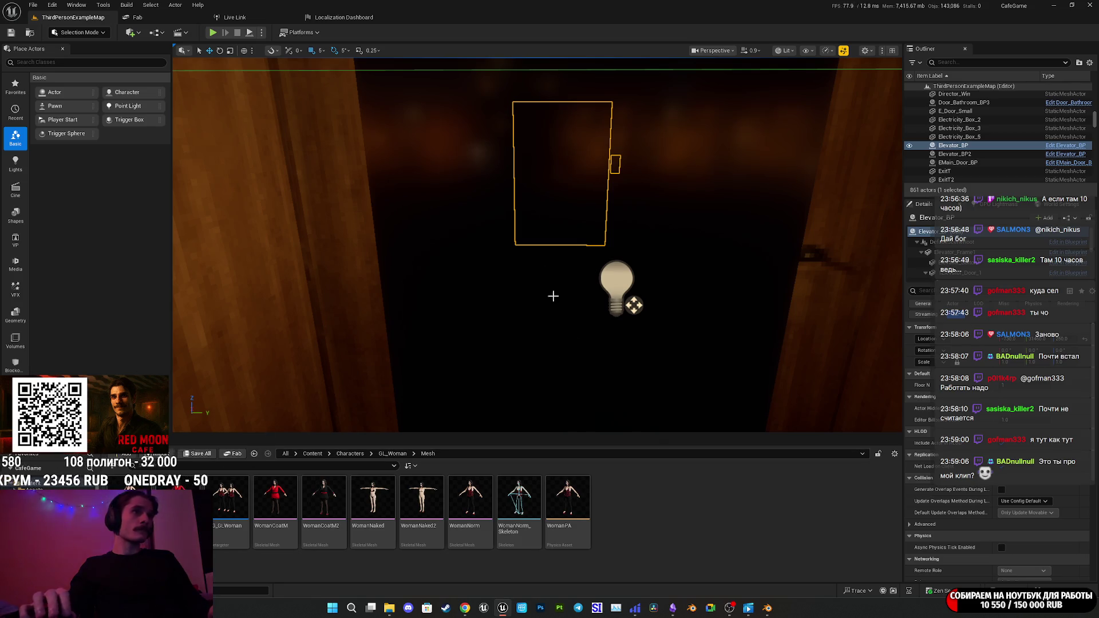
{"action": "left_click", "coordinate": [212, 33]}
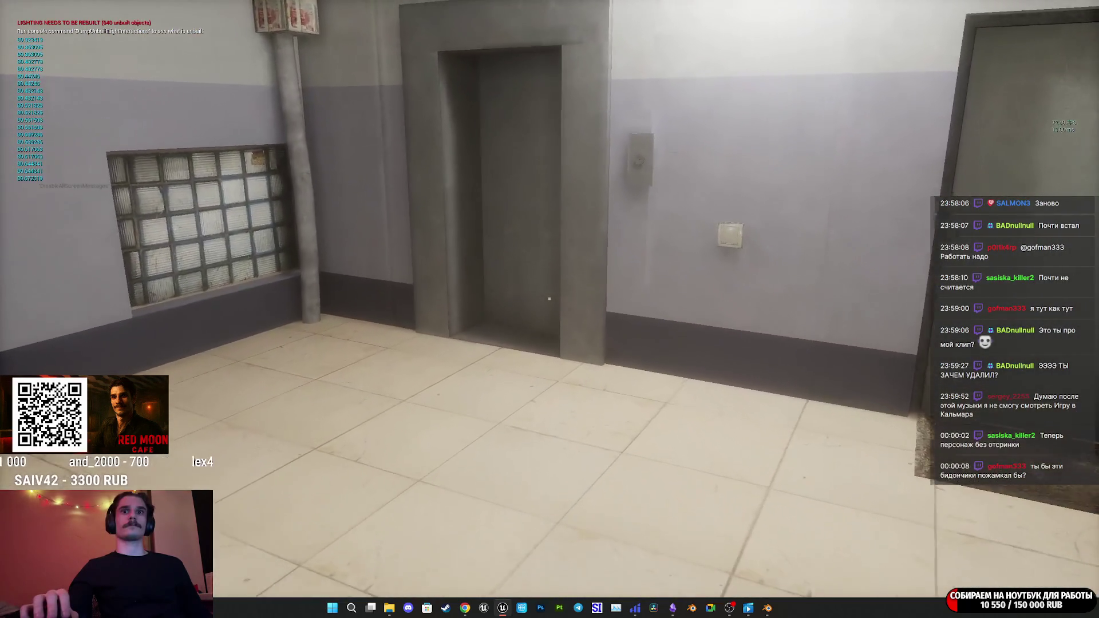
Walk up to the elevator call button and call the elevator.
{"action": "key", "text": "w"}
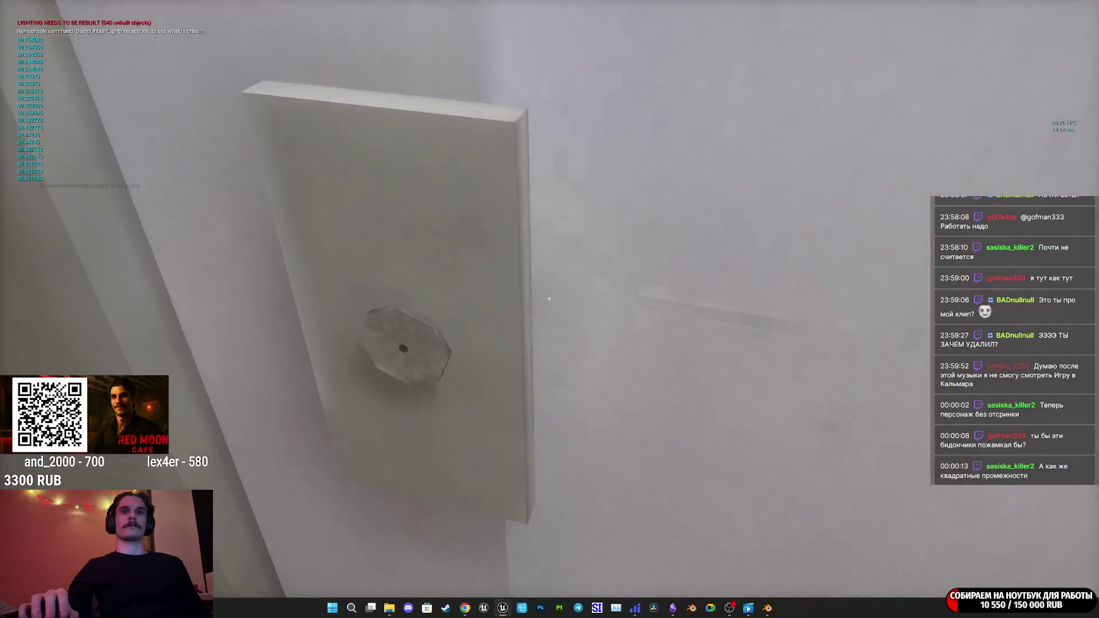
{"action": "key", "text": "w"}
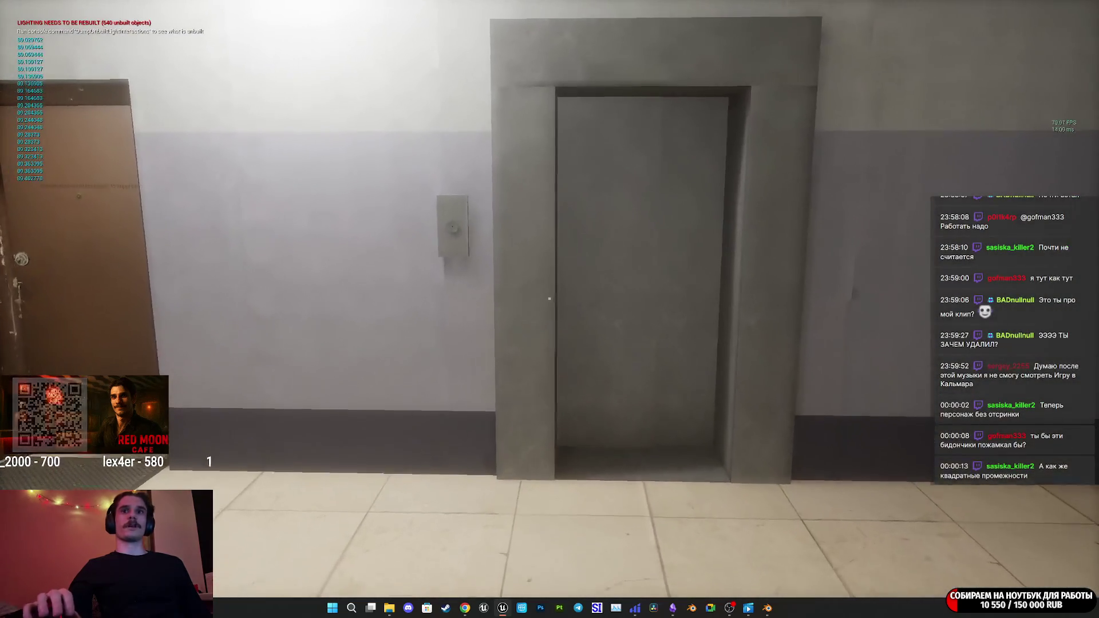
{"action": "key", "text": "e"}
{"action": "key", "text": "s"}
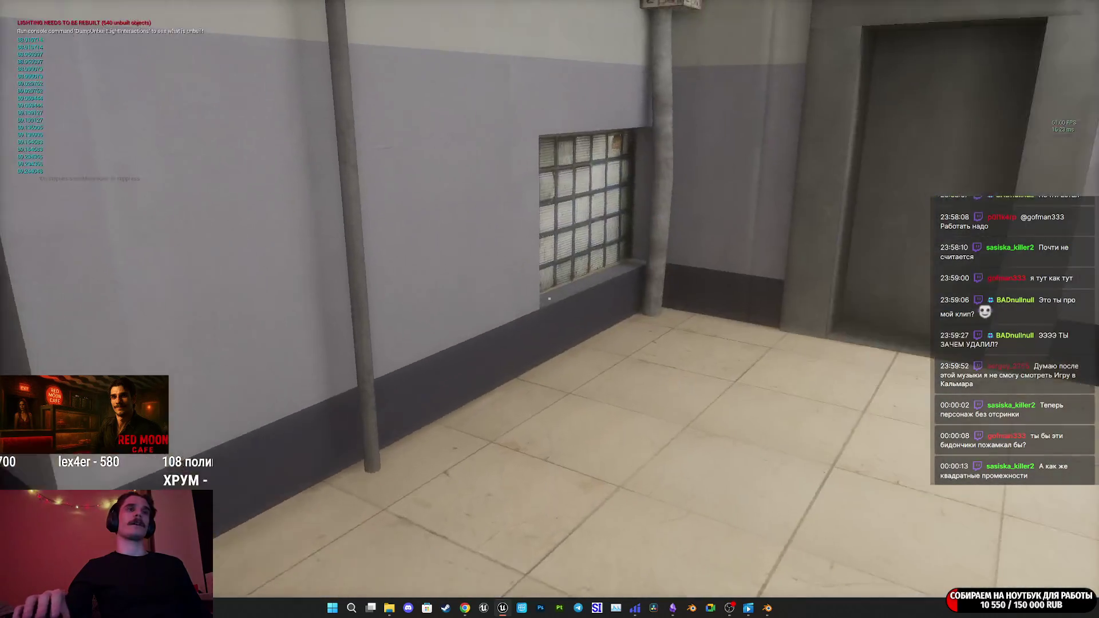
{"action": "key", "text": "w"}
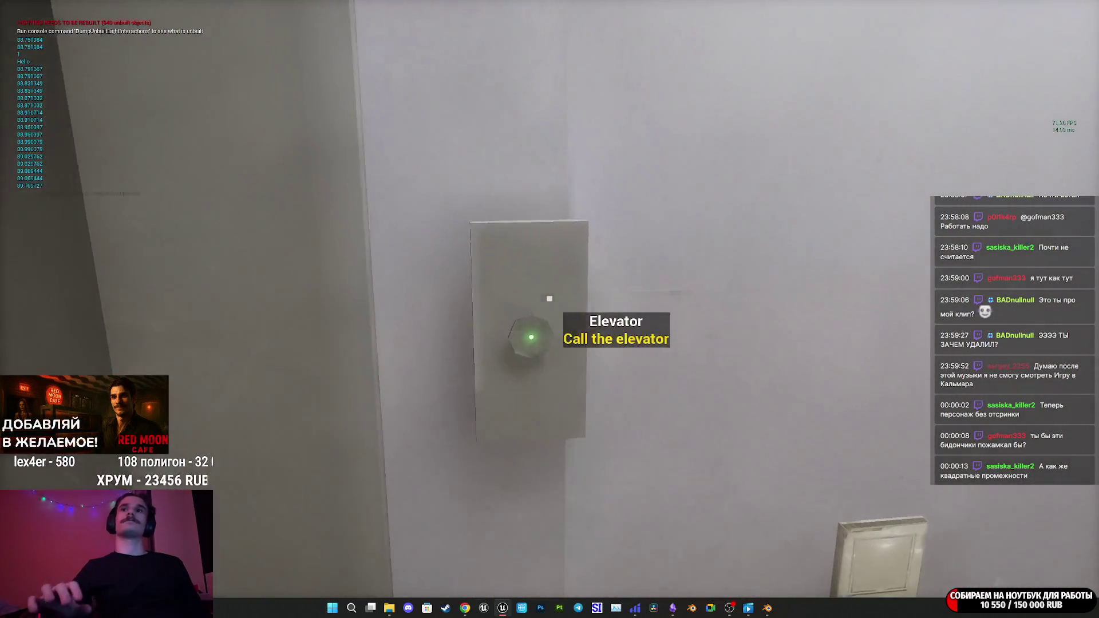
{"action": "key", "text": "e"}
Enter the opened elevator and walk up to its rear mirror.
{"action": "key", "text": "s"}
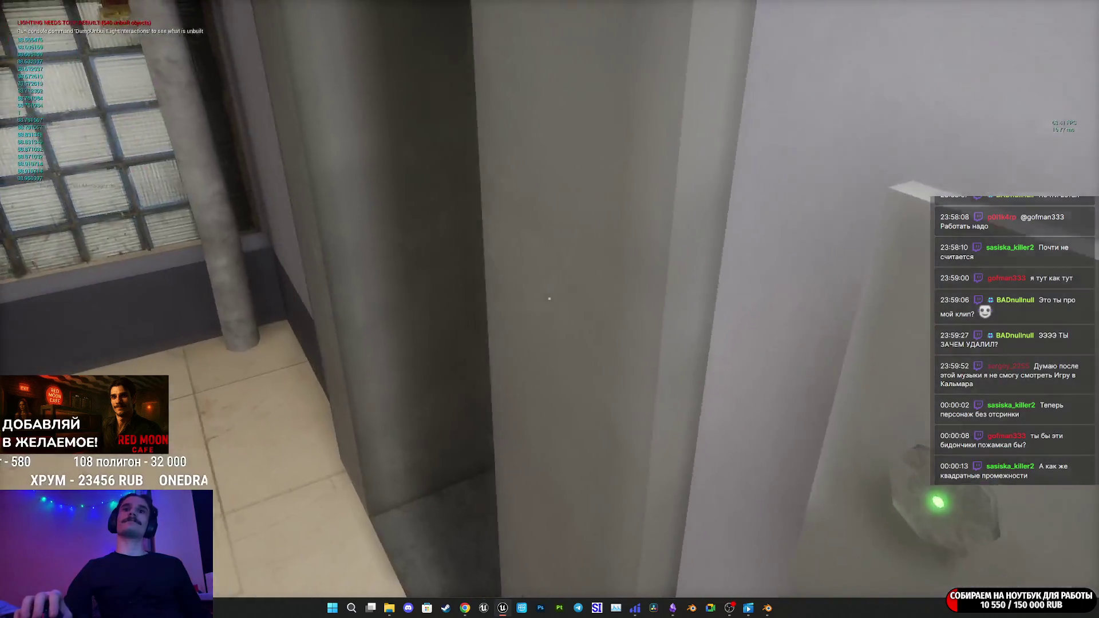
{"action": "key", "text": "w"}
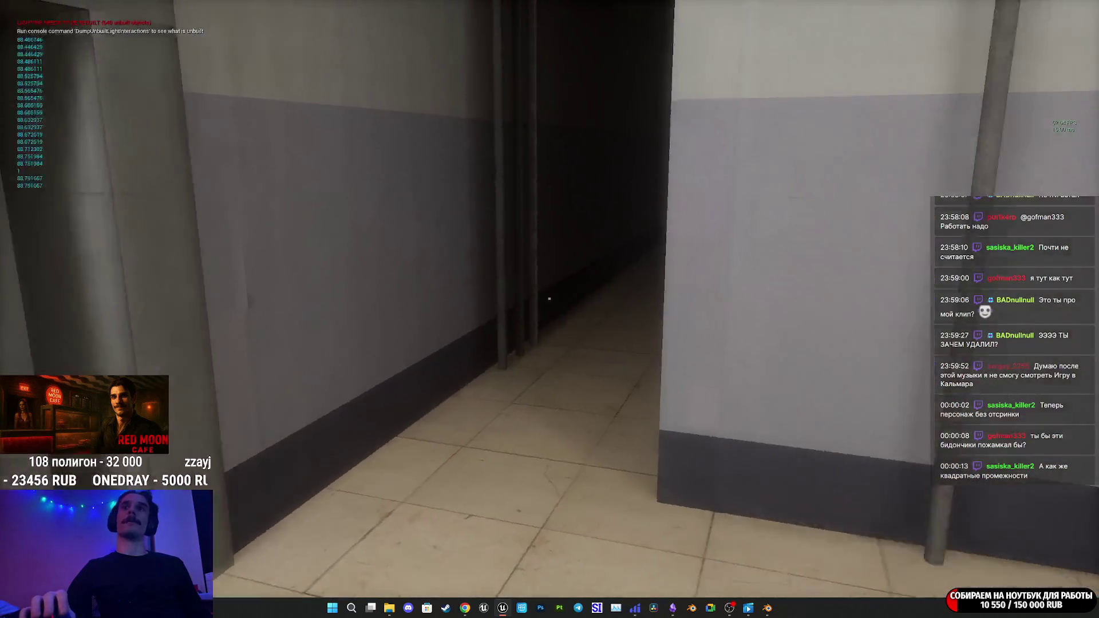
{"action": "key", "text": "w"}
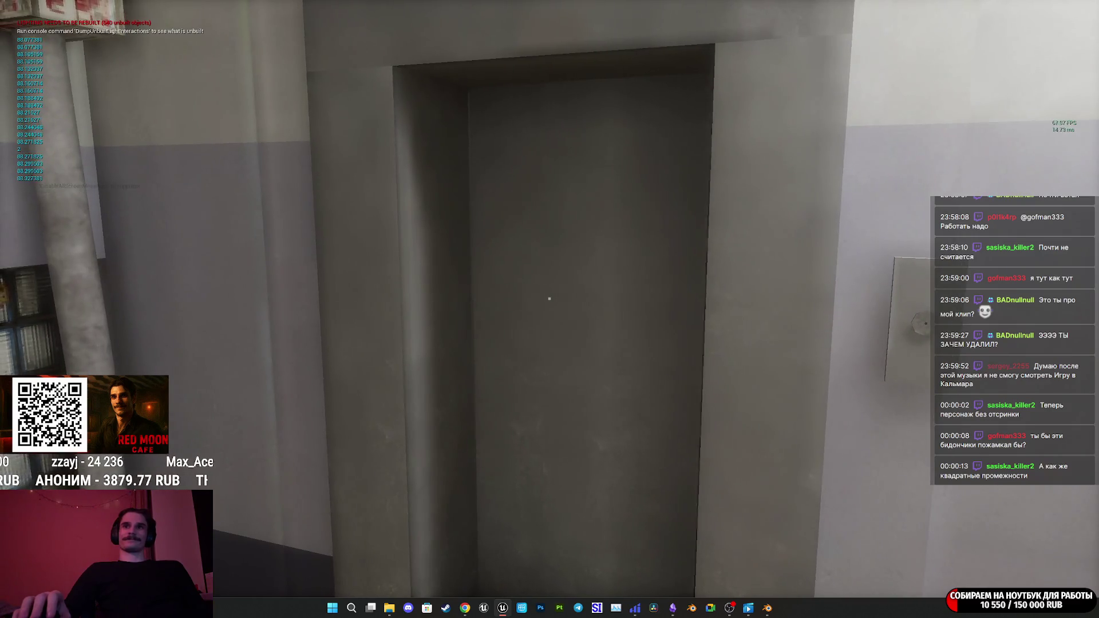
{"action": "key", "text": "w"}
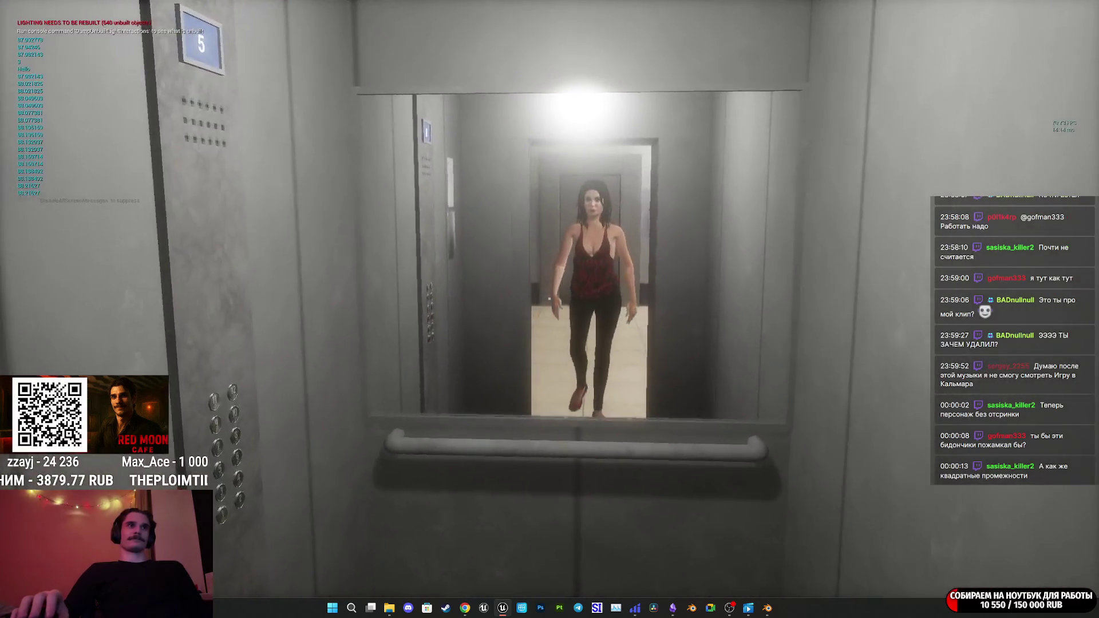
{"action": "key", "text": "w"}
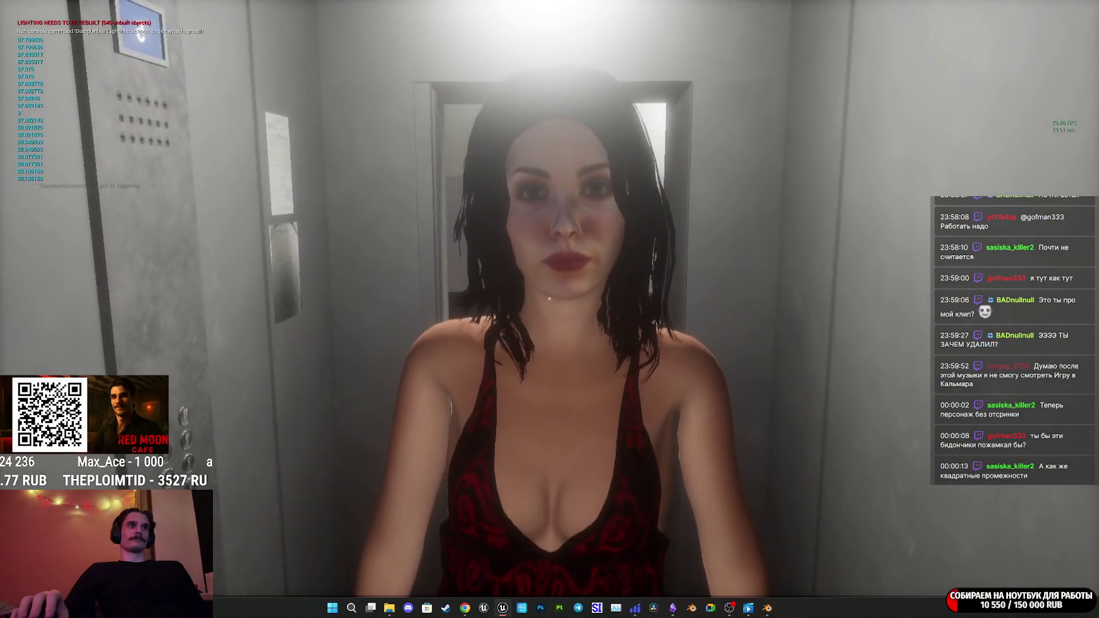
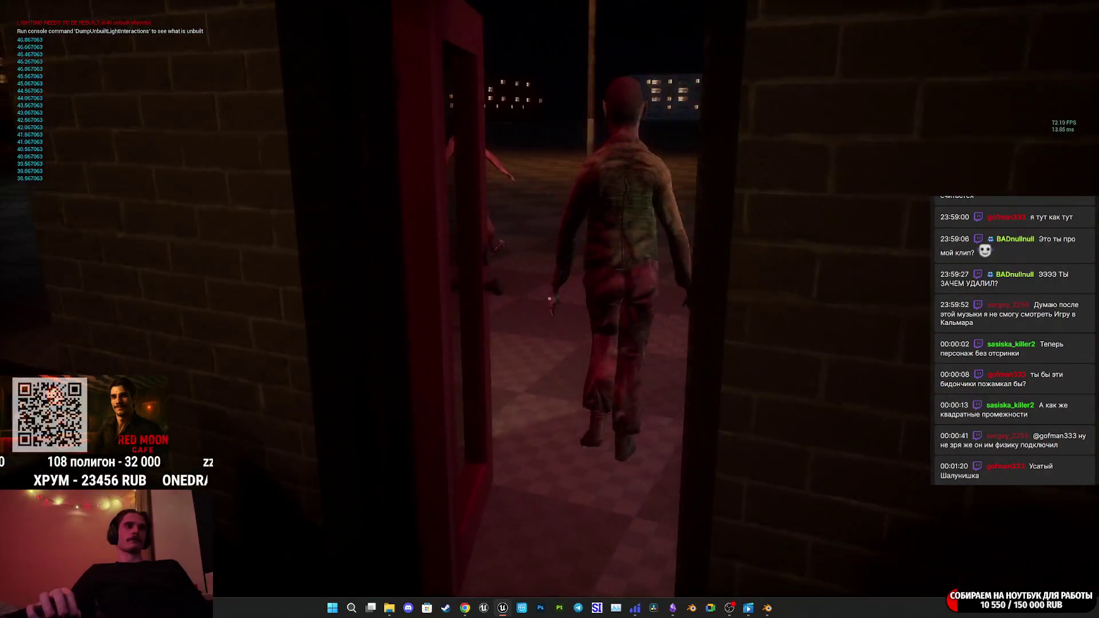
Walk the character onto the plaza, punch an approaching NPC, enter the restroom, then stop play.
{"action": "key", "text": "w"}
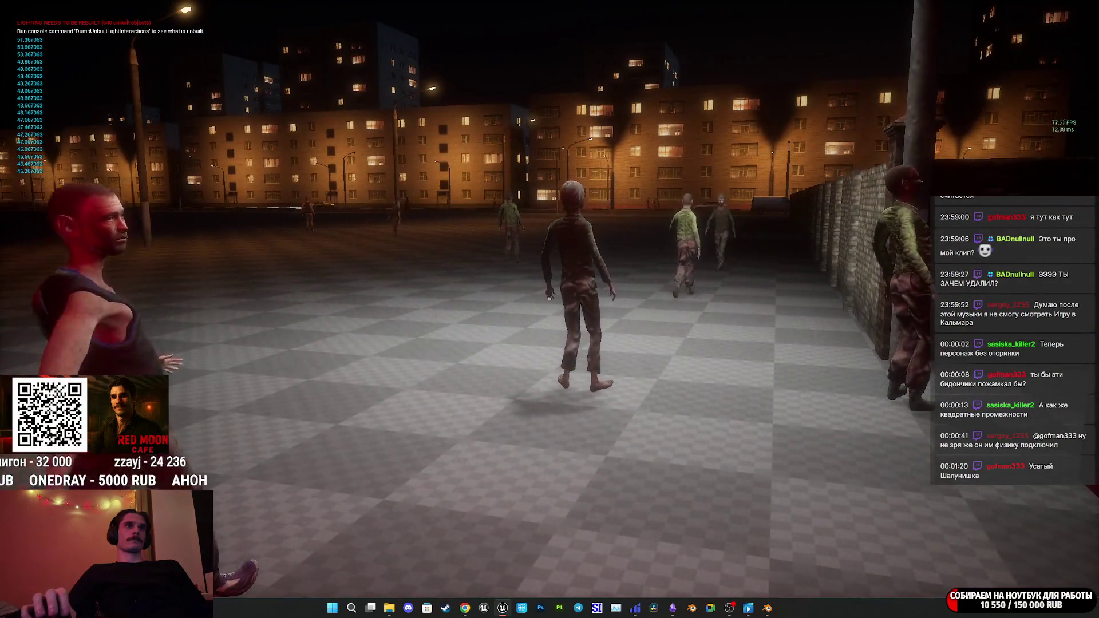
{"action": "key", "text": "w"}
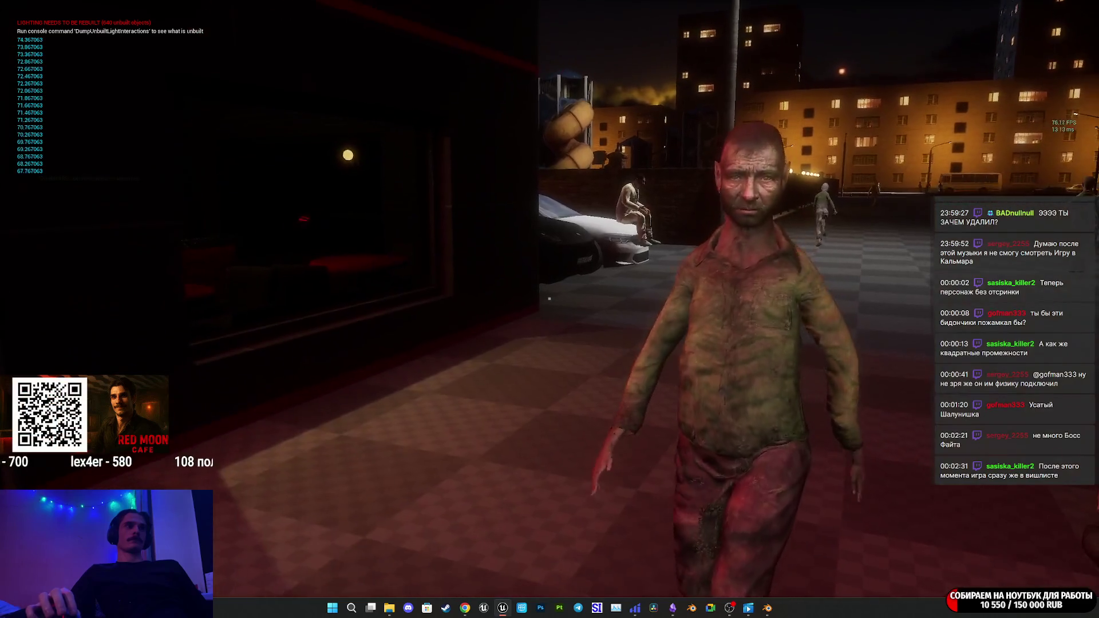
{"action": "left_click", "coordinate": [549, 298]}
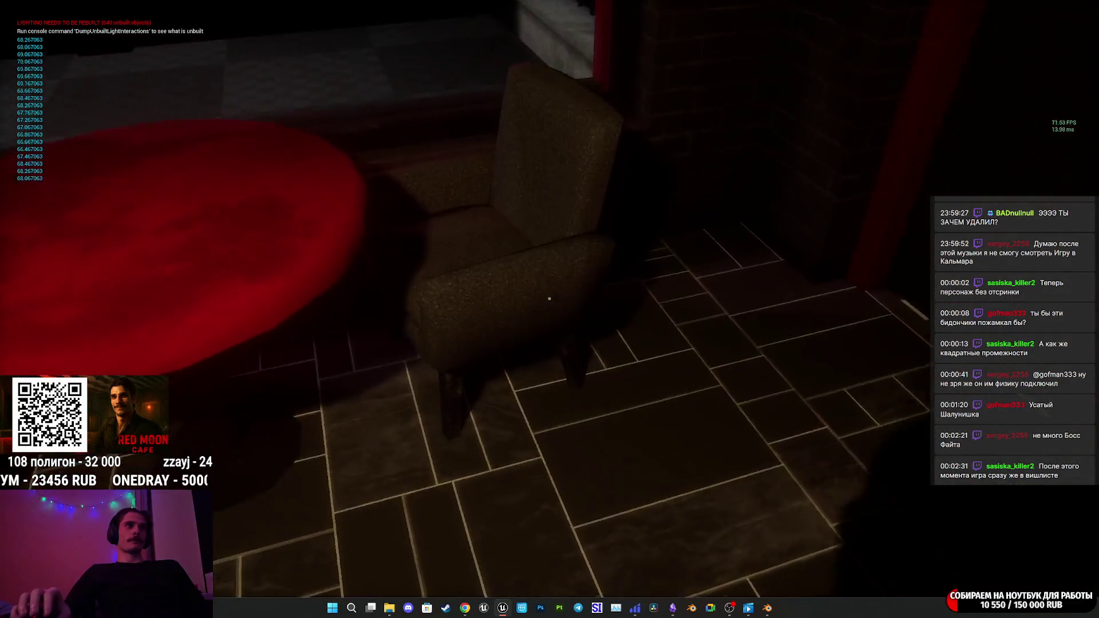
{"action": "key", "text": "w"}
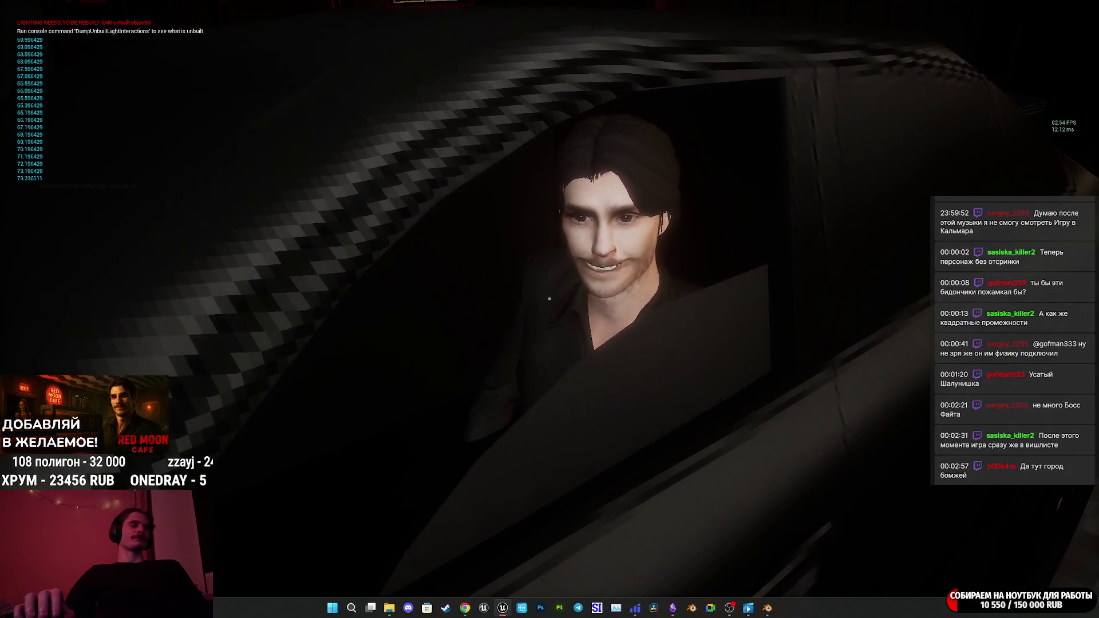
{"action": "key", "text": "Escape"}
Restore the full editor layout, close Blender after answering its save prompt, and bring up the weekly plan note.
{"action": "key", "text": "F11"}
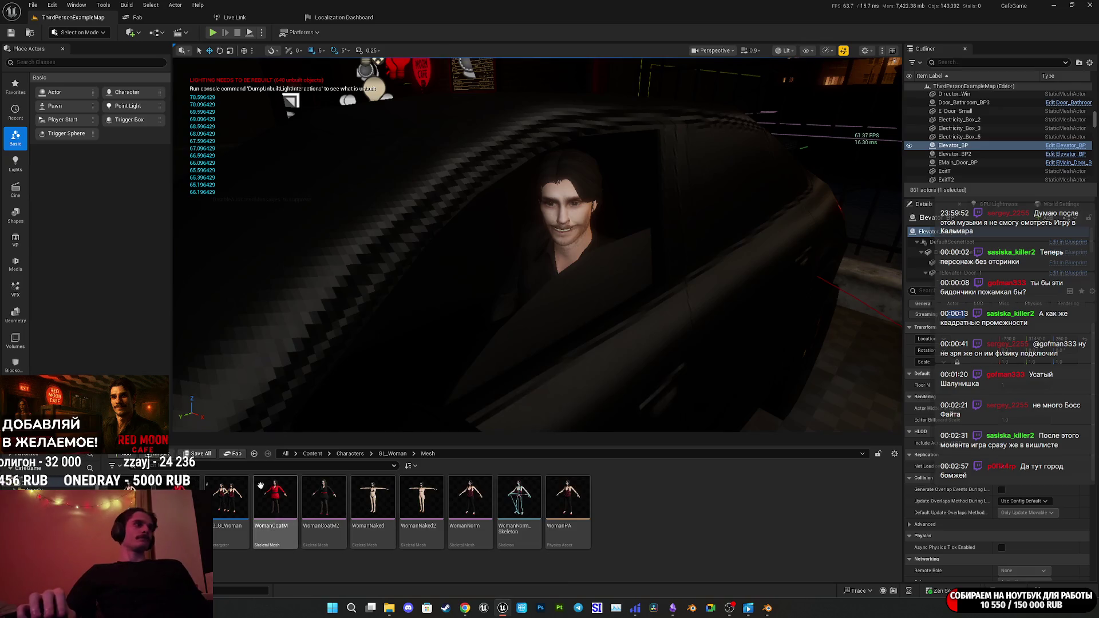
{"action": "mouse_move", "coordinate": [748, 610]}
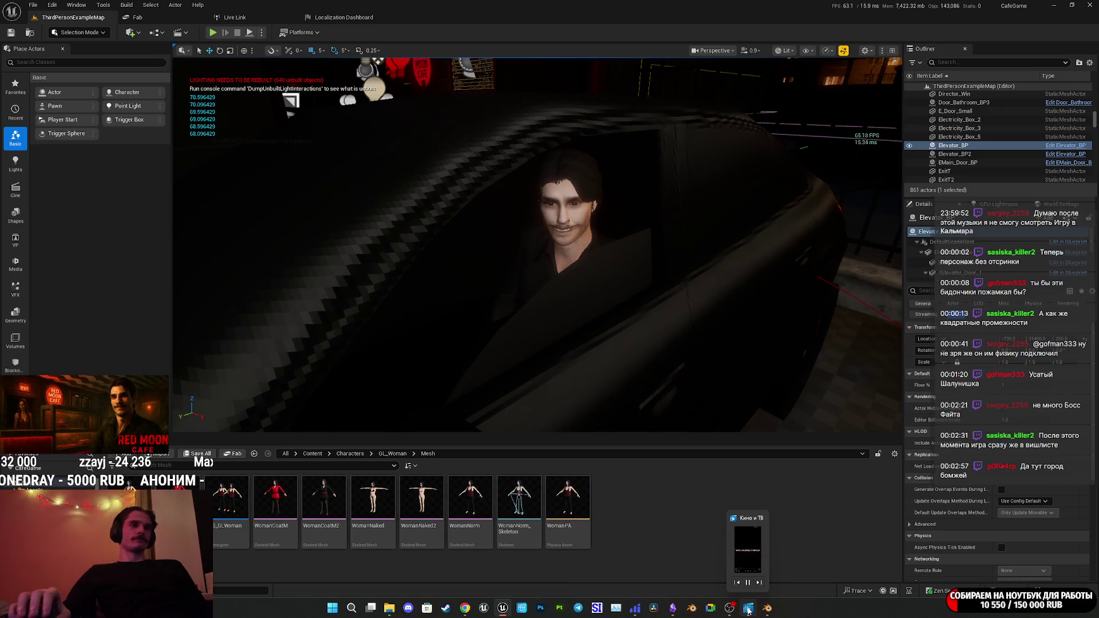
{"action": "left_click", "coordinate": [769, 610]}
{"action": "left_click", "coordinate": [1090, 5]}
{"action": "left_click", "coordinate": [561, 319]}
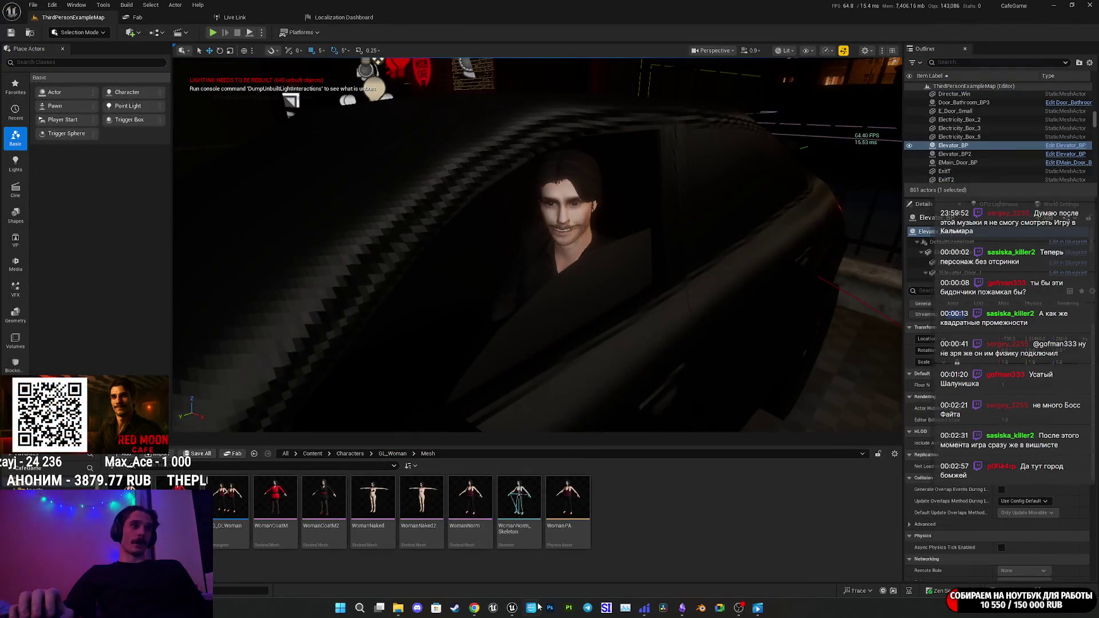
{"action": "left_click", "coordinate": [682, 607]}
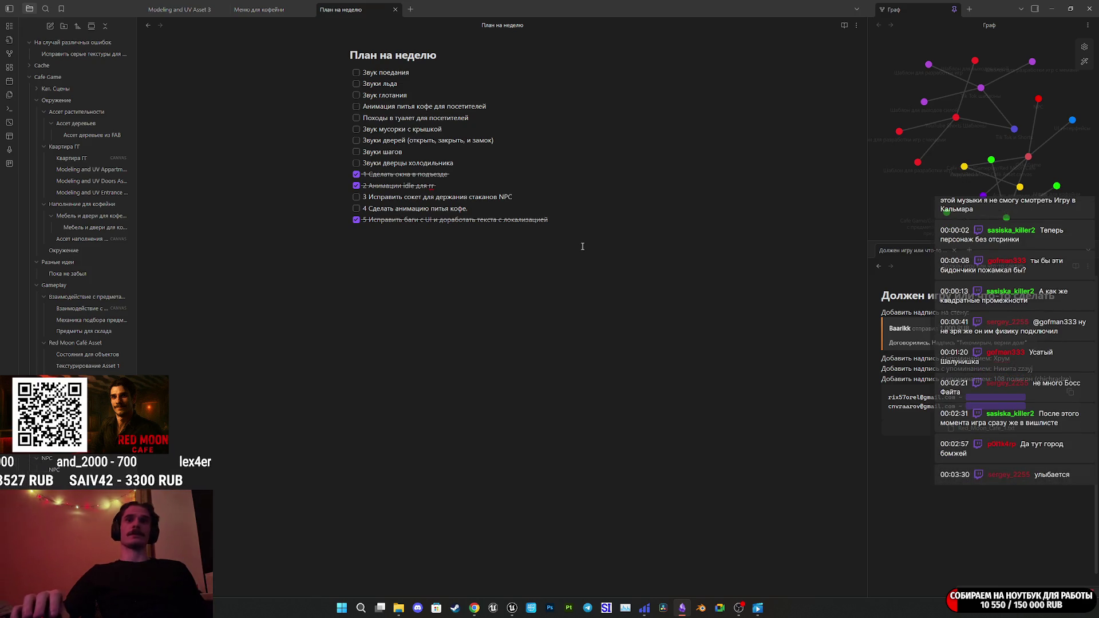
{"action": "key", "text": "alt+Tab"}
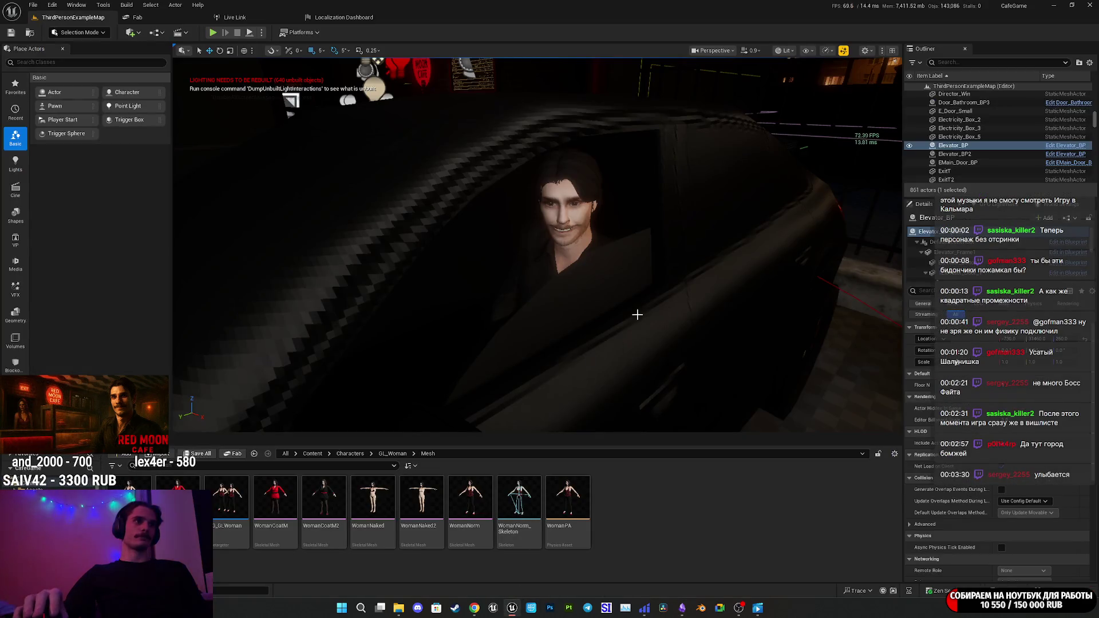
Fly the camera into the cafe and browse to Content > Characters > NPC > Homeless1.
{"action": "key", "text": "w"}
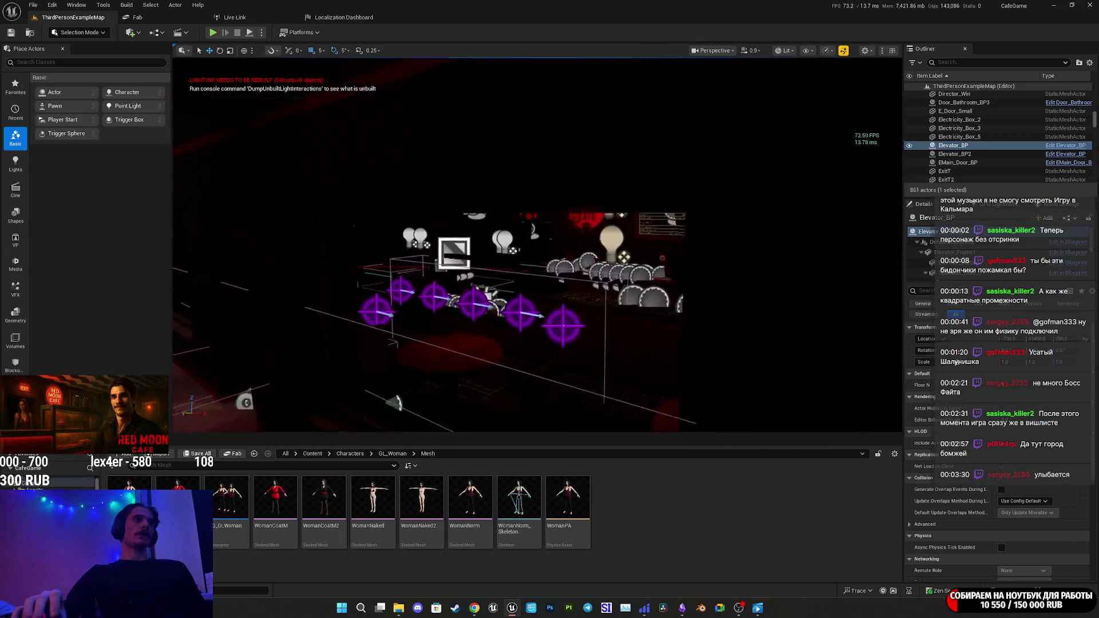
{"action": "key", "text": "w"}
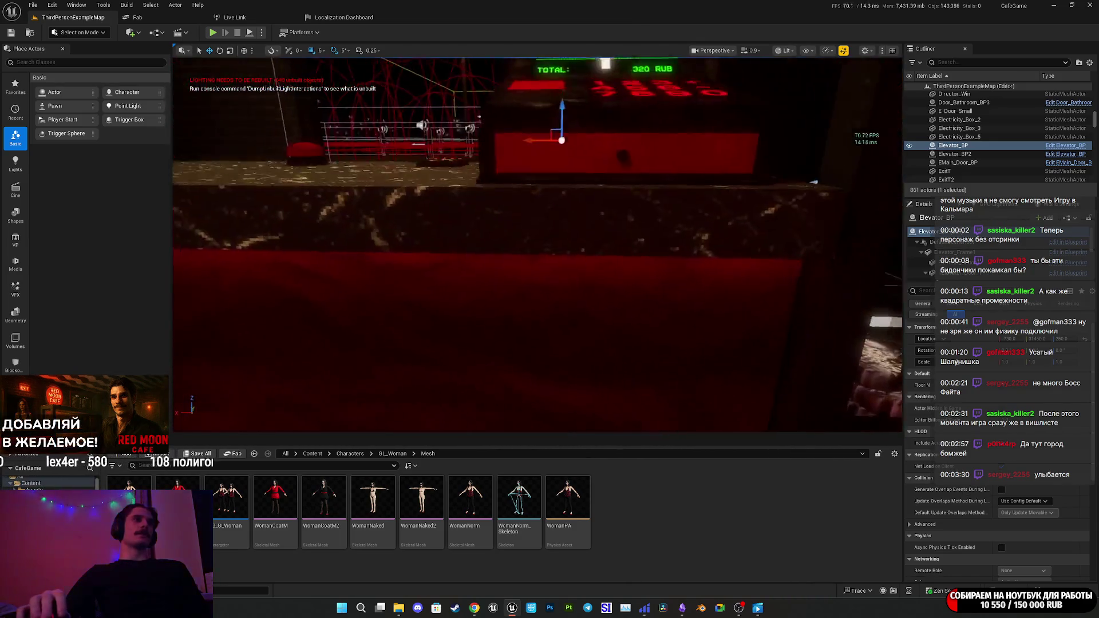
{"action": "left_click", "coordinate": [392, 454]}
{"action": "left_click", "coordinate": [350, 453]}
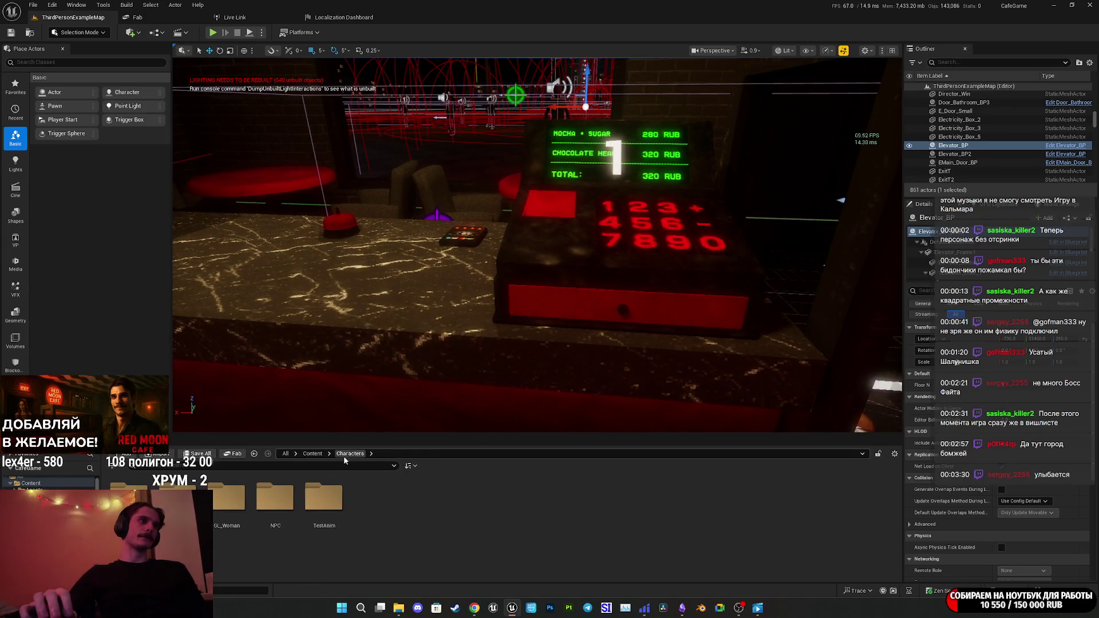
{"action": "double_click", "coordinate": [275, 498]}
{"action": "double_click", "coordinate": [178, 498]}
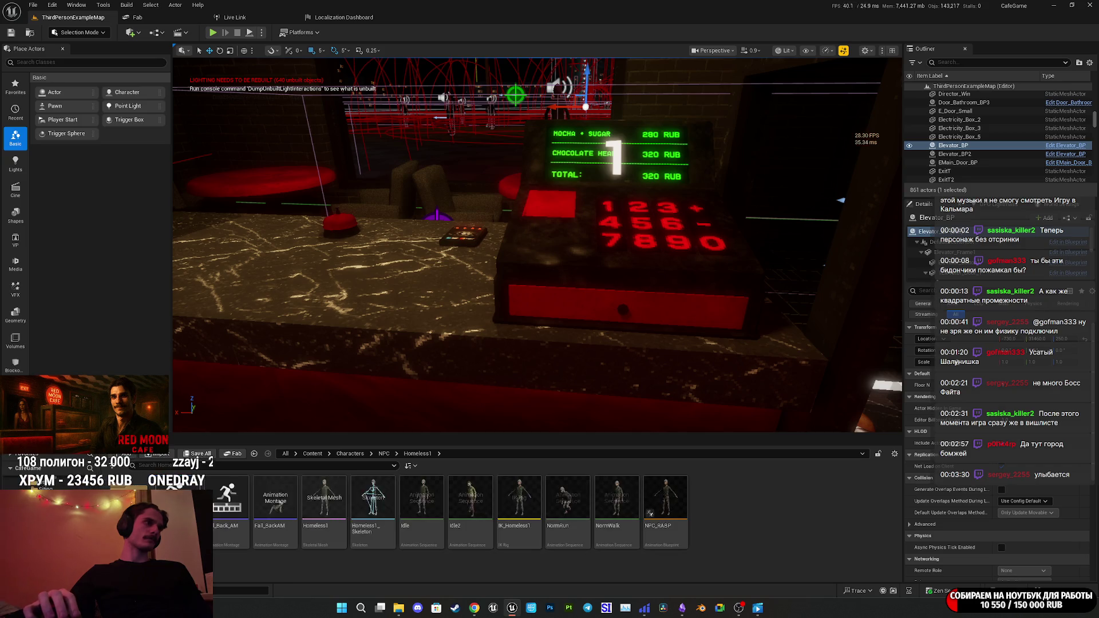
Inspect the Homeless1 skeletal mesh in its editor, then close it and open the Blueprint options.
{"action": "double_click", "coordinate": [320, 503]}
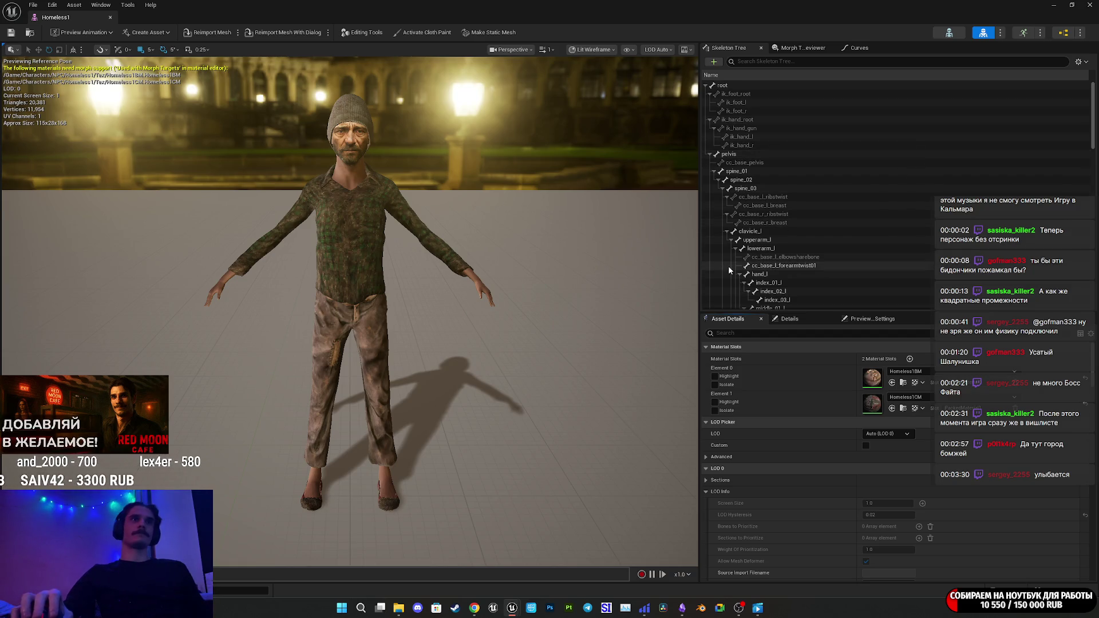
{"action": "left_click", "coordinate": [1053, 5]}
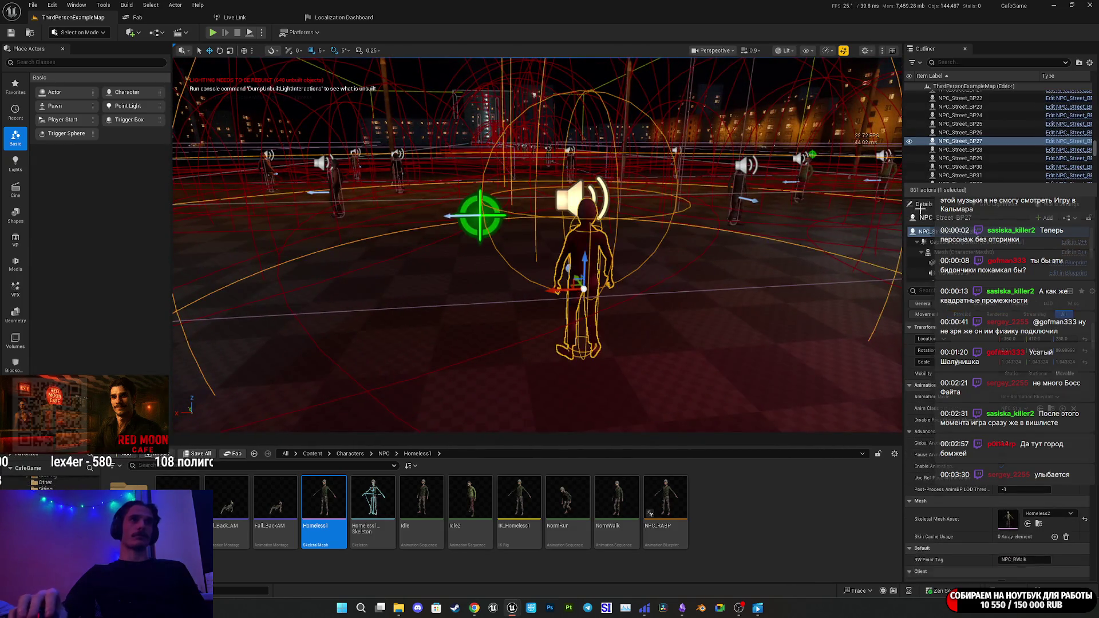
{"action": "left_click", "coordinate": [1068, 218]}
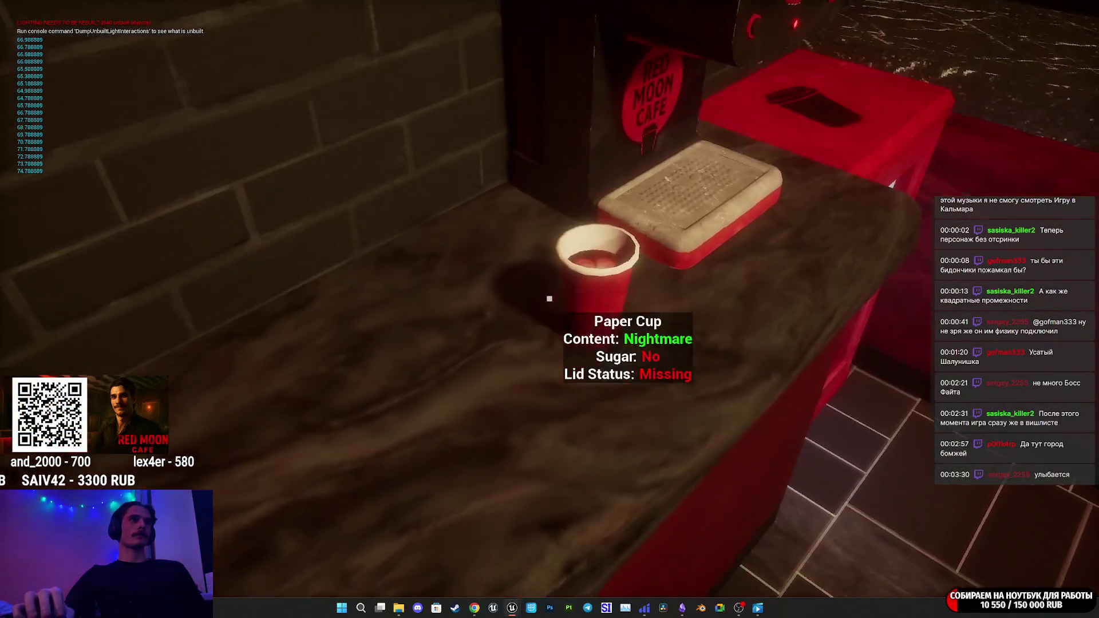
Move the paper cup and Red Moon lid onto the table, then switch the play view to wireframe.
{"action": "left_click", "coordinate": [550, 298]}
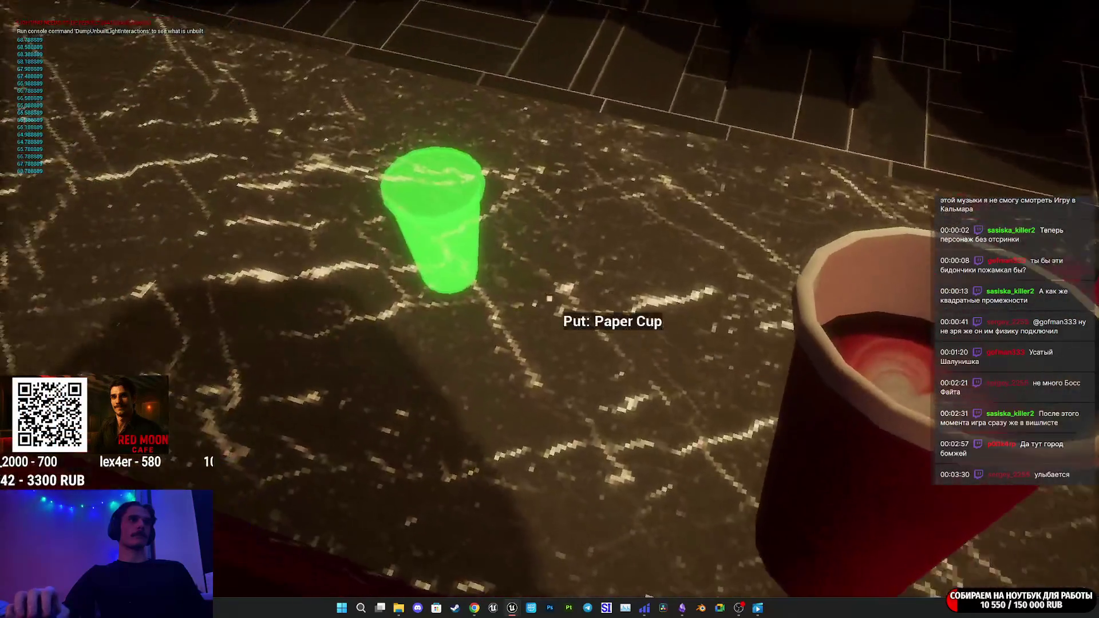
{"action": "left_click", "coordinate": [550, 298]}
{"action": "left_click", "coordinate": [550, 299]}
{"action": "left_click", "coordinate": [549, 298]}
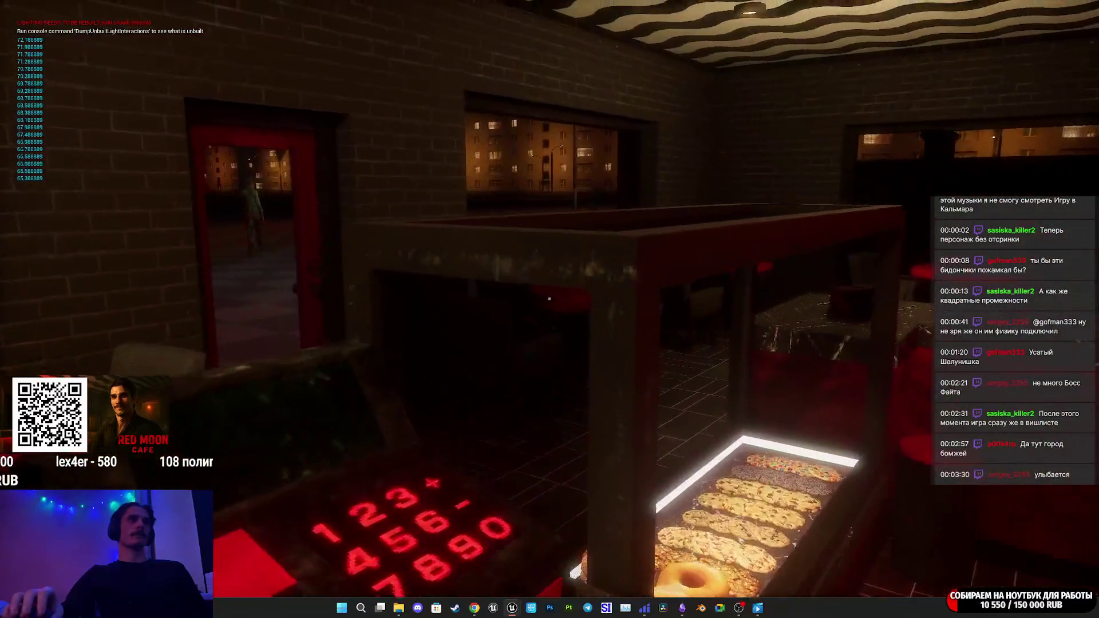
{"action": "key", "text": "w"}
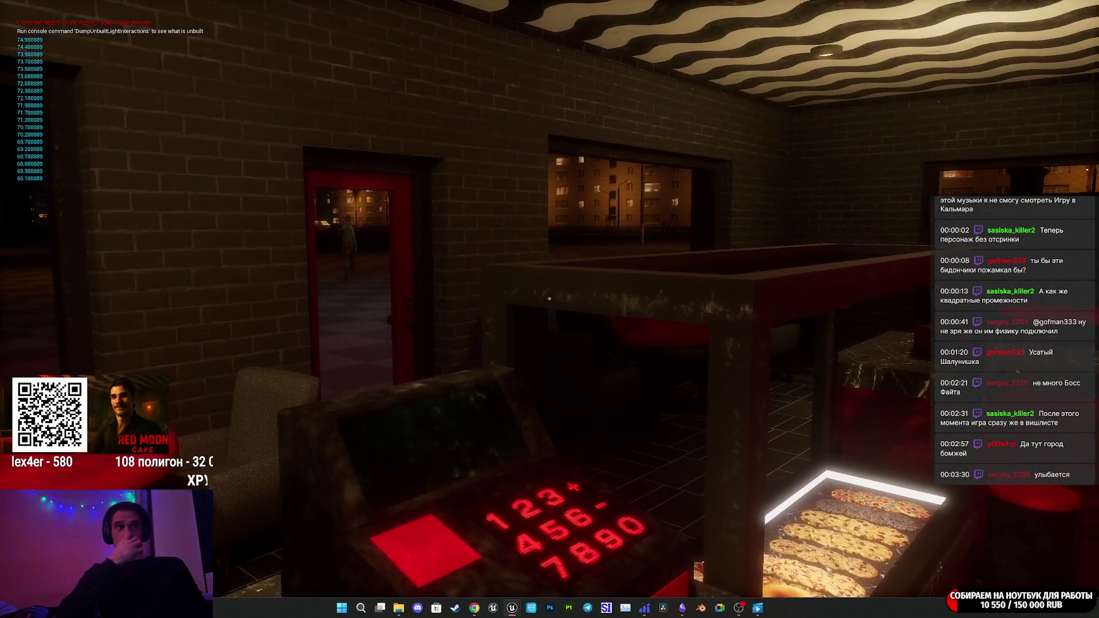
{"action": "key", "text": "F1"}
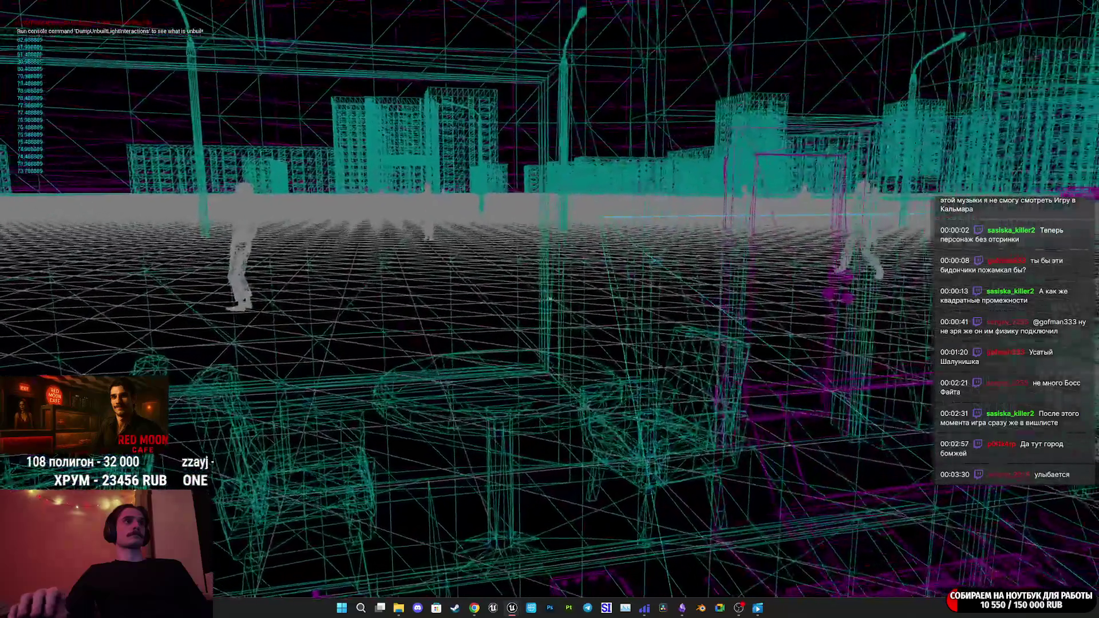
Return to lit rendering, play through to the cafe table cutscene, then exit with Esc.
{"action": "key", "text": "F3"}
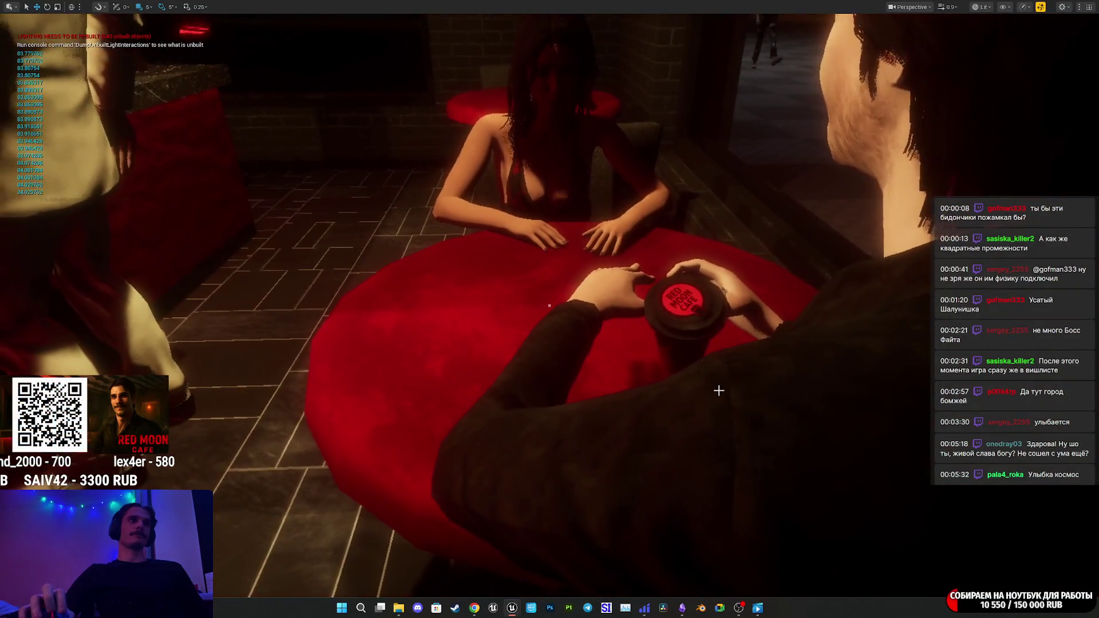
{"action": "key", "text": "Escape"}
Restore the editor layout, open the Homeless1 skeletal mesh, and select the hand_r bone in the Skeleton Tree.
{"action": "key", "text": "F11"}
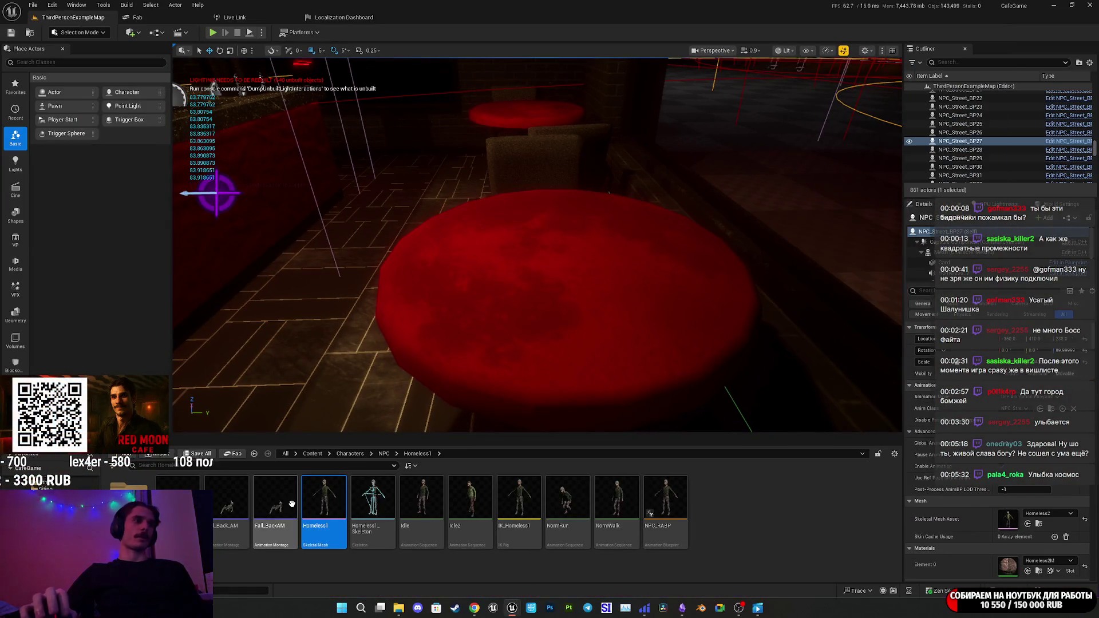
{"action": "double_click", "coordinate": [332, 496]}
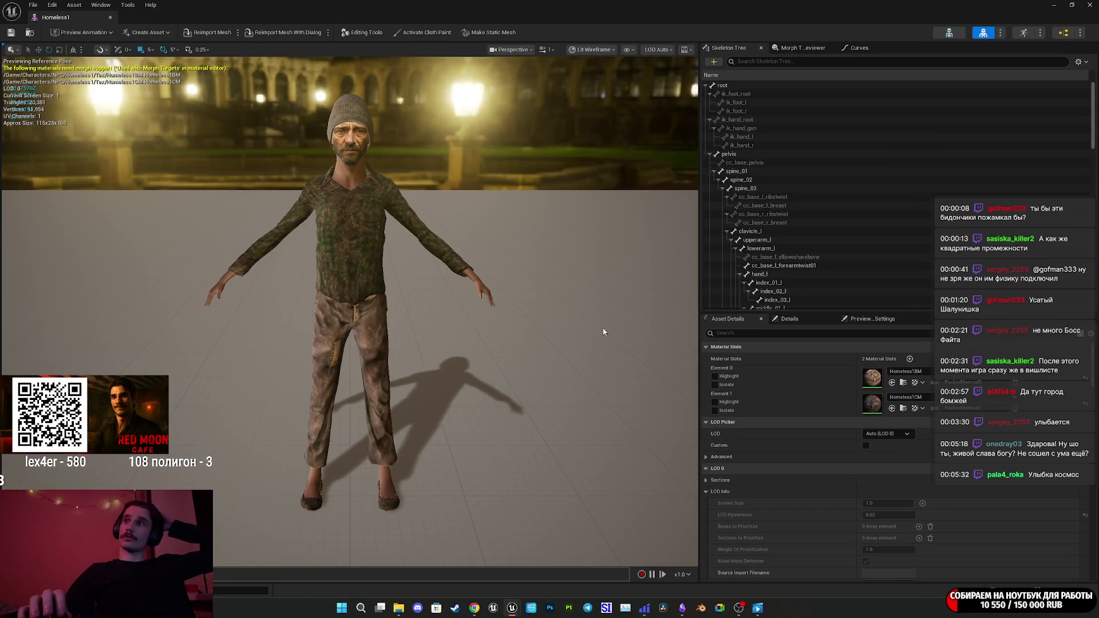
{"action": "scroll", "coordinate": [771, 173], "scroll_direction": "down", "scroll_amount": 5}
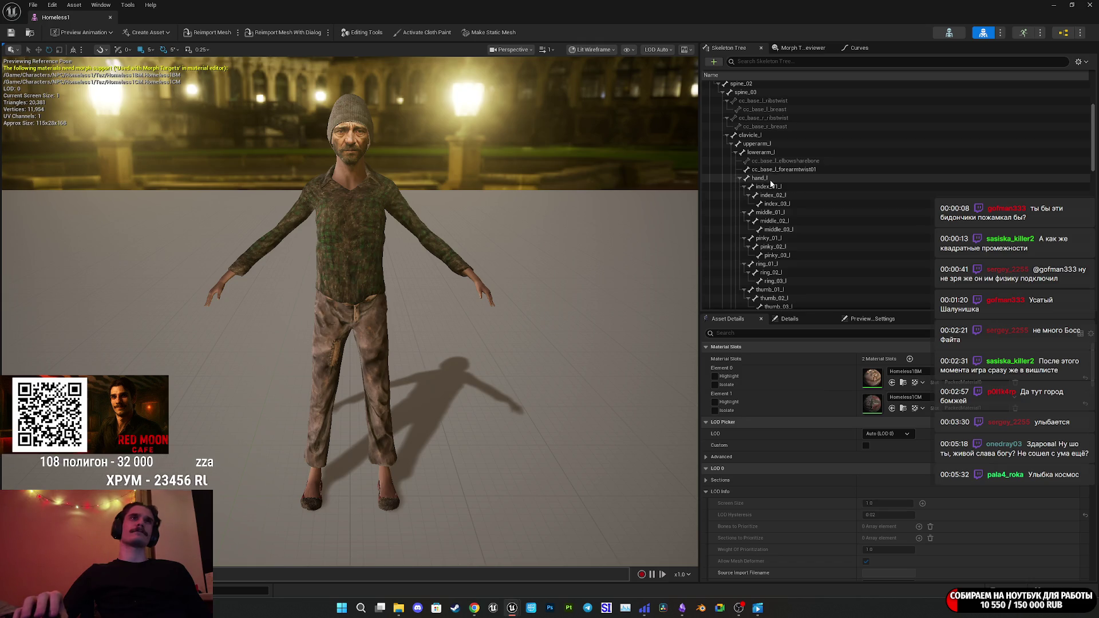
{"action": "scroll", "coordinate": [767, 229], "scroll_direction": "down", "scroll_amount": 6}
{"action": "scroll", "coordinate": [765, 252], "scroll_direction": "down", "scroll_amount": 5}
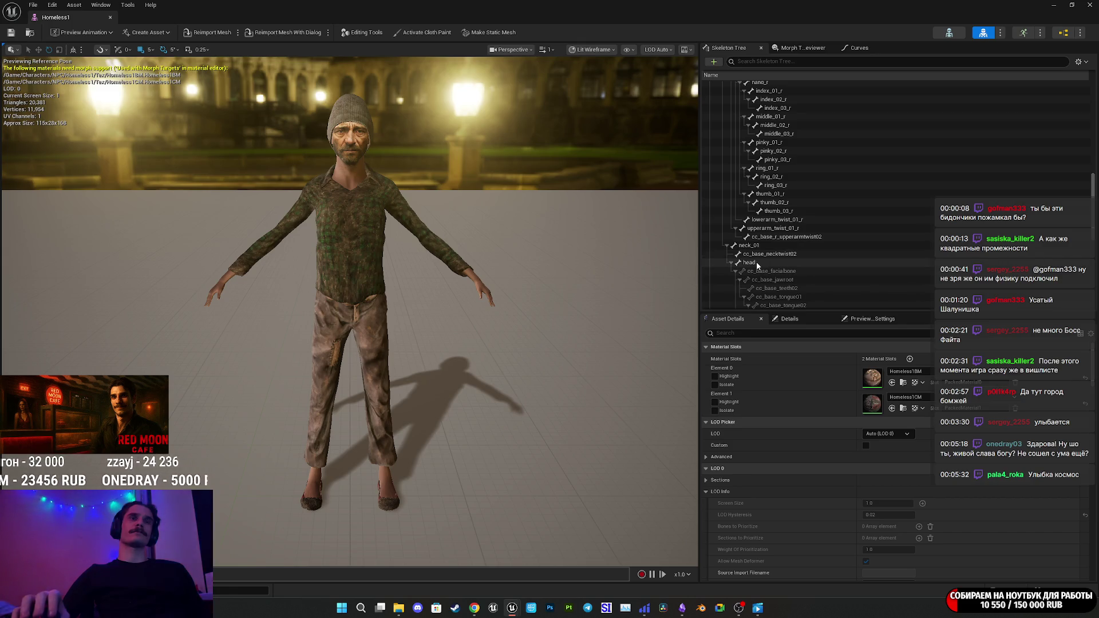
{"action": "scroll", "coordinate": [755, 261], "scroll_direction": "up", "scroll_amount": 6}
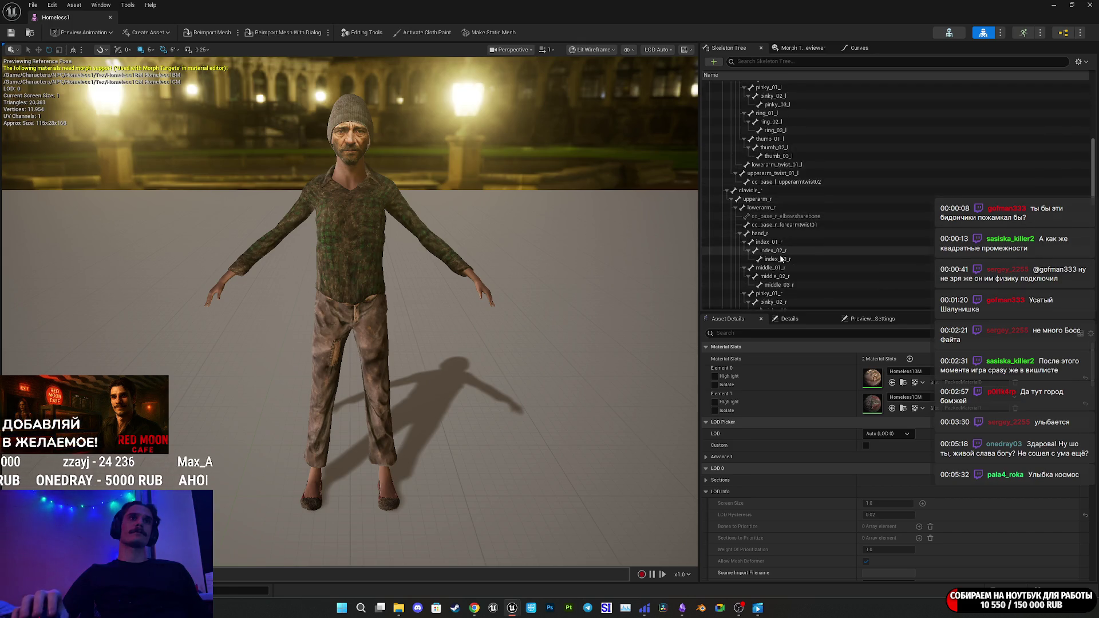
{"action": "left_click", "coordinate": [769, 236]}
Add a new socket, hand_rSocket, to the hand_r bone.
{"action": "right_click", "coordinate": [769, 237]}
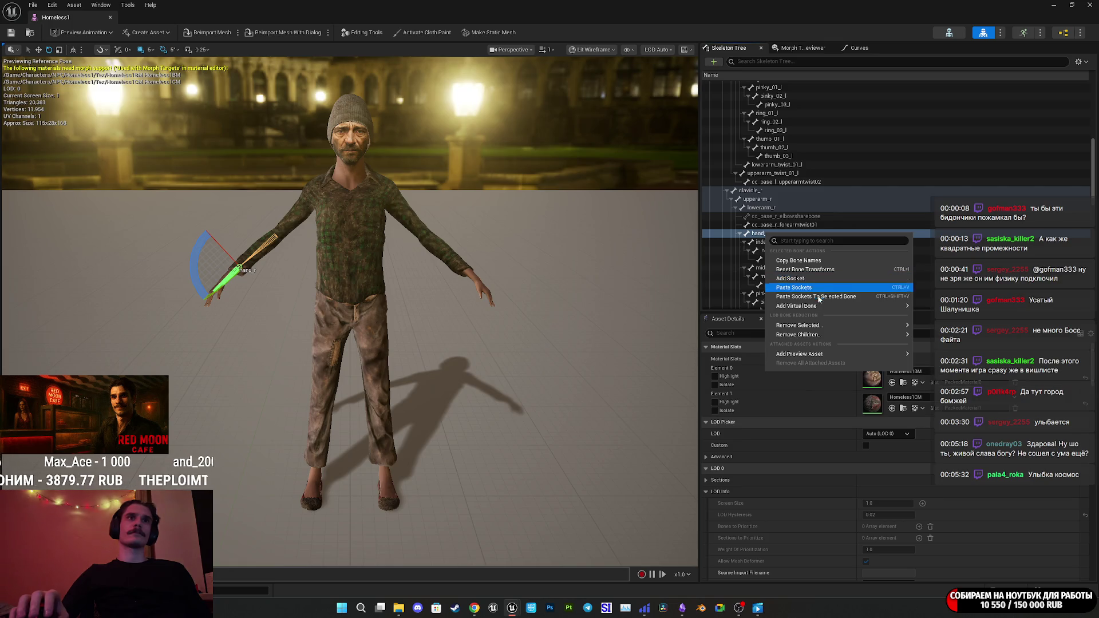
{"action": "mouse_move", "coordinate": [818, 309]}
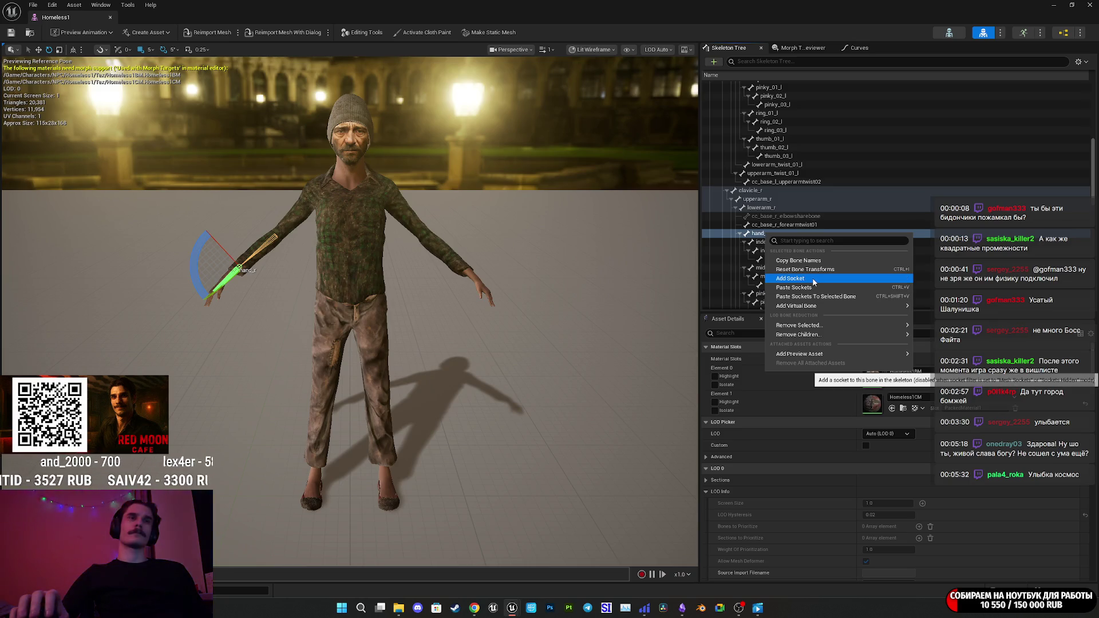
{"action": "left_click", "coordinate": [812, 277]}
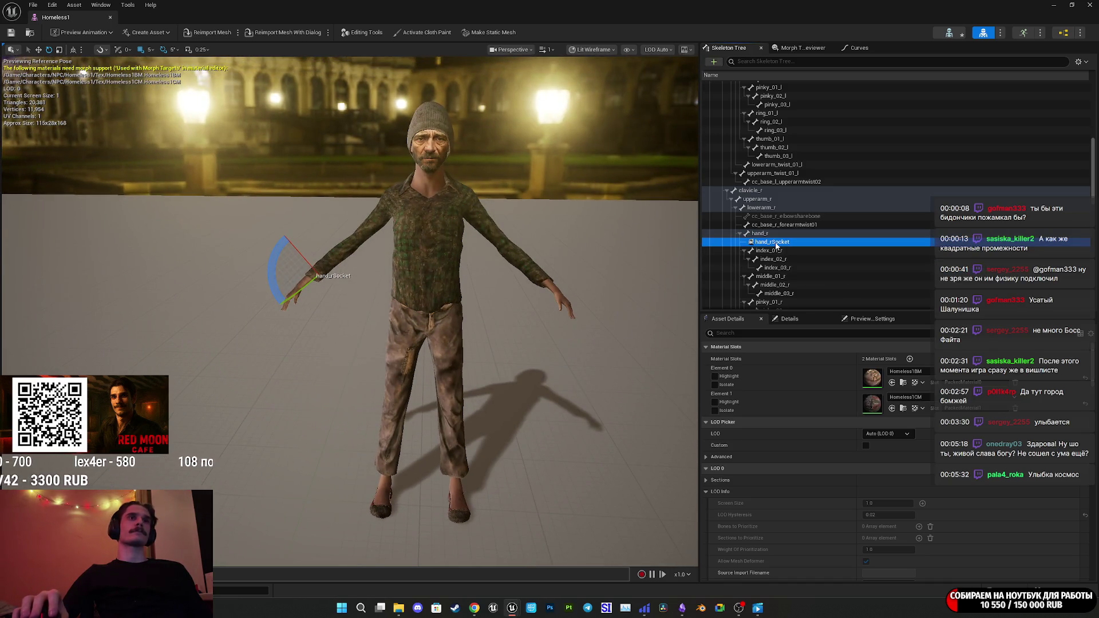
Attach the CoffeeCup mesh as a preview asset on hand_rSocket.
{"action": "right_click", "coordinate": [778, 247]}
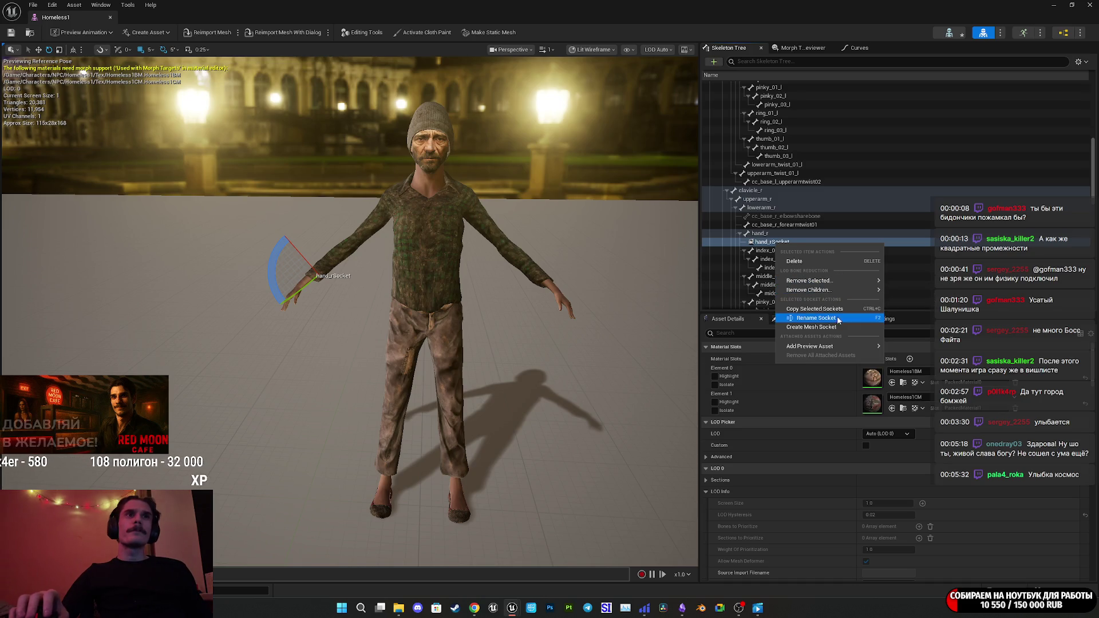
{"action": "mouse_move", "coordinate": [816, 346]}
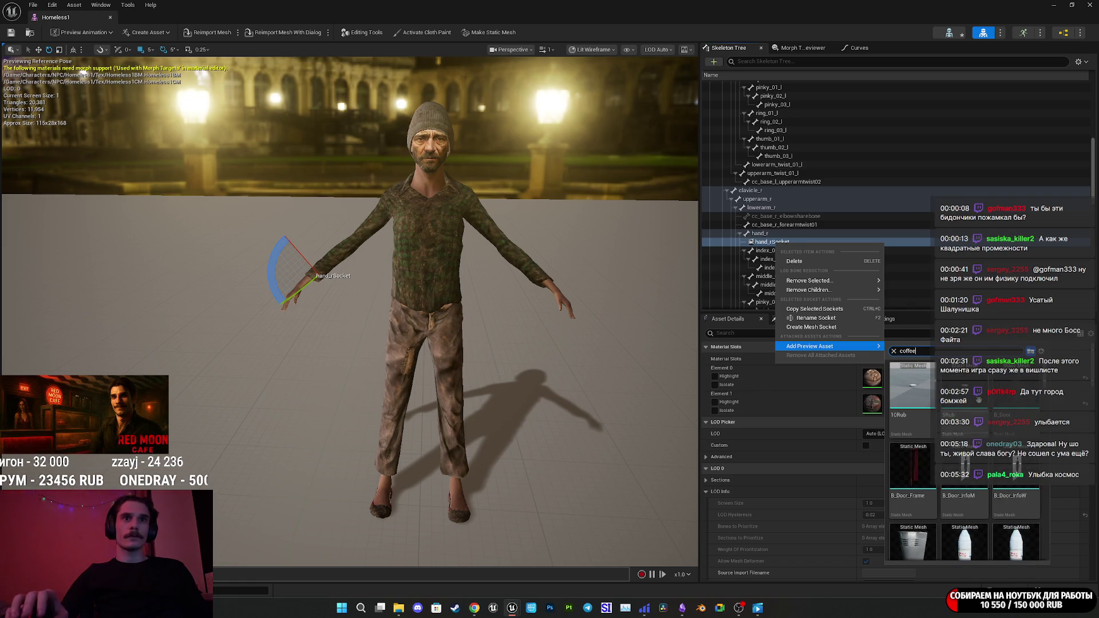
{"action": "scroll", "coordinate": [982, 406], "scroll_direction": "down", "scroll_amount": 1}
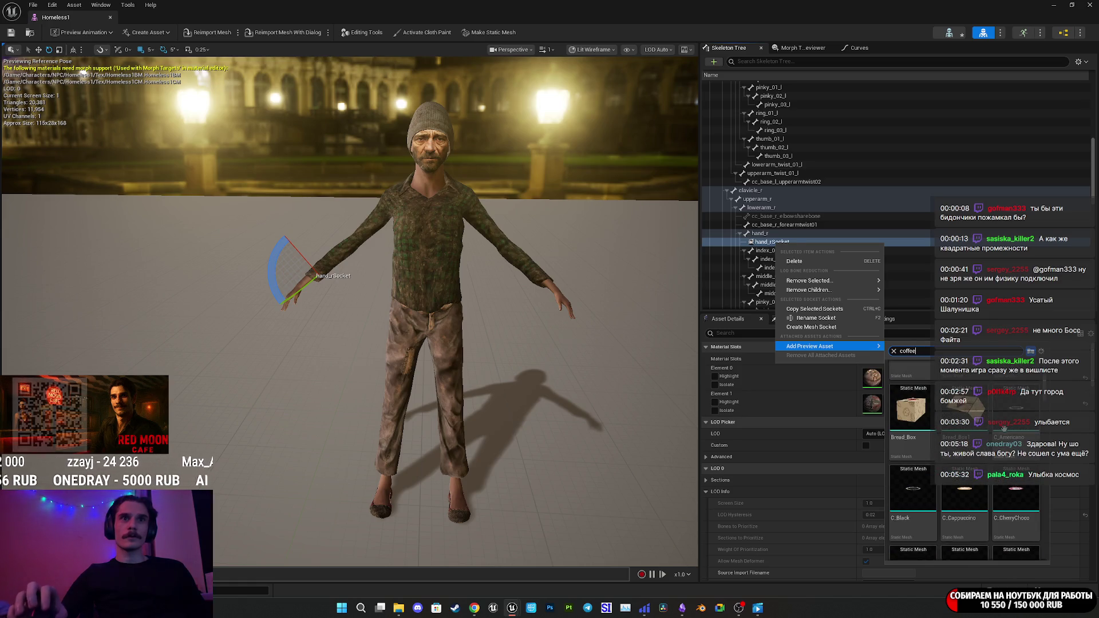
{"action": "scroll", "coordinate": [1013, 437], "scroll_direction": "down", "scroll_amount": 3}
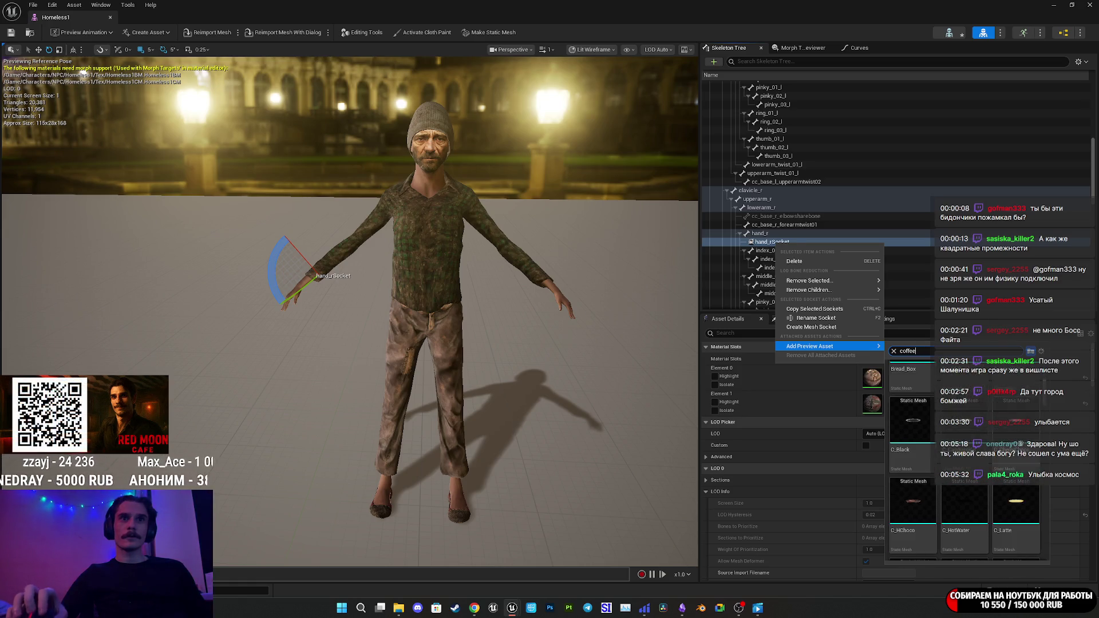
{"action": "scroll", "coordinate": [965, 458], "scroll_direction": "down", "scroll_amount": 3}
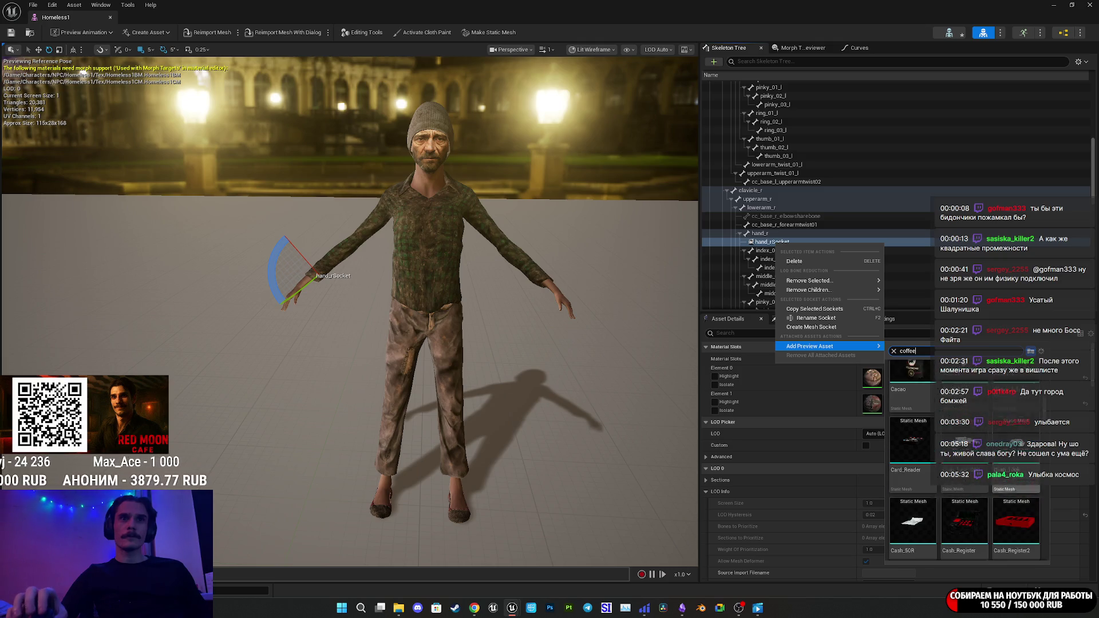
{"action": "scroll", "coordinate": [1023, 444], "scroll_direction": "up", "scroll_amount": 1}
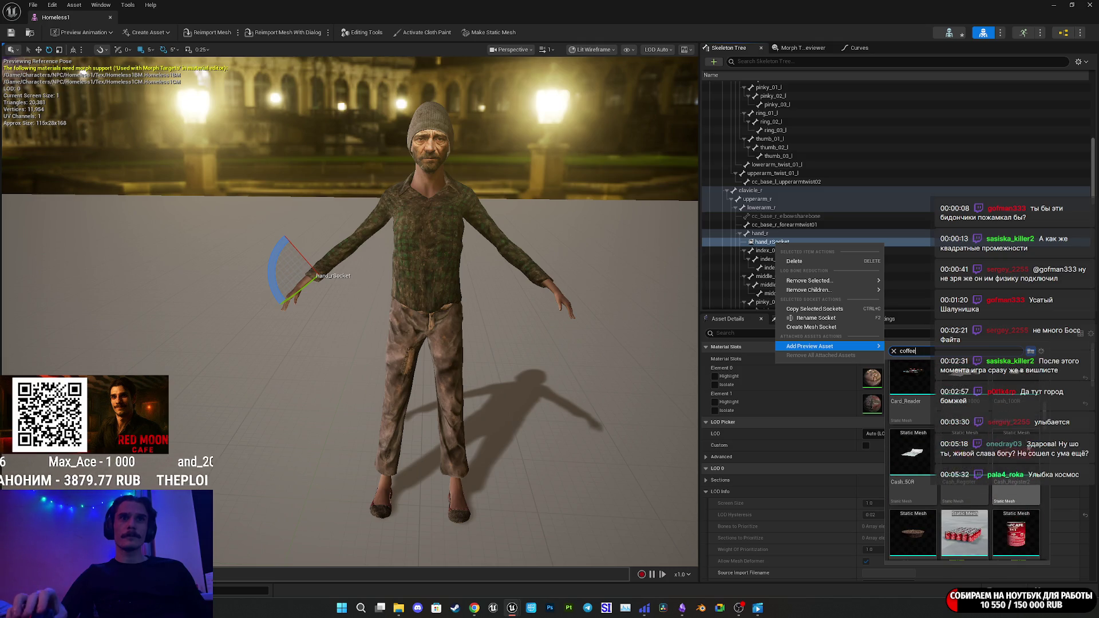
{"action": "scroll", "coordinate": [1024, 444], "scroll_direction": "down", "scroll_amount": 5}
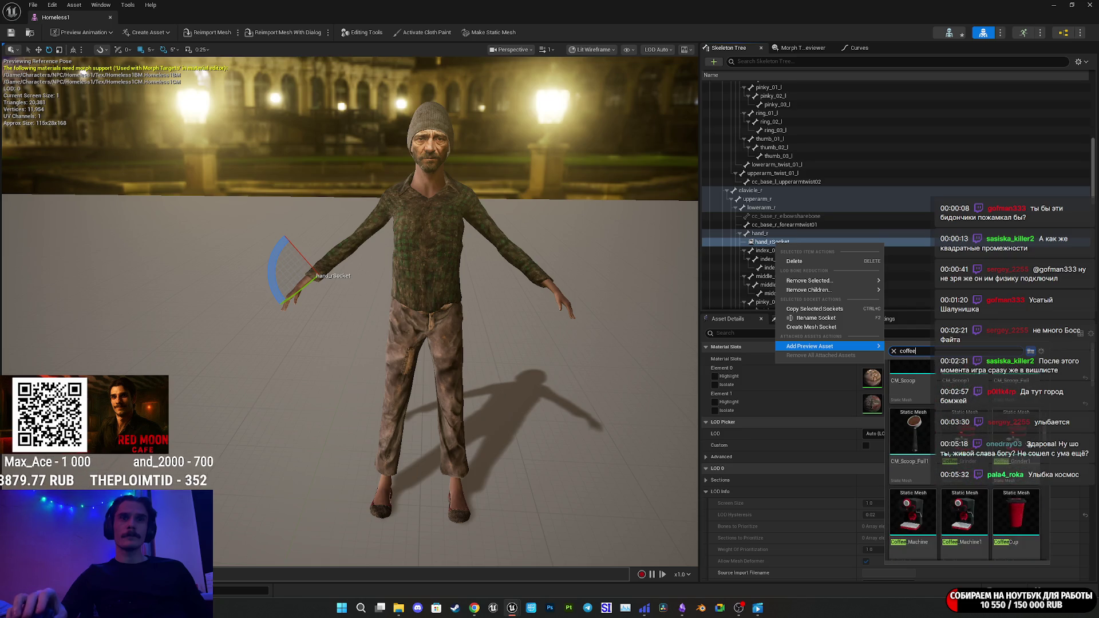
{"action": "left_click", "coordinate": [1020, 515]}
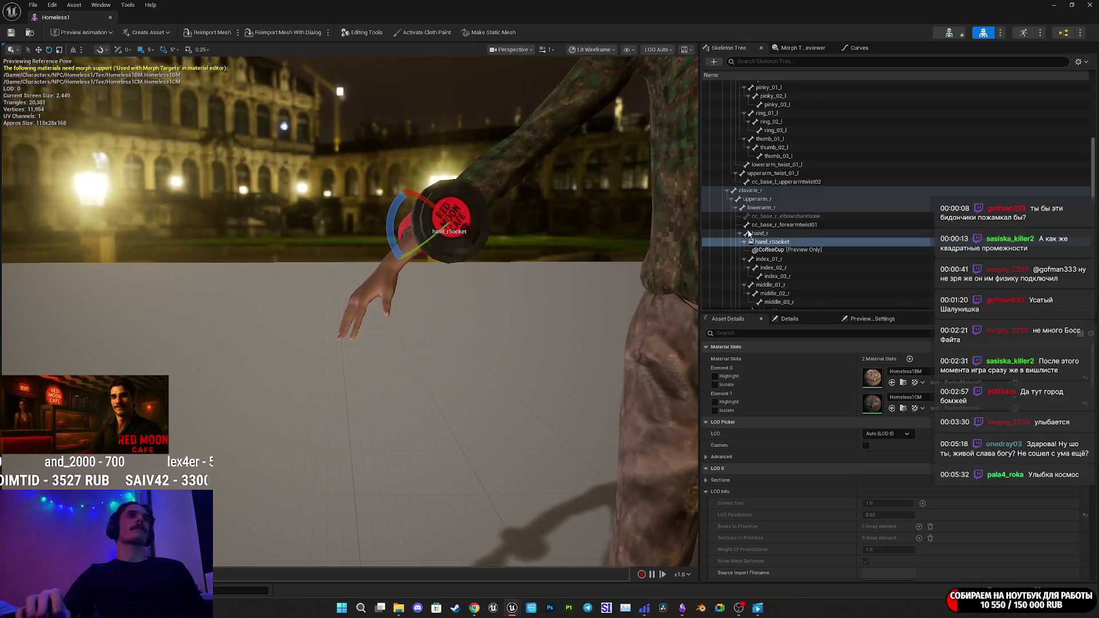
Drag hand_rSocket with its cup down toward the right hand.
{"action": "left_click", "coordinate": [775, 243]}
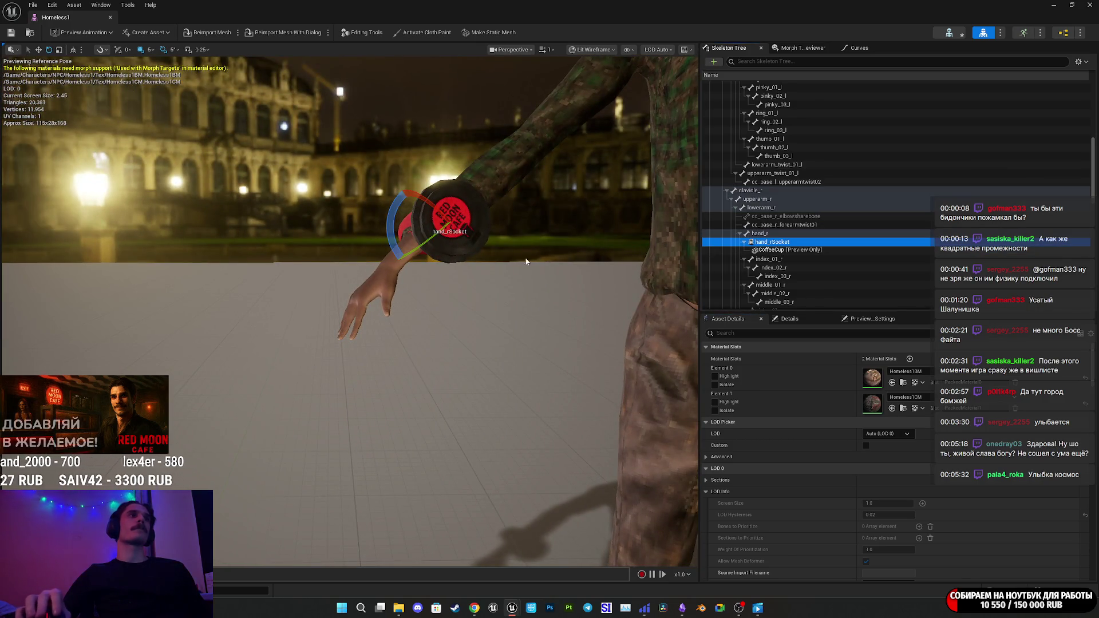
{"action": "left_click_drag", "start_coordinate": [455, 209], "coordinate": [409, 231]}
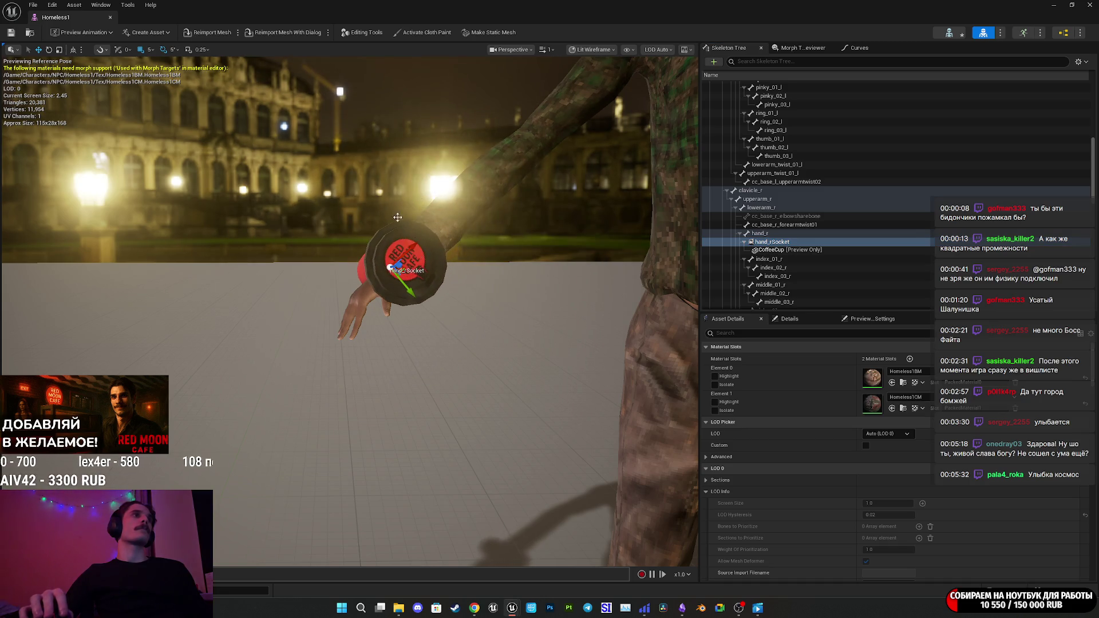
{"action": "left_click", "coordinate": [111, 33]}
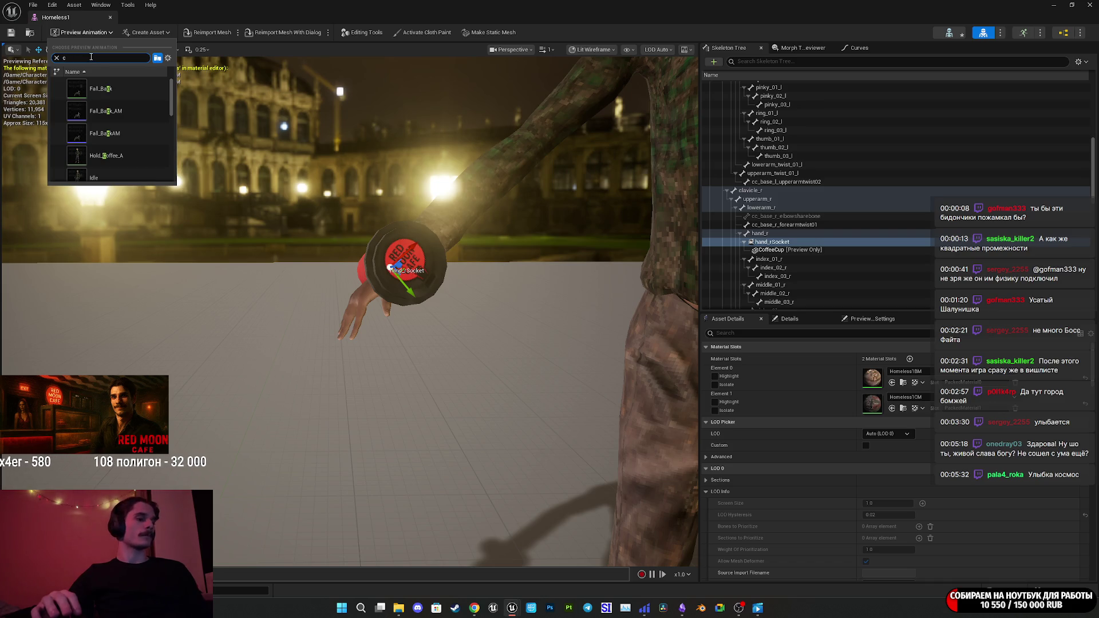
Set the preview animation to Hold_Coffee_A and reselect hand_rSocket.
{"action": "left_click", "coordinate": [118, 86]}
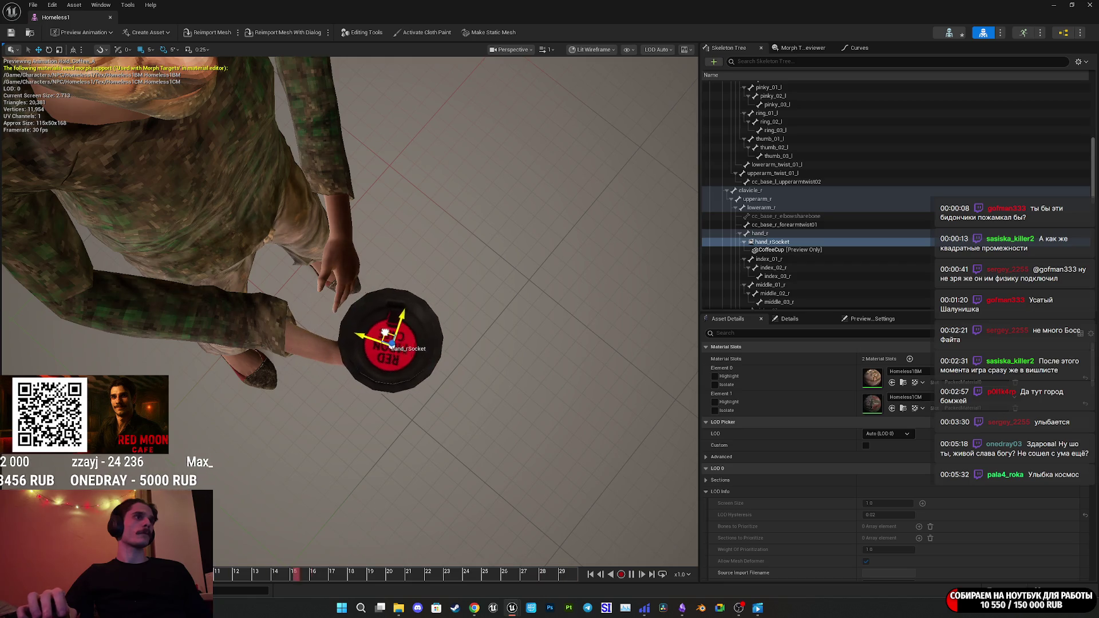
{"action": "mouse_move", "coordinate": [324, 337]}
{"action": "left_mouse_down"}
{"action": "mouse_move", "coordinate": [429, 298]}
{"action": "mouse_move", "coordinate": [441, 280]}
{"action": "mouse_move", "coordinate": [418, 292]}
{"action": "left_mouse_up"}
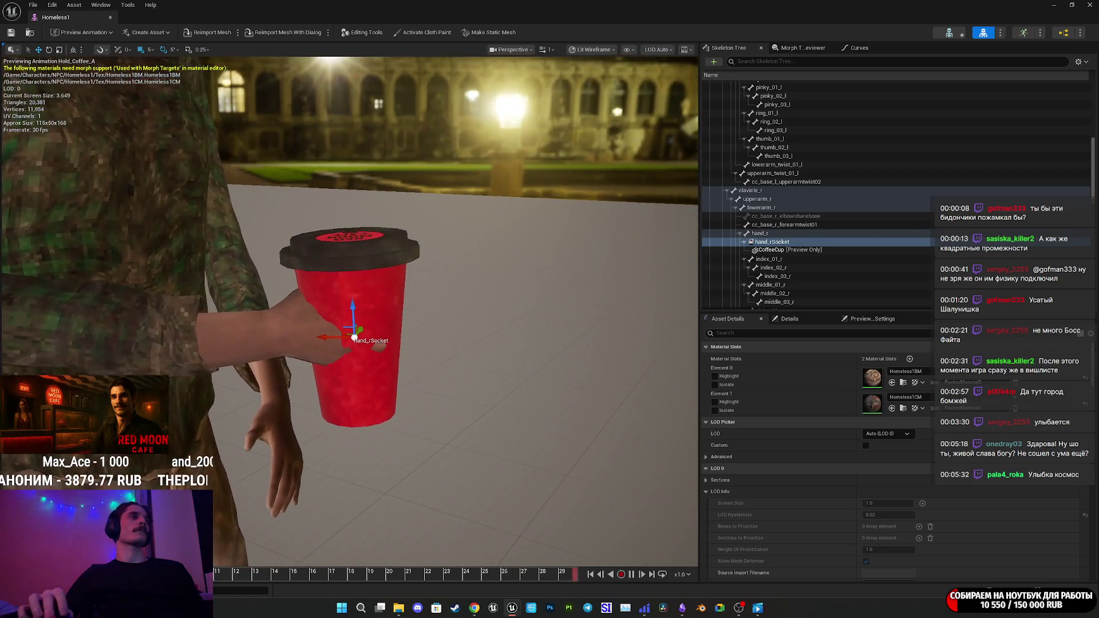
{"action": "left_click", "coordinate": [790, 250]}
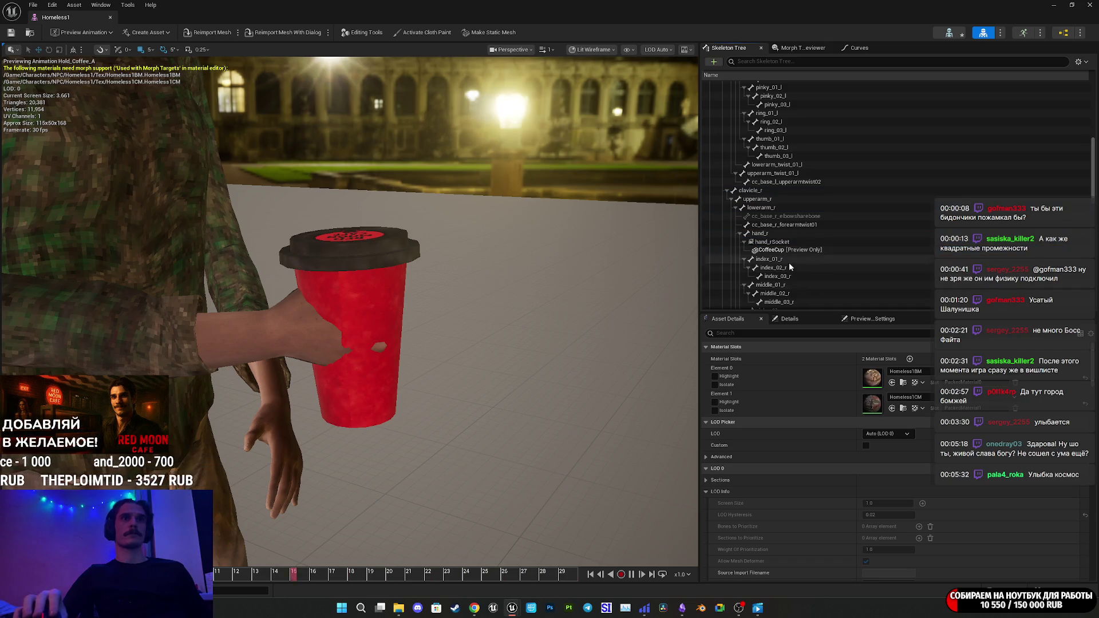
{"action": "left_click", "coordinate": [773, 241]}
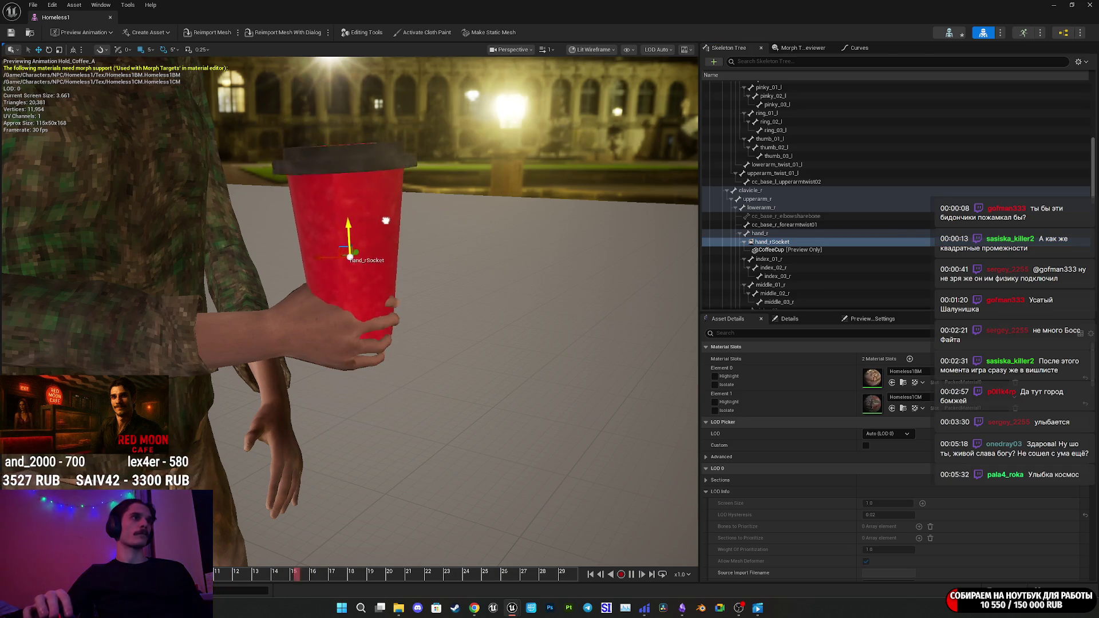
Shift hand_rSocket so the coffee cup sits snugly in the right hand's grip.
{"action": "mouse_move", "coordinate": [412, 249]}
{"action": "left_mouse_down"}
{"action": "mouse_move", "coordinate": [400, 286]}
{"action": "mouse_move", "coordinate": [366, 252]}
{"action": "left_mouse_up"}
{"action": "mouse_move", "coordinate": [439, 277]}
{"action": "left_mouse_down"}
{"action": "mouse_move", "coordinate": [435, 287]}
{"action": "mouse_move", "coordinate": [449, 246]}
{"action": "mouse_move", "coordinate": [424, 252]}
{"action": "left_mouse_up"}
{"action": "scroll", "coordinate": [449, 246], "scroll_direction": "down", "scroll_amount": 1}
{"action": "mouse_move", "coordinate": [367, 286]}
{"action": "left_mouse_down"}
{"action": "mouse_move", "coordinate": [378, 240]}
{"action": "mouse_move", "coordinate": [418, 220]}
{"action": "mouse_move", "coordinate": [418, 187]}
{"action": "mouse_move", "coordinate": [433, 280]}
{"action": "left_mouse_up"}
{"action": "mouse_move", "coordinate": [369, 303]}
{"action": "left_mouse_down"}
{"action": "mouse_move", "coordinate": [275, 260]}
{"action": "mouse_move", "coordinate": [326, 290]}
{"action": "left_mouse_up"}
{"action": "left_click_drag", "start_coordinate": [351, 326], "coordinate": [375, 325]}
{"action": "left_click_drag", "start_coordinate": [461, 333], "coordinate": [449, 378]}
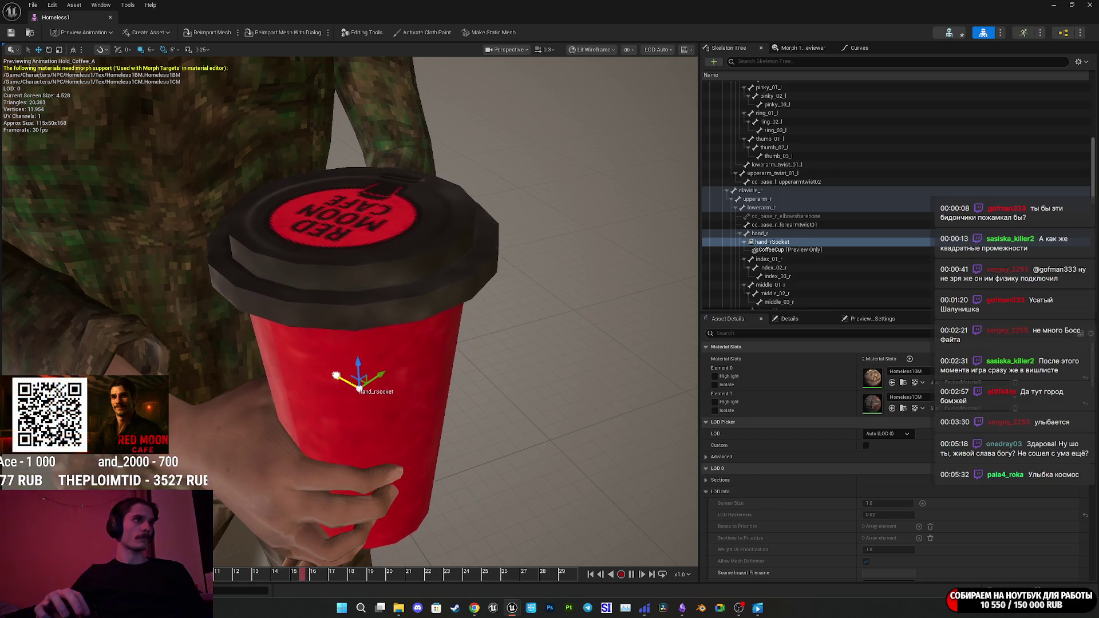
{"action": "mouse_move", "coordinate": [347, 383]}
{"action": "left_mouse_down"}
{"action": "mouse_move", "coordinate": [401, 395]}
{"action": "mouse_move", "coordinate": [424, 383]}
{"action": "mouse_move", "coordinate": [413, 372]}
{"action": "left_mouse_up"}
{"action": "mouse_move", "coordinate": [315, 336]}
{"action": "left_mouse_down"}
{"action": "mouse_move", "coordinate": [315, 326]}
{"action": "mouse_move", "coordinate": [316, 335]}
{"action": "left_mouse_up"}
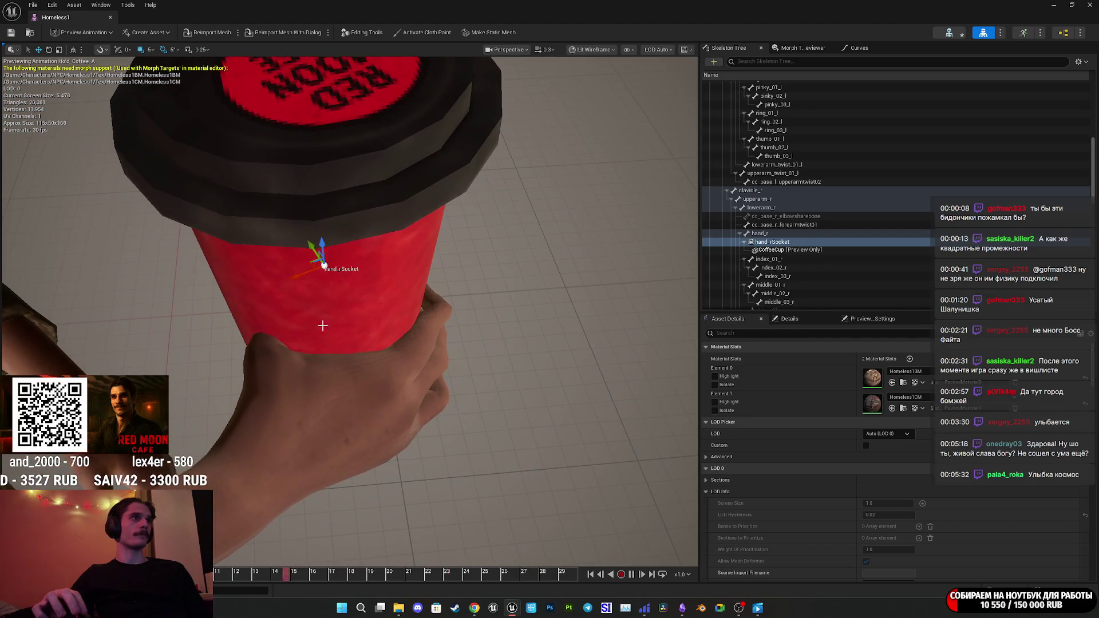
{"action": "left_click_drag", "start_coordinate": [295, 278], "coordinate": [304, 276]}
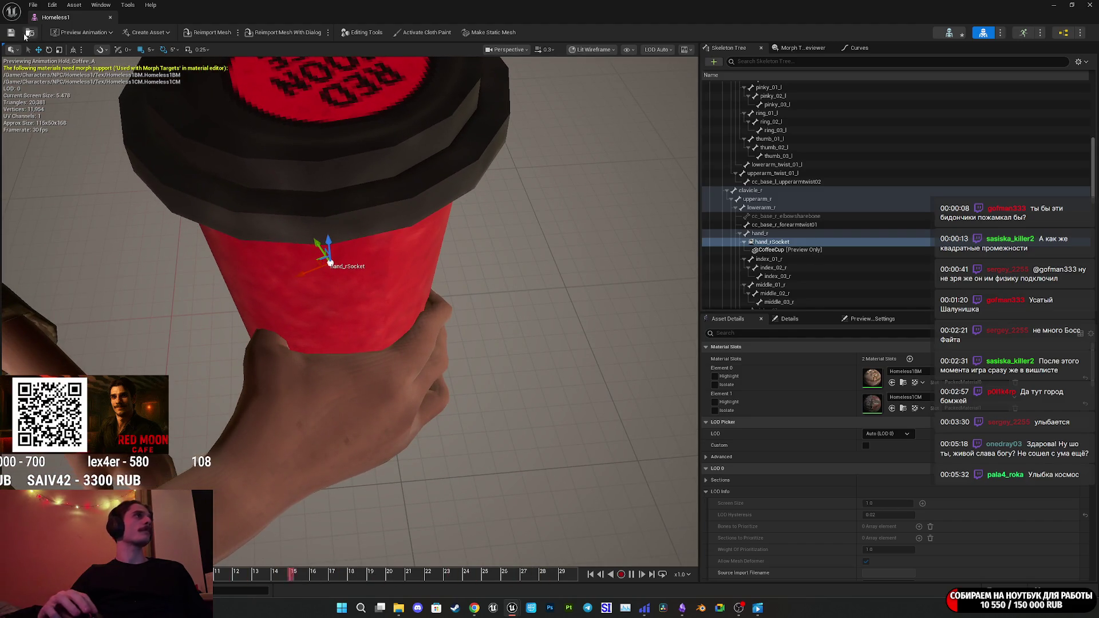
{"action": "left_click", "coordinate": [1054, 5]}
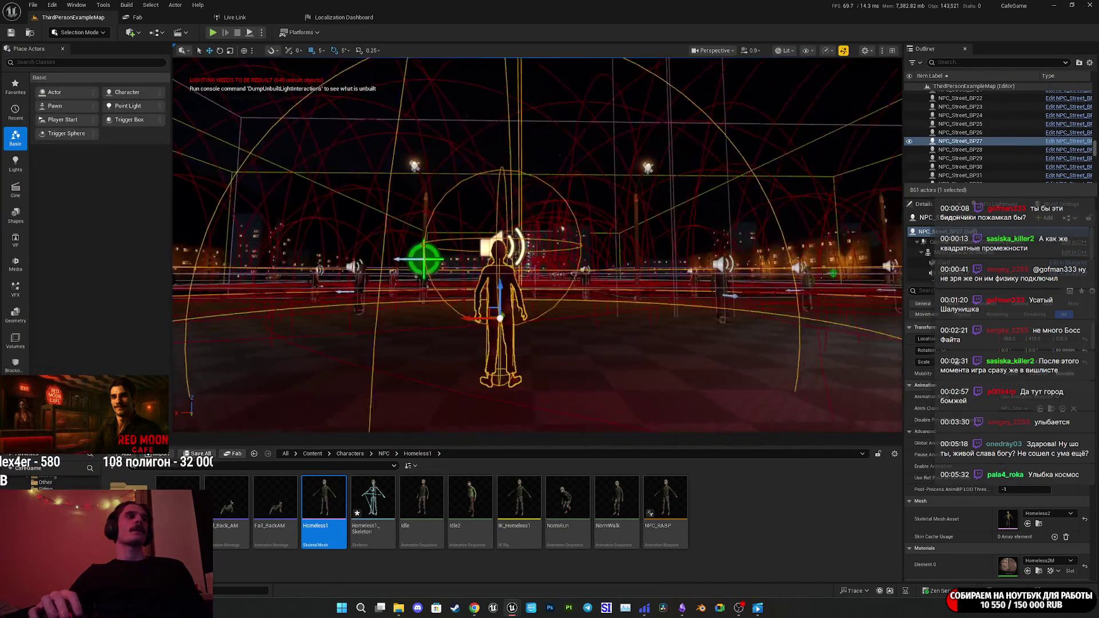
Open the NPC_Street_BP blueprint and view its event graph.
{"action": "left_click", "coordinate": [1065, 243]}
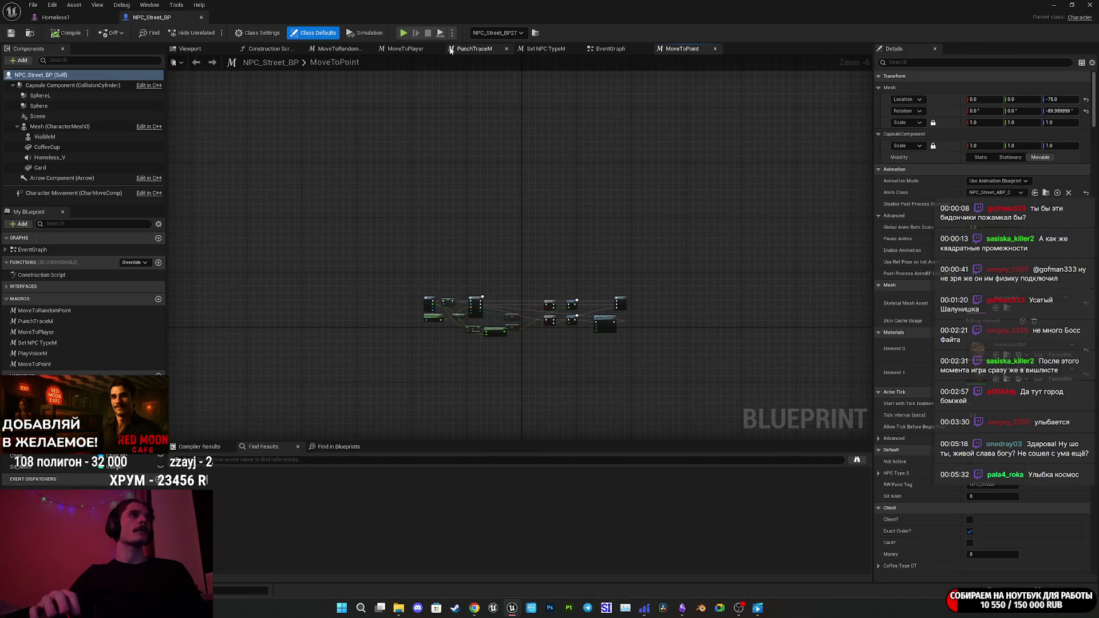
{"action": "left_click", "coordinate": [601, 52]}
{"action": "scroll", "coordinate": [478, 345], "scroll_direction": "down", "scroll_amount": 6}
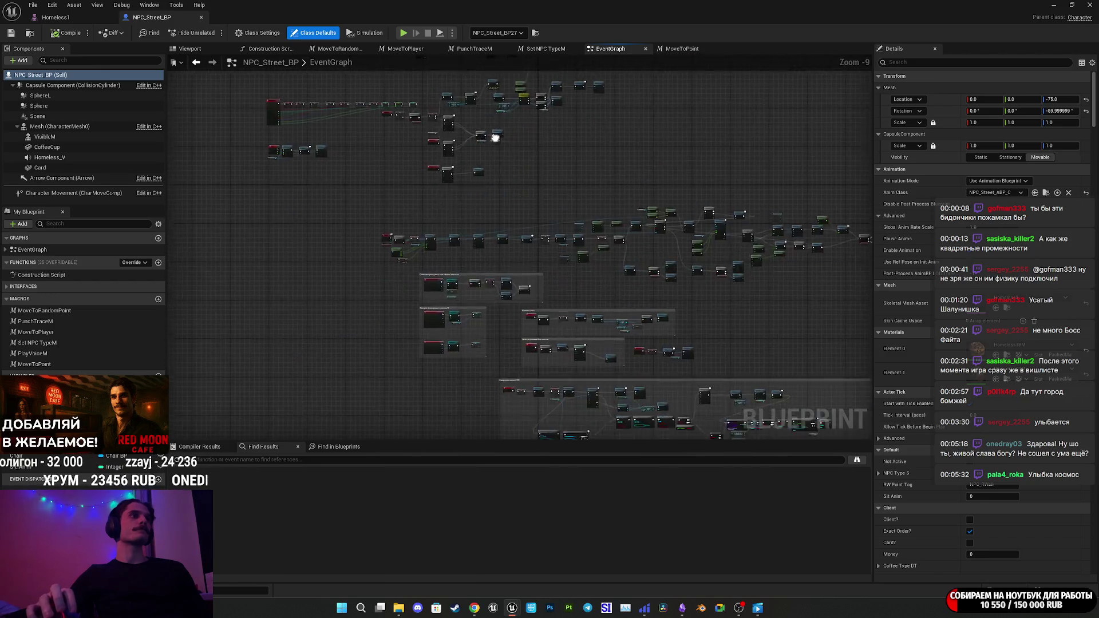
{"action": "scroll", "coordinate": [556, 238], "scroll_direction": "up", "scroll_amount": 8}
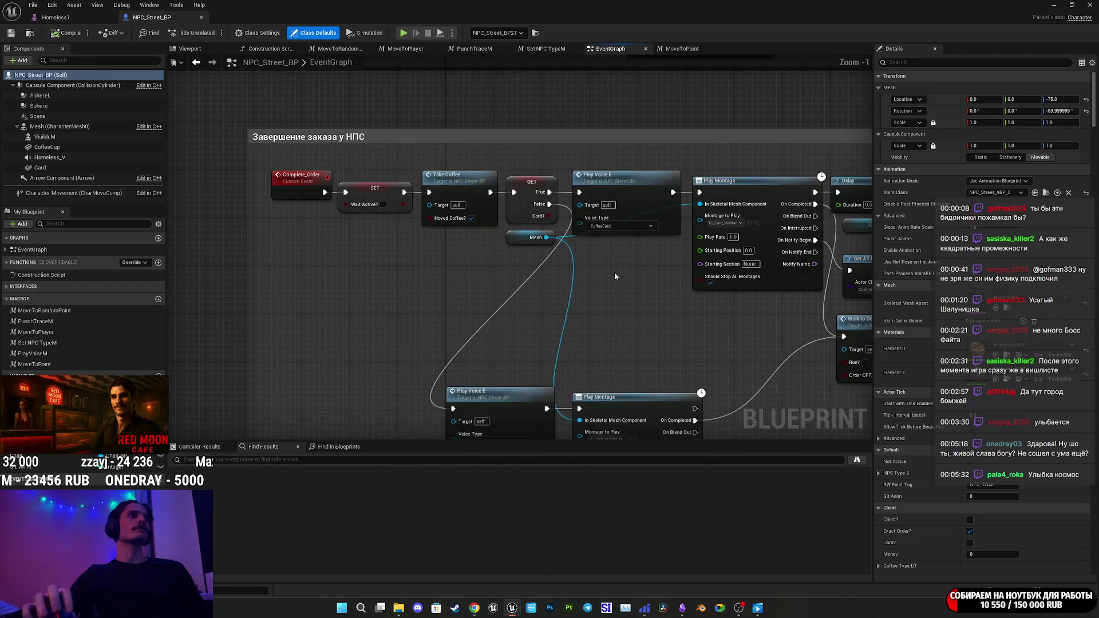
{"action": "left_click_drag", "start_coordinate": [369, 278], "coordinate": [368, 259]}
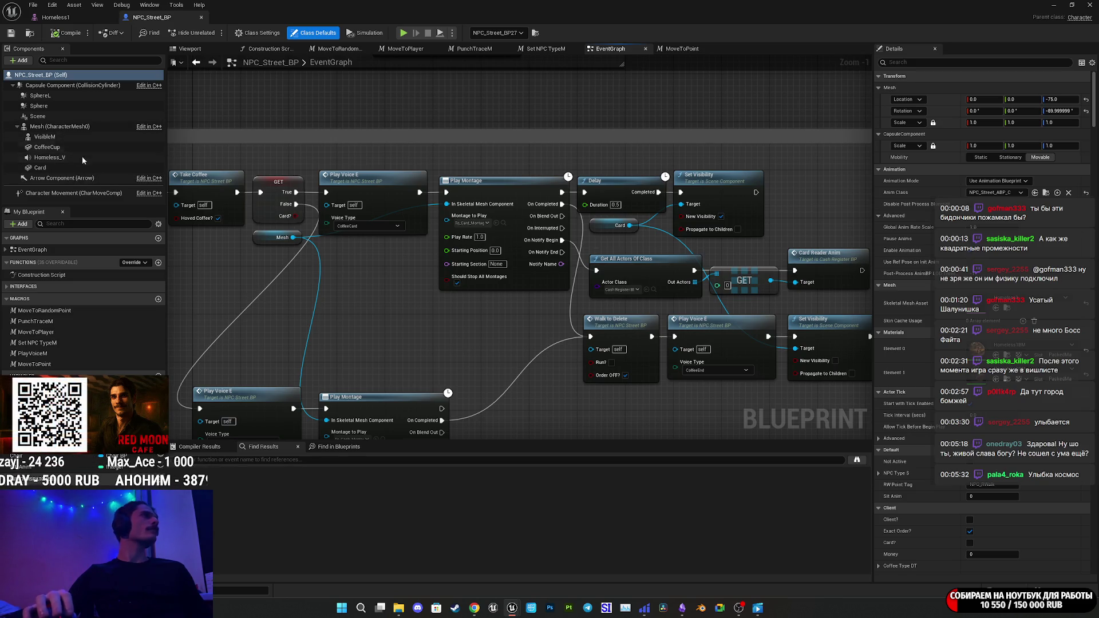
Inspect the Card and CoffeeCup component settings, then switch back to the Homeless1 mesh editor.
{"action": "left_click", "coordinate": [46, 167]}
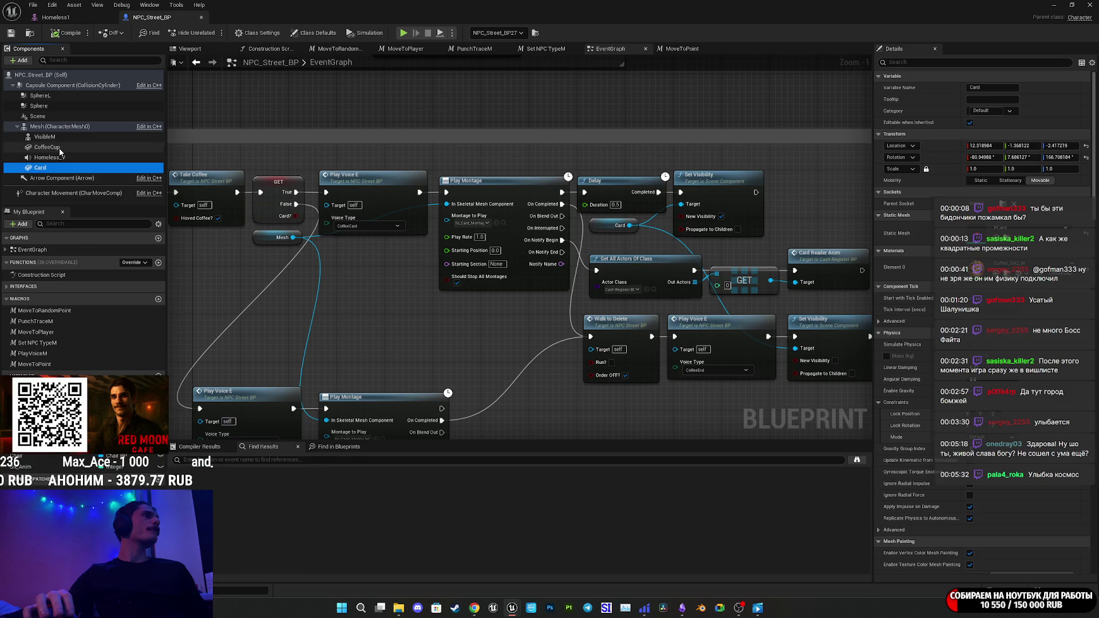
{"action": "left_click", "coordinate": [59, 148]}
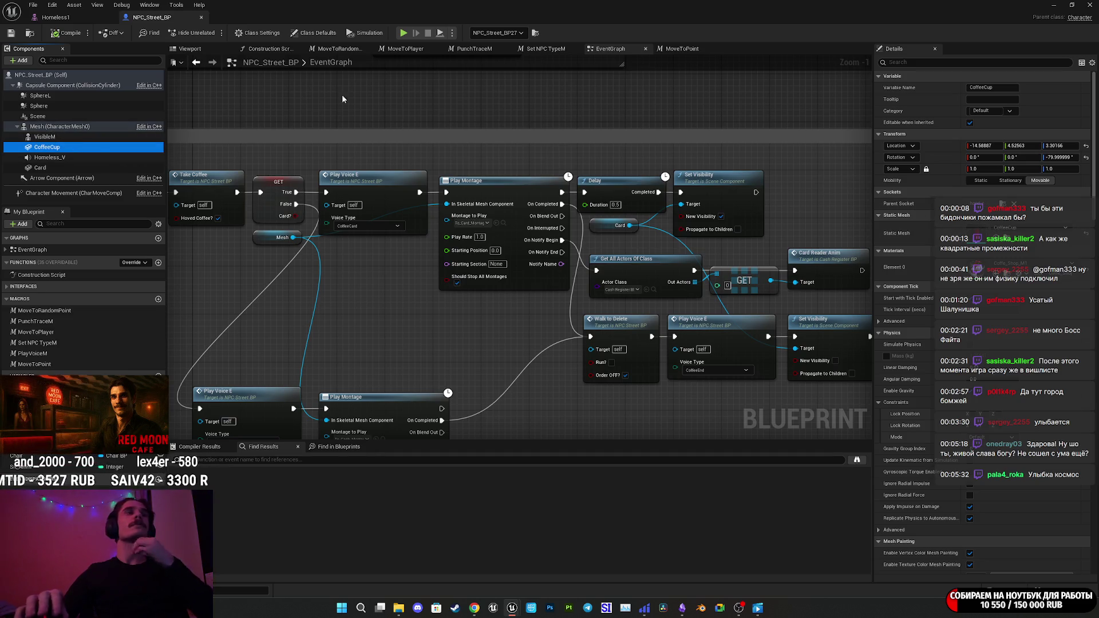
{"action": "left_click", "coordinate": [12, 33]}
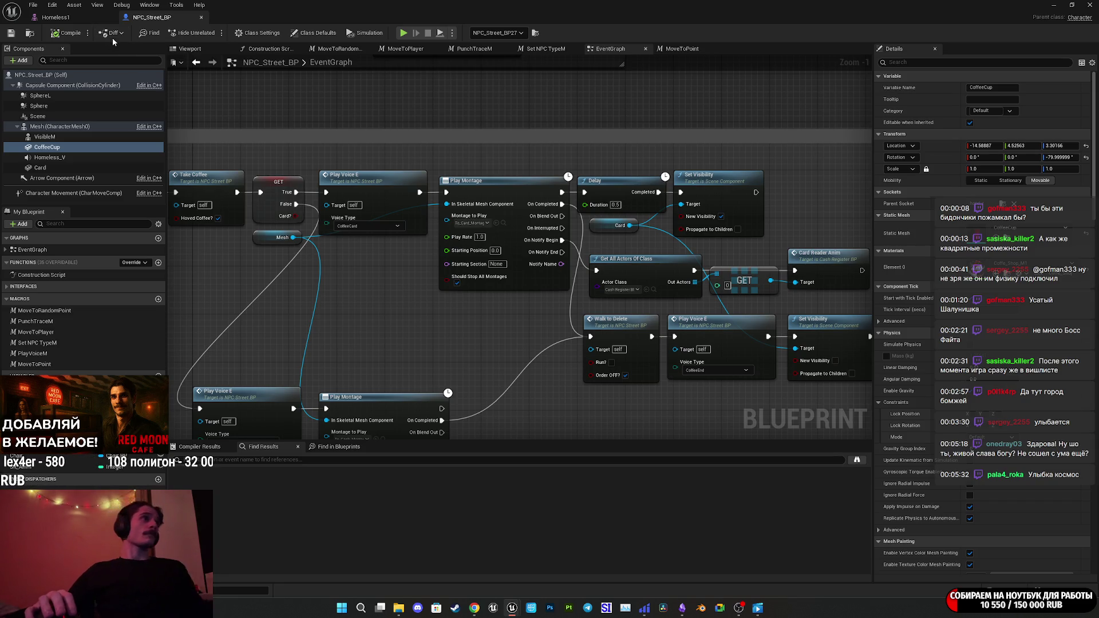
{"action": "left_click", "coordinate": [56, 21]}
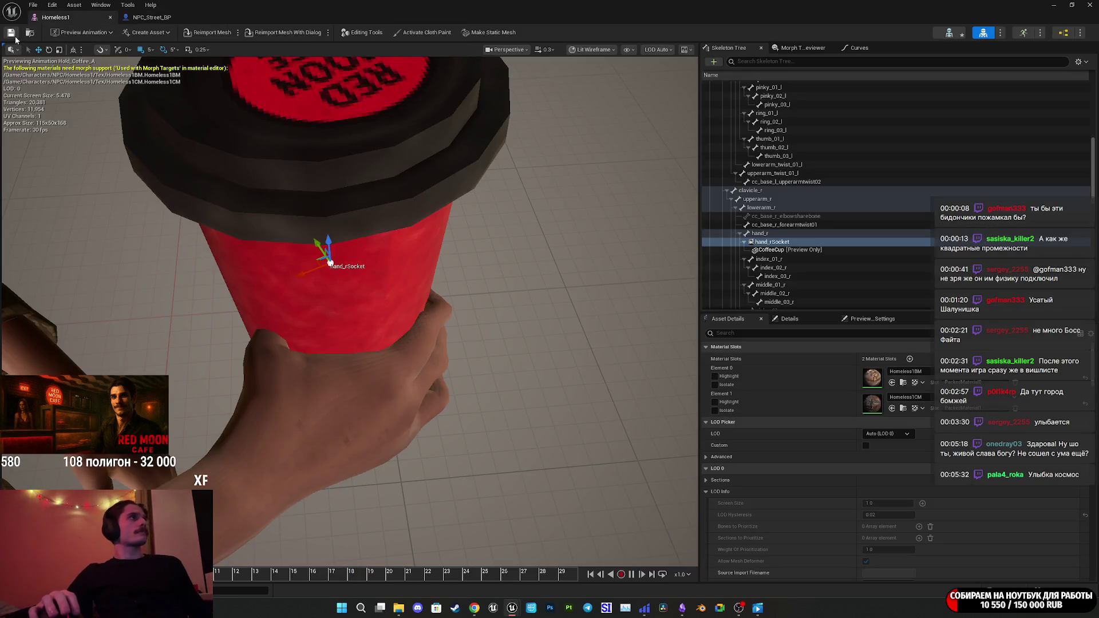
Rotate hand_rSocket 10 degrees so the cup stands upright, checking it from several angles.
{"action": "mouse_move", "coordinate": [444, 249]}
{"action": "left_mouse_down"}
{"action": "mouse_move", "coordinate": [445, 269]}
{"action": "mouse_move", "coordinate": [435, 240]}
{"action": "mouse_move", "coordinate": [427, 258]}
{"action": "mouse_move", "coordinate": [418, 243]}
{"action": "left_mouse_up"}
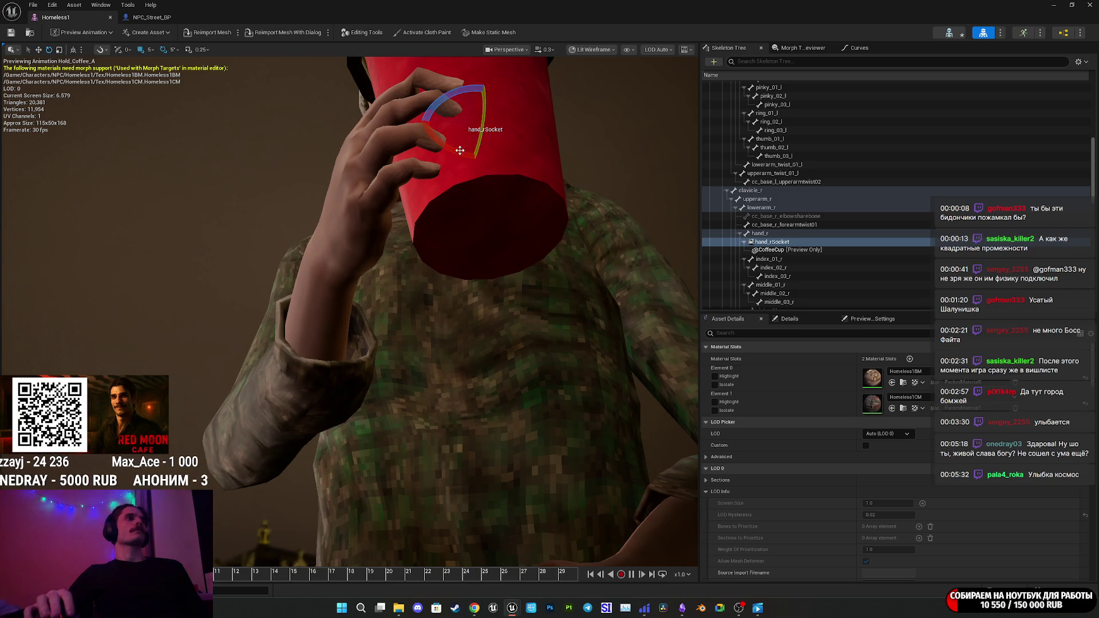
{"action": "mouse_move", "coordinate": [459, 150]}
{"action": "left_mouse_down"}
{"action": "mouse_move", "coordinate": [470, 155]}
{"action": "mouse_move", "coordinate": [457, 157]}
{"action": "mouse_move", "coordinate": [457, 192]}
{"action": "left_mouse_up"}
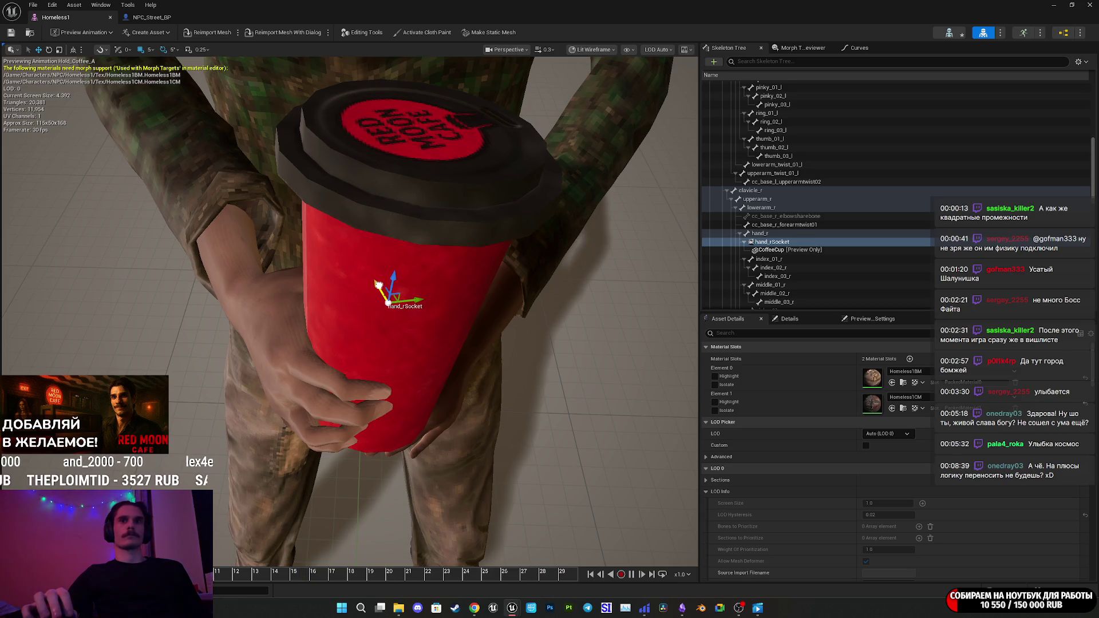
{"action": "left_click_drag", "start_coordinate": [457, 192], "coordinate": [458, 158]}
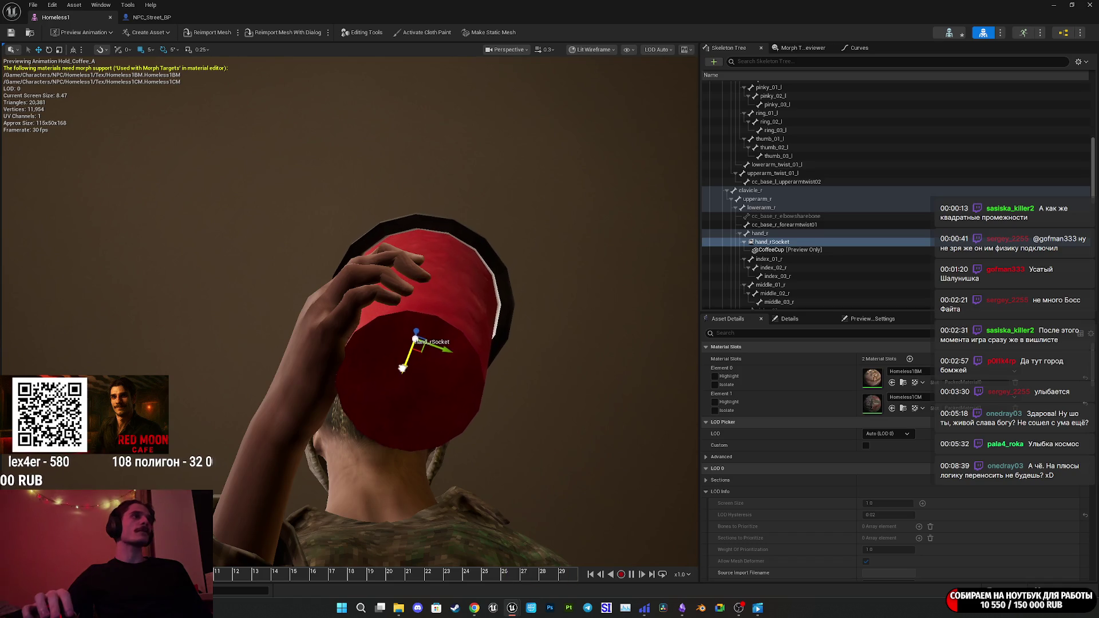
{"action": "mouse_move", "coordinate": [398, 362]}
{"action": "left_mouse_down"}
{"action": "mouse_move", "coordinate": [361, 378]}
{"action": "mouse_move", "coordinate": [340, 338]}
{"action": "mouse_move", "coordinate": [104, 97]}
{"action": "left_mouse_up"}
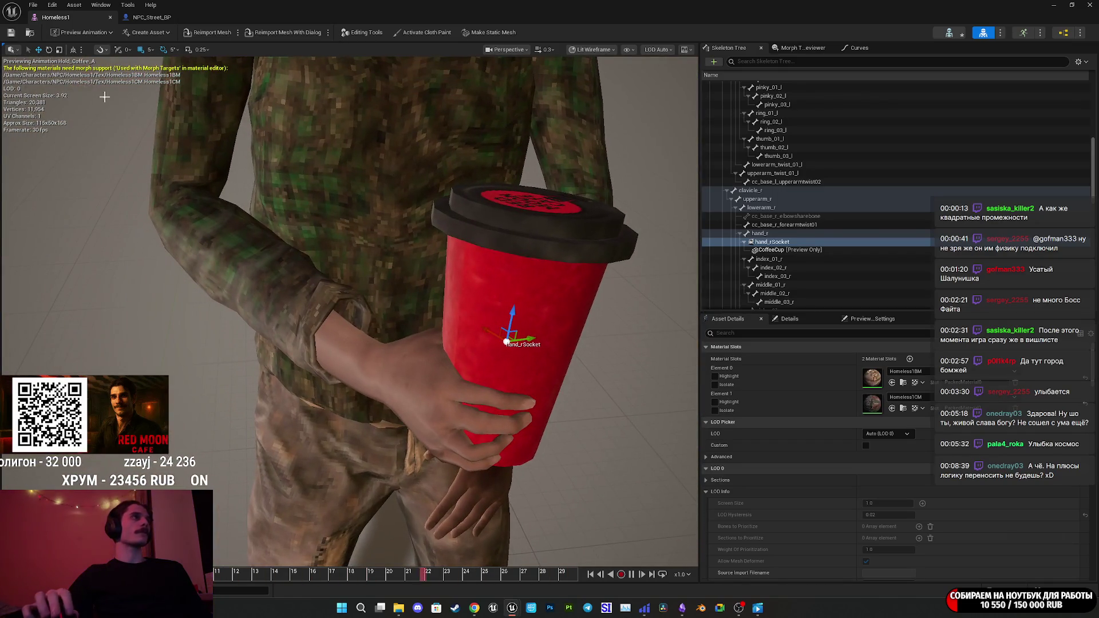
Copy hand_rSocket with Copy Selected Sockets and close the Homeless1 mesh editor.
{"action": "right_click", "coordinate": [769, 246]}
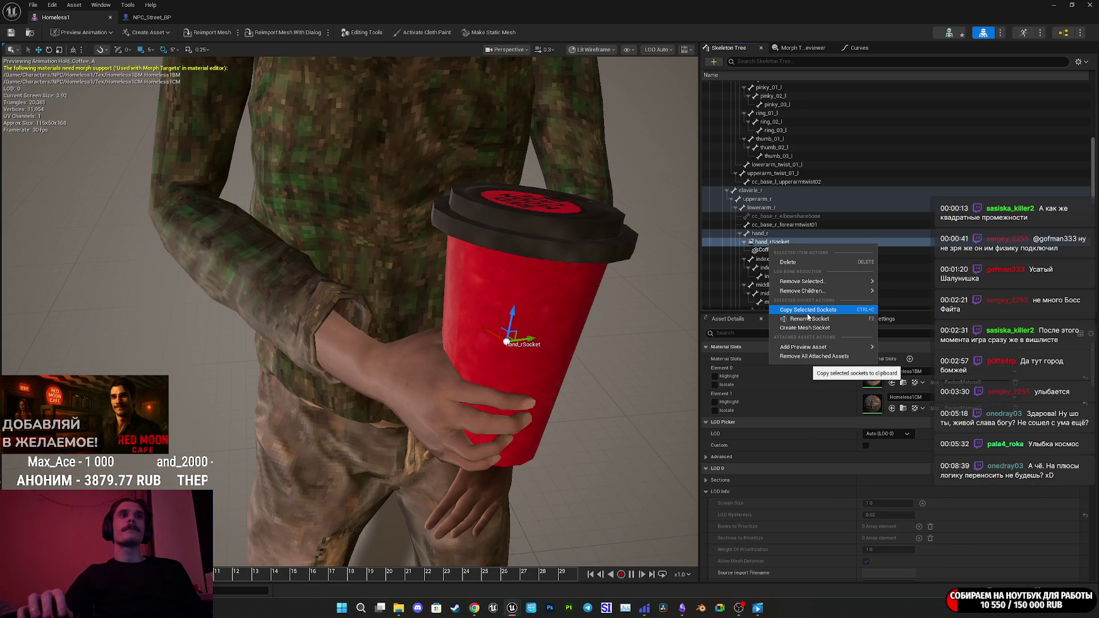
{"action": "left_click", "coordinate": [804, 312]}
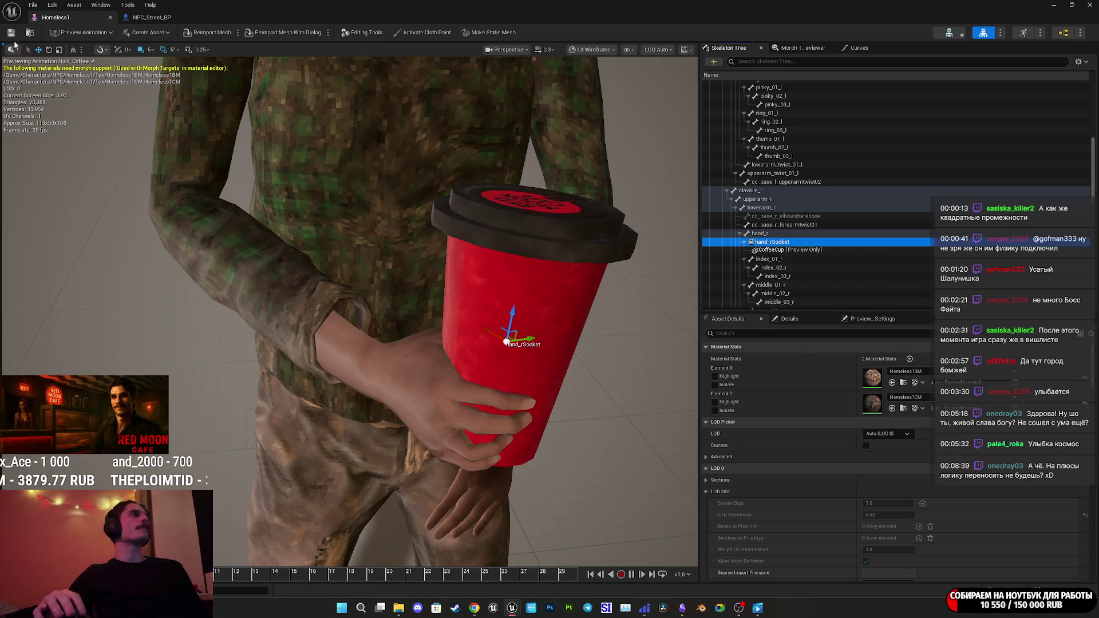
{"action": "left_click", "coordinate": [1089, 5]}
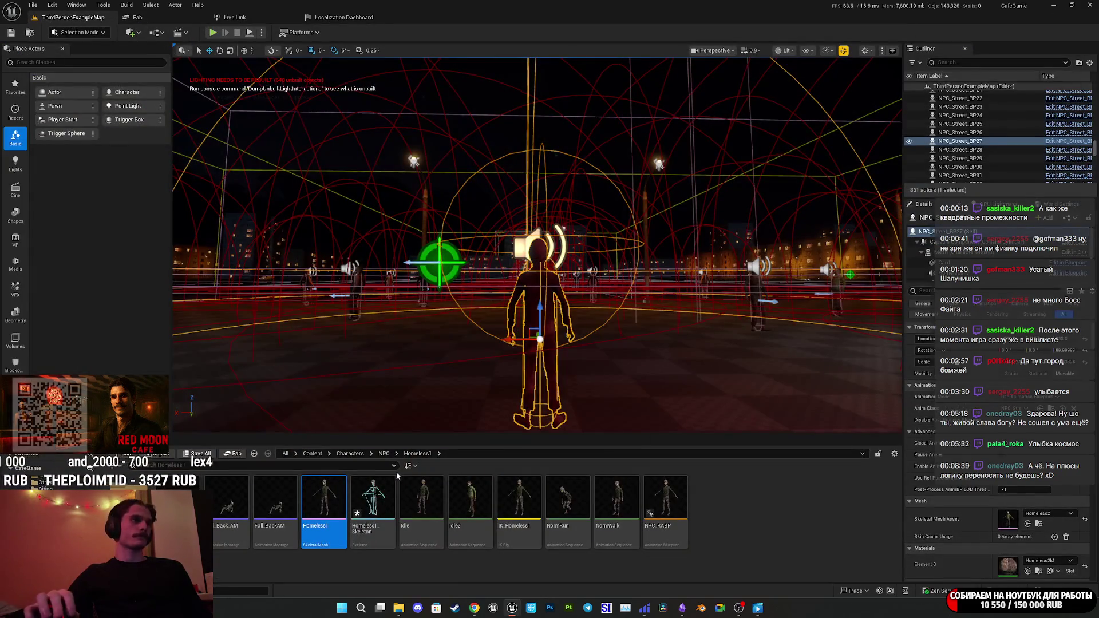
Save Homeless1_Skeleton with its hand socket, then reopen it to check the socket.
{"action": "left_click", "coordinate": [198, 453]}
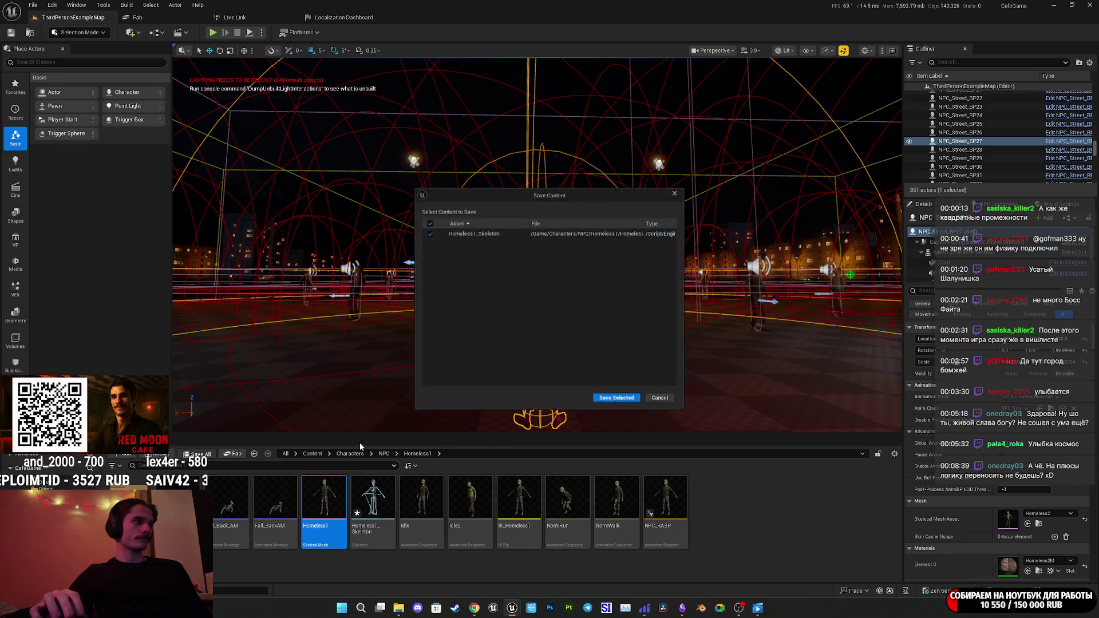
{"action": "left_click", "coordinate": [619, 402]}
{"action": "double_click", "coordinate": [373, 499]}
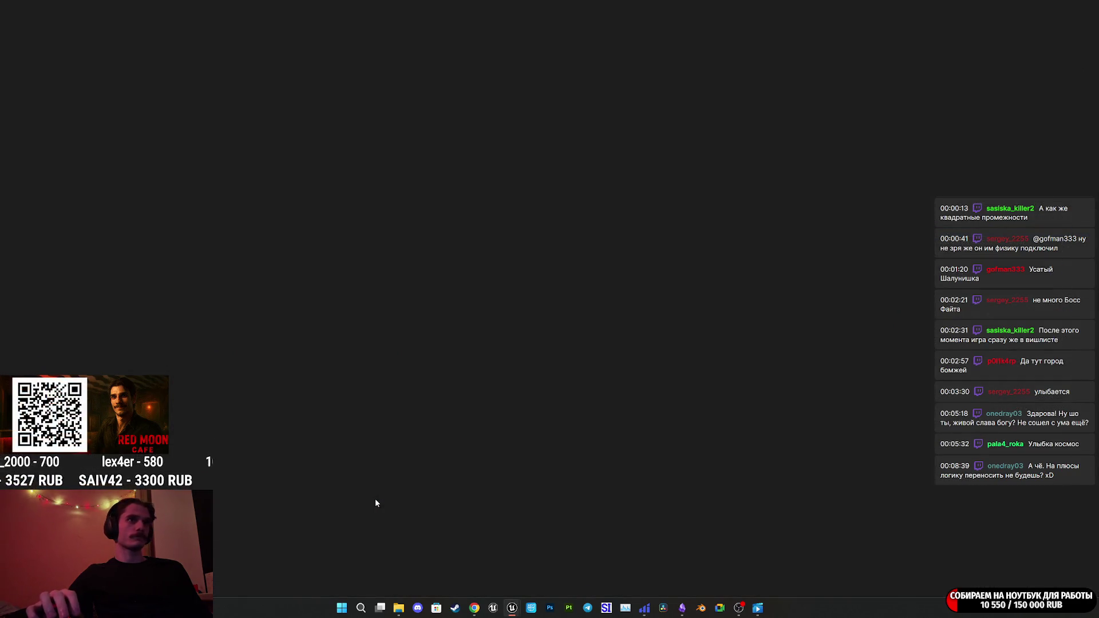
{"action": "scroll", "coordinate": [107, 305], "scroll_direction": "down", "scroll_amount": 2}
{"action": "scroll", "coordinate": [105, 303], "scroll_direction": "down", "scroll_amount": 3}
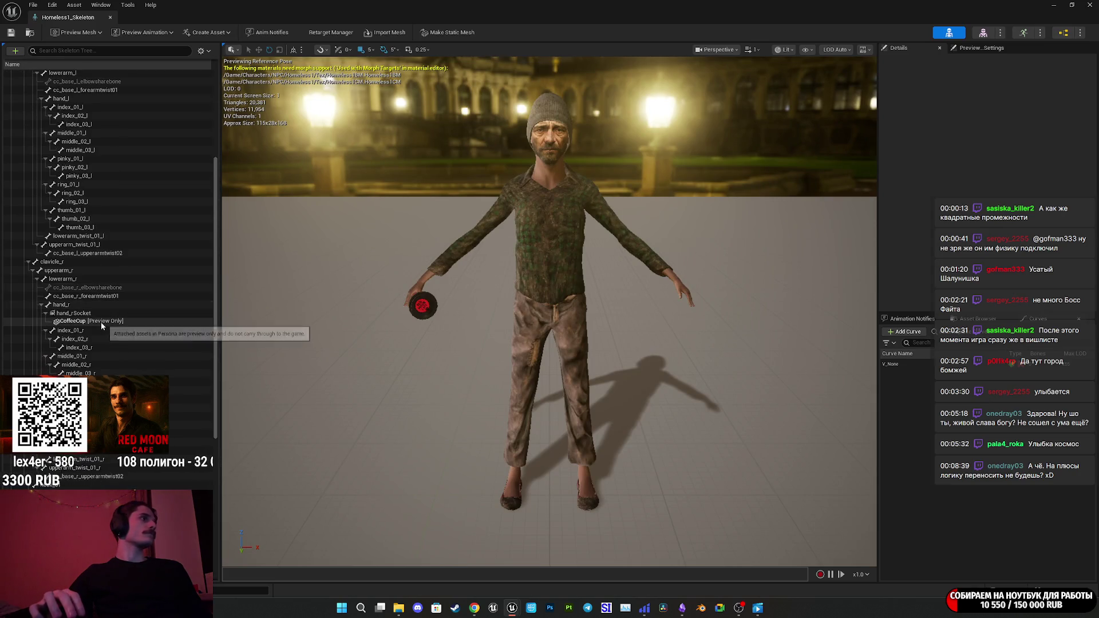
{"action": "key", "text": "alt+Tab"}
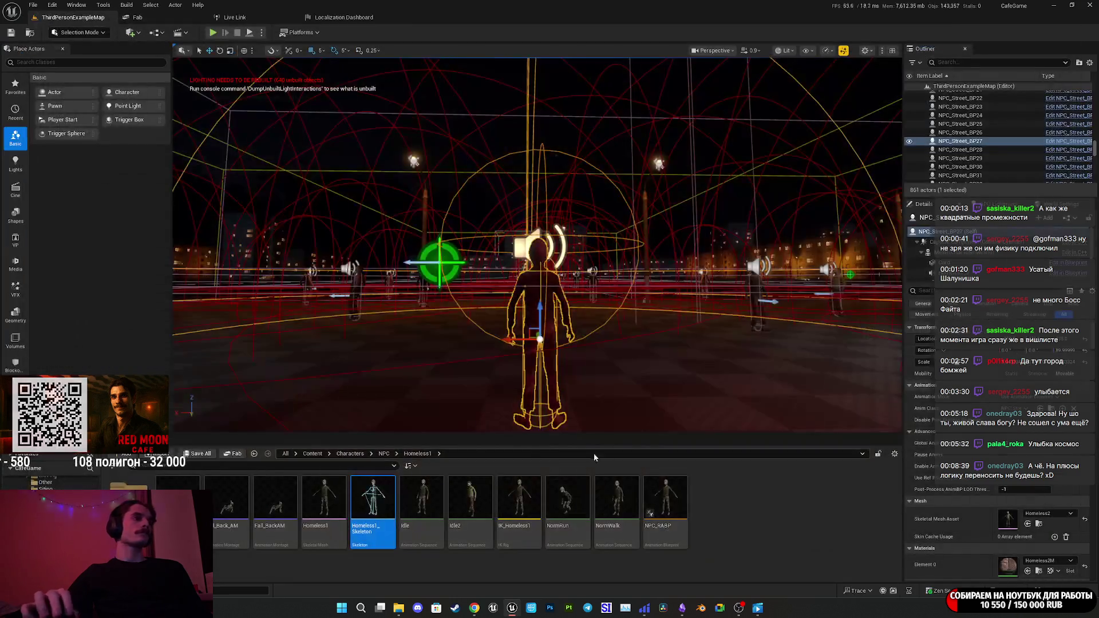
Browse to NPC > Homeless2 and bring up the Homeless2 mesh's preview animation list.
{"action": "left_click", "coordinate": [384, 453]}
{"action": "double_click", "coordinate": [274, 504]}
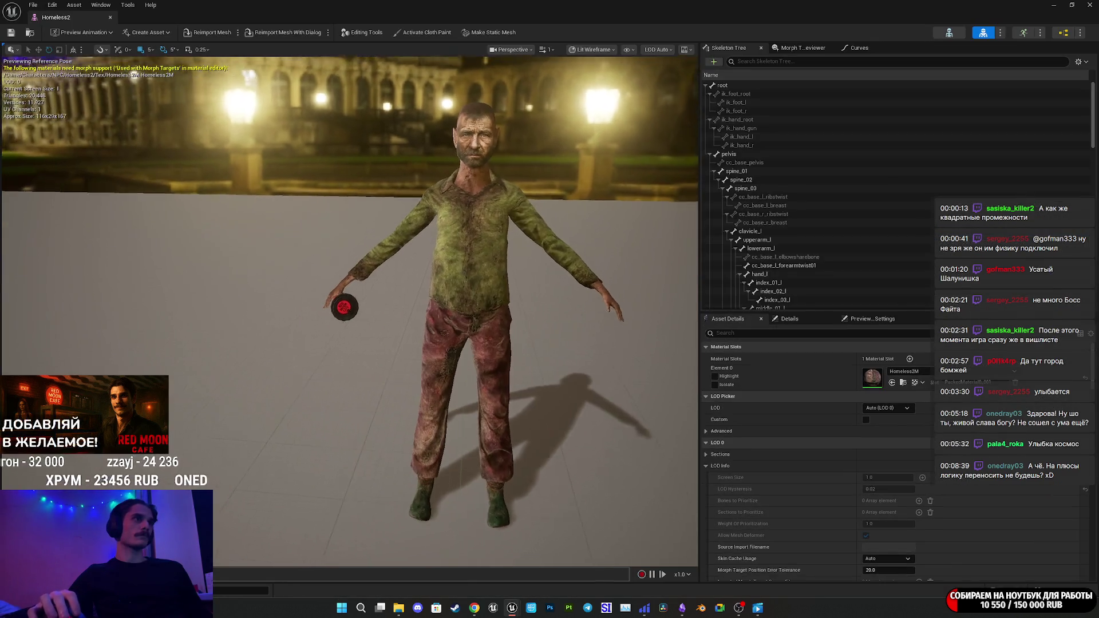
{"action": "scroll", "coordinate": [473, 356], "scroll_direction": "up", "scroll_amount": 5}
{"action": "scroll", "coordinate": [210, 113], "scroll_direction": "down", "scroll_amount": 5}
{"action": "left_click", "coordinate": [78, 34]}
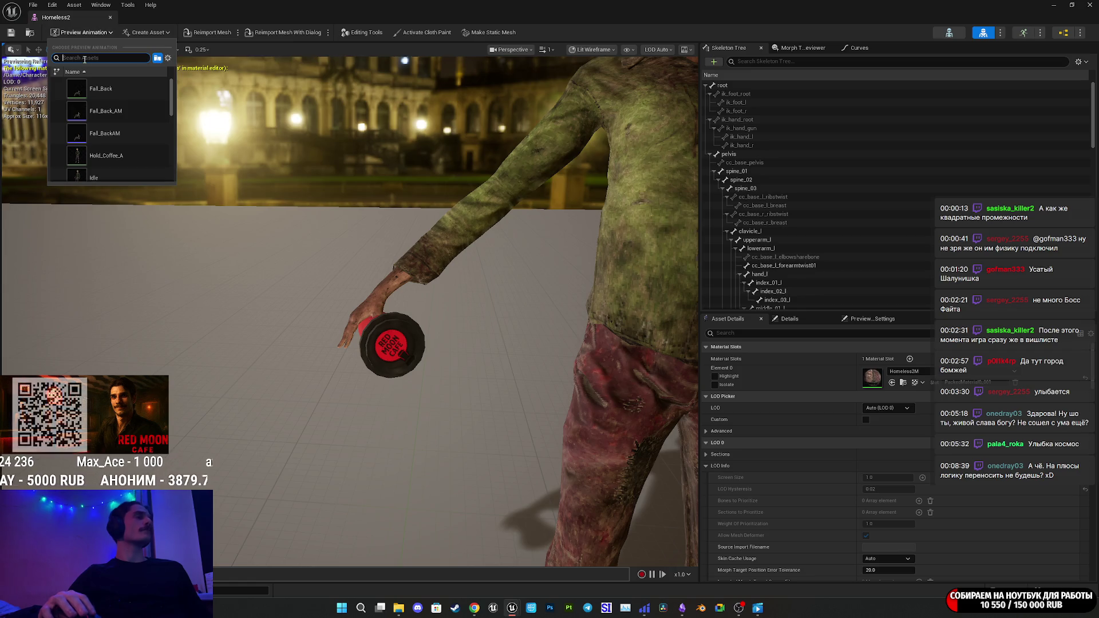
Preview Homeless2 playing Hold_Coffee_A and inspect the red coffee cup in its hand.
{"action": "type", "text": "coffee"}
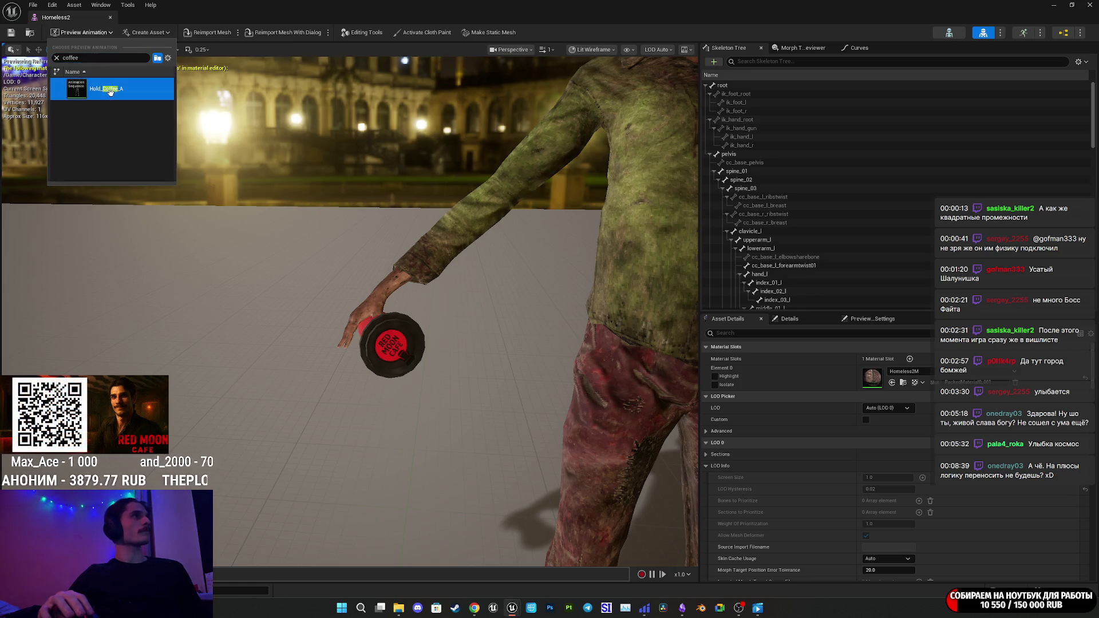
{"action": "left_click", "coordinate": [106, 89]}
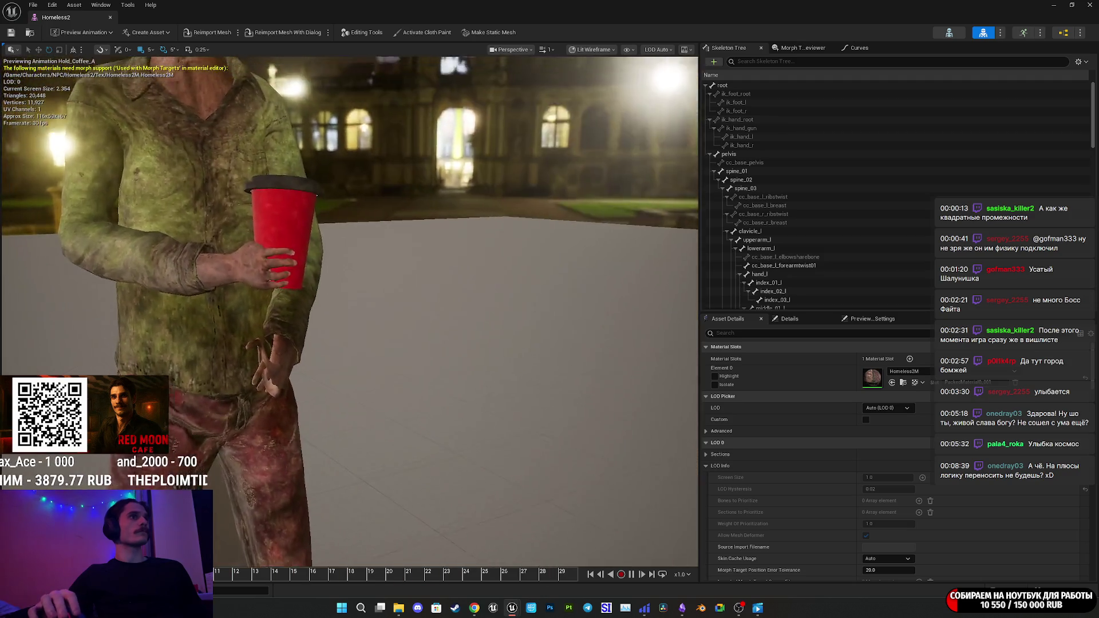
{"action": "scroll", "coordinate": [350, 318], "scroll_direction": "up", "scroll_amount": 5}
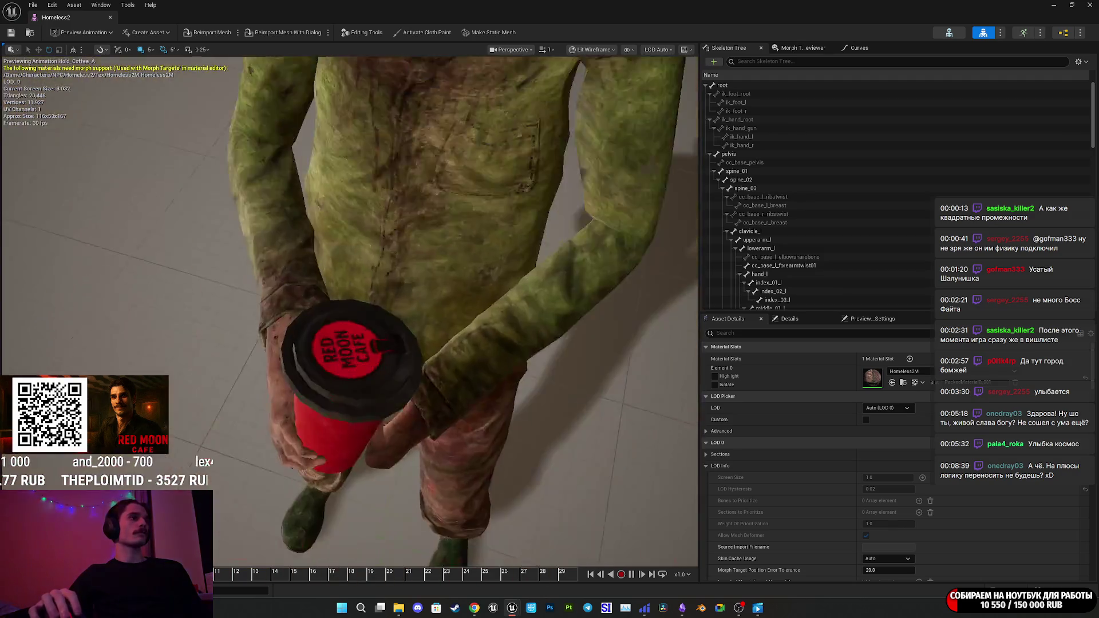
{"action": "scroll", "coordinate": [452, 253], "scroll_direction": "up", "scroll_amount": 5}
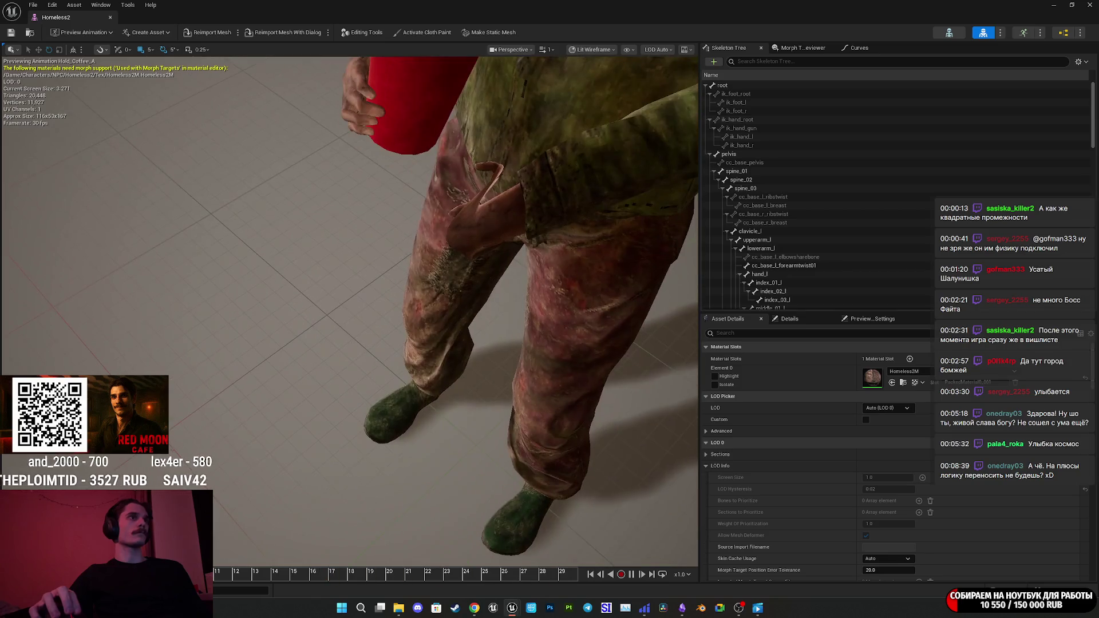
{"action": "scroll", "coordinate": [349, 309], "scroll_direction": "up", "scroll_amount": 5}
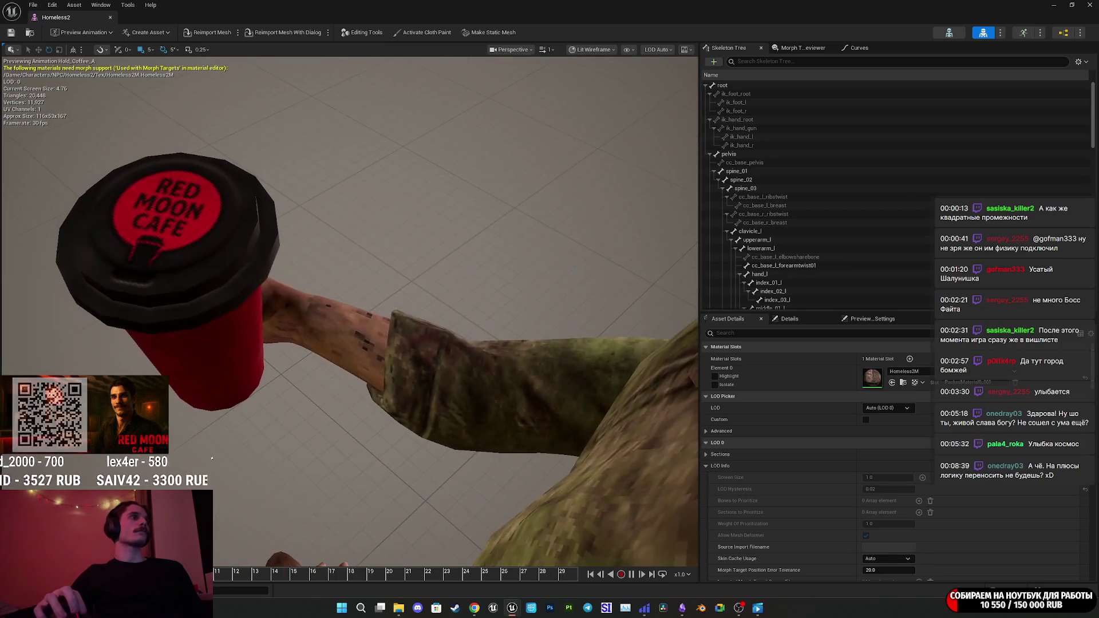
Save the Homeless2 mesh, close its editor, and open the NPC > Homeless3 folder.
{"action": "key", "text": "f"}
{"action": "left_click", "coordinate": [10, 33]}
{"action": "left_click", "coordinate": [1090, 5]}
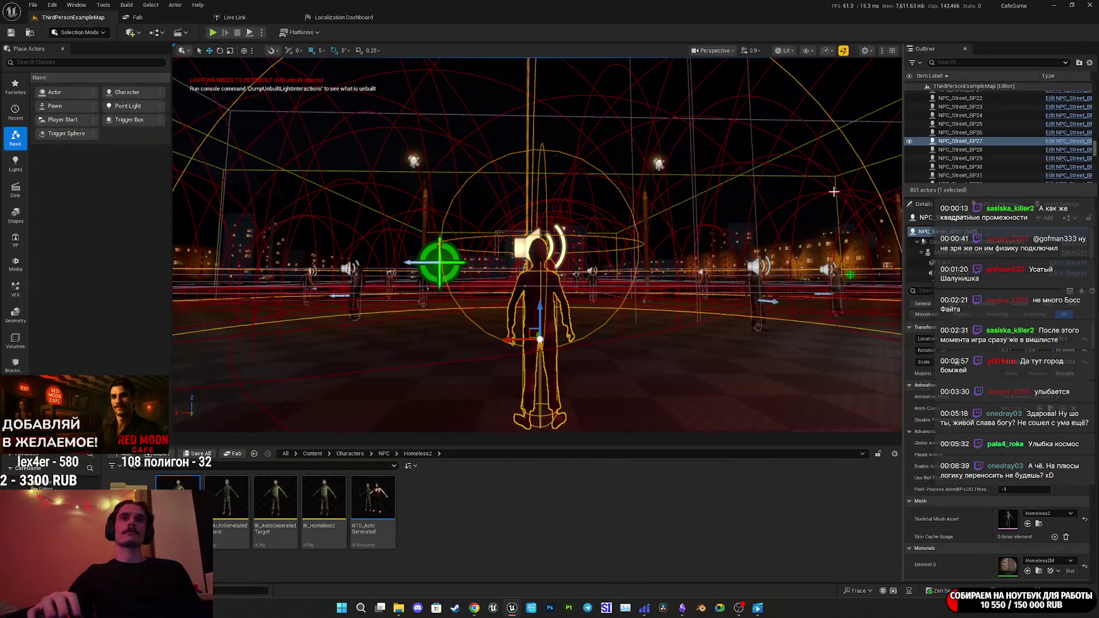
{"action": "left_click", "coordinate": [387, 455]}
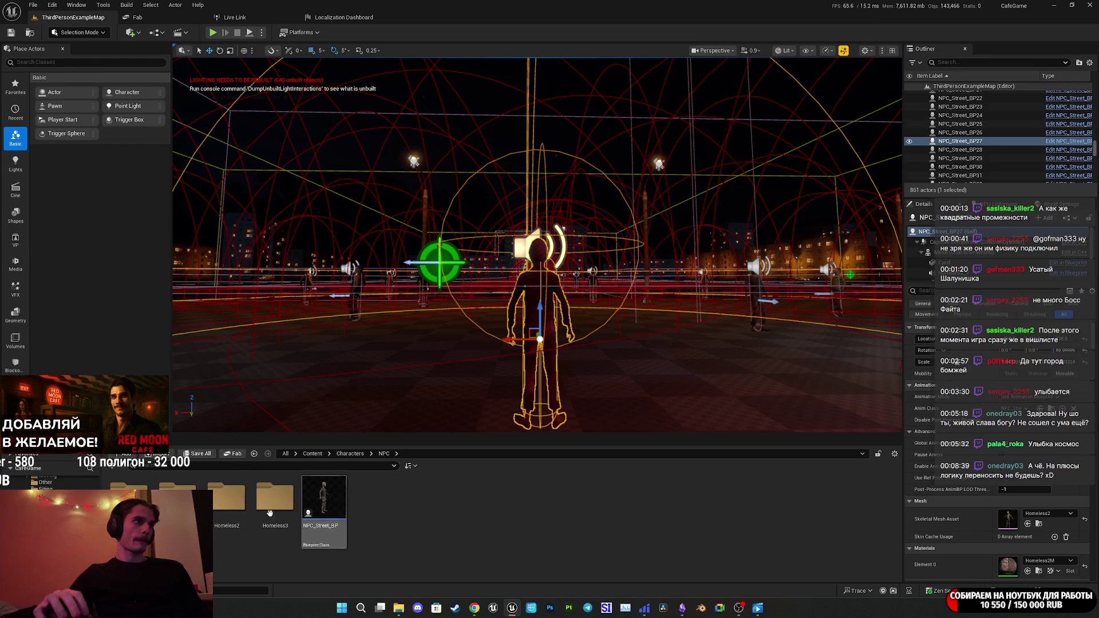
{"action": "double_click", "coordinate": [290, 511]}
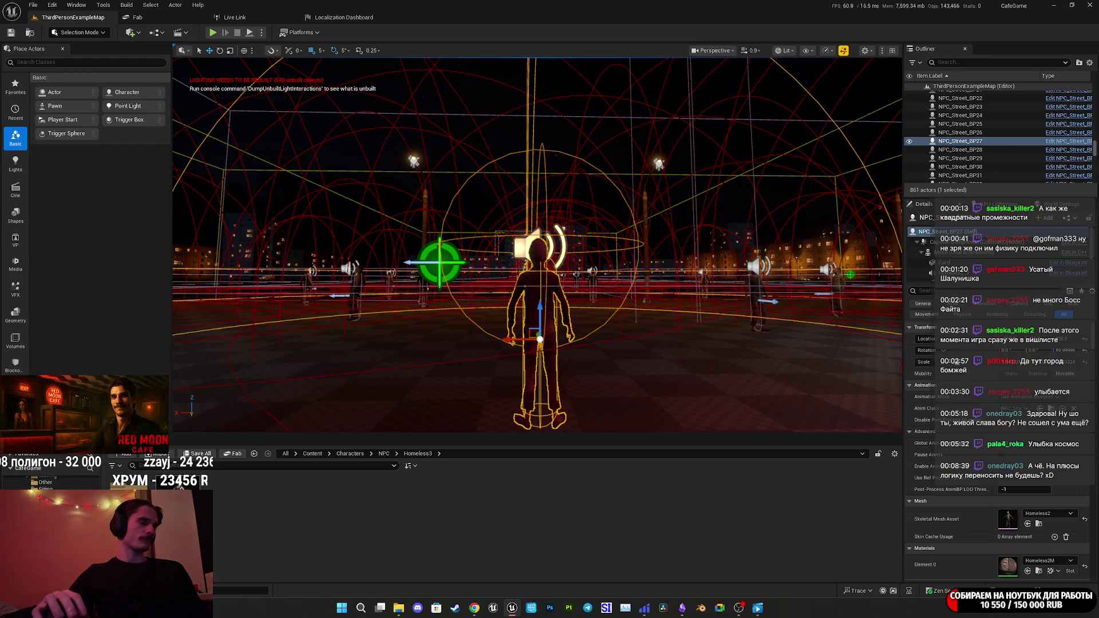
Preview the homeless3 mesh in Hold_Coffee_A, check the cup in hand, then close the editor.
{"action": "mouse_move", "coordinate": [172, 510]}
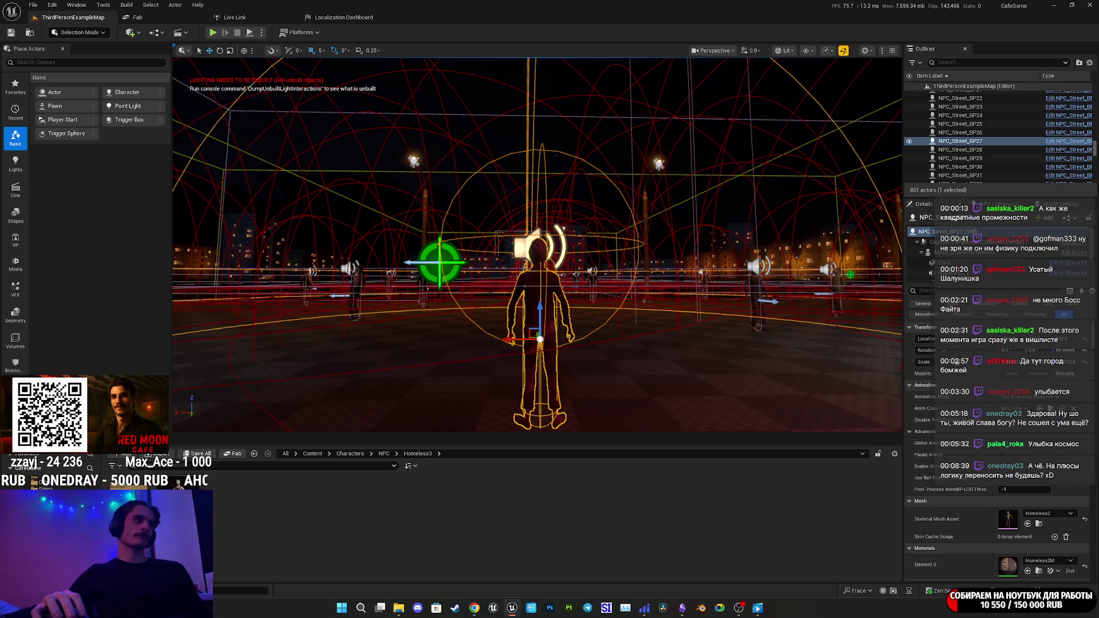
{"action": "double_click", "coordinate": [179, 482]}
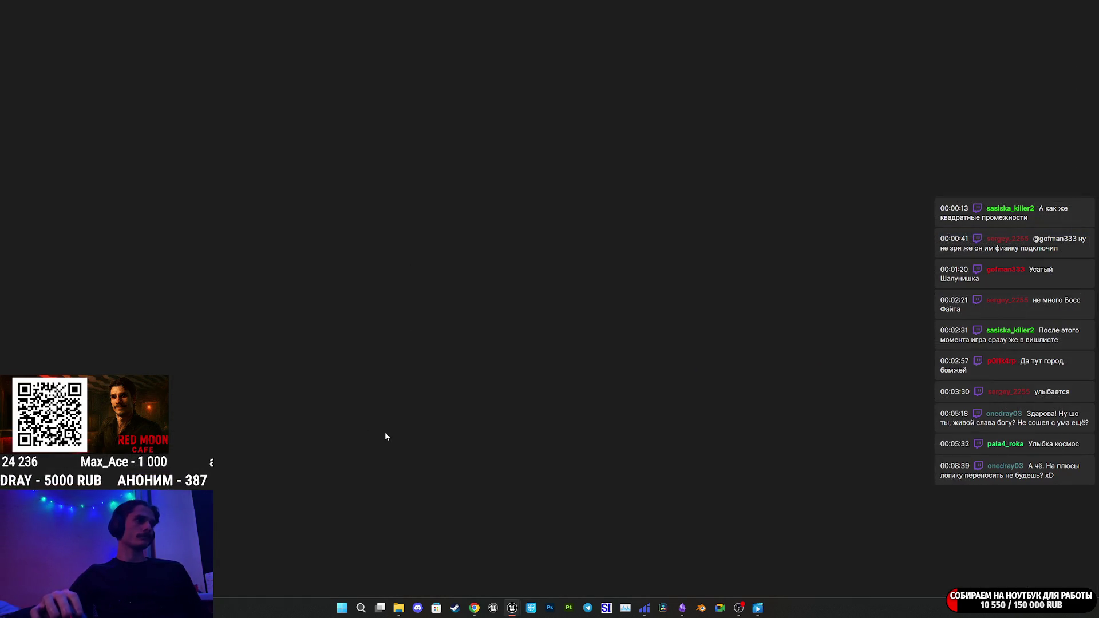
{"action": "left_click", "coordinate": [75, 33]}
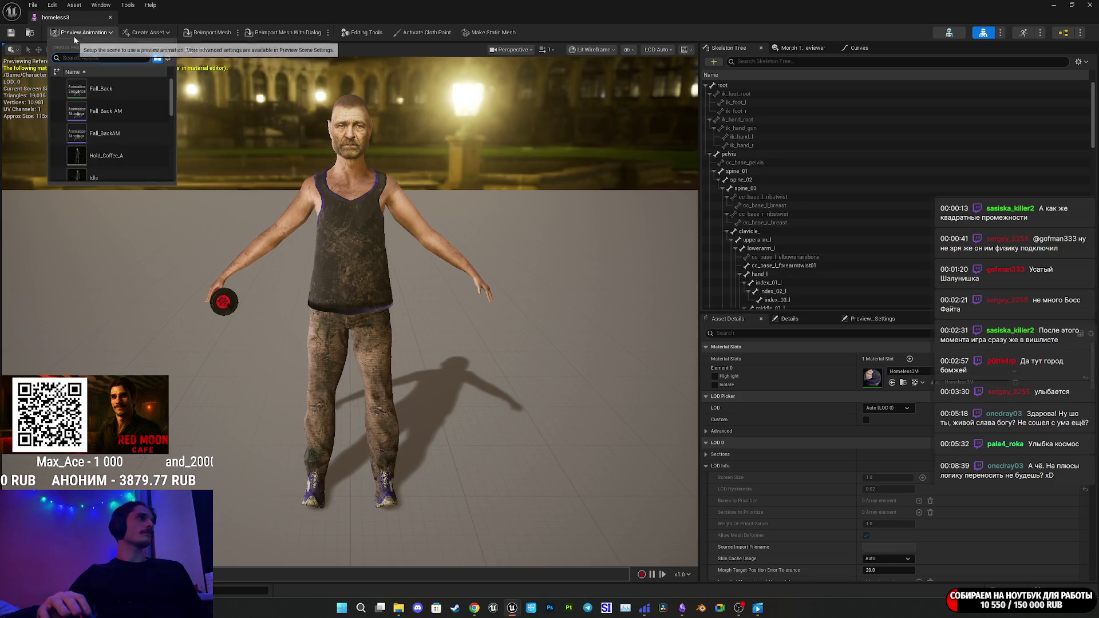
{"action": "type", "text": "hol"}
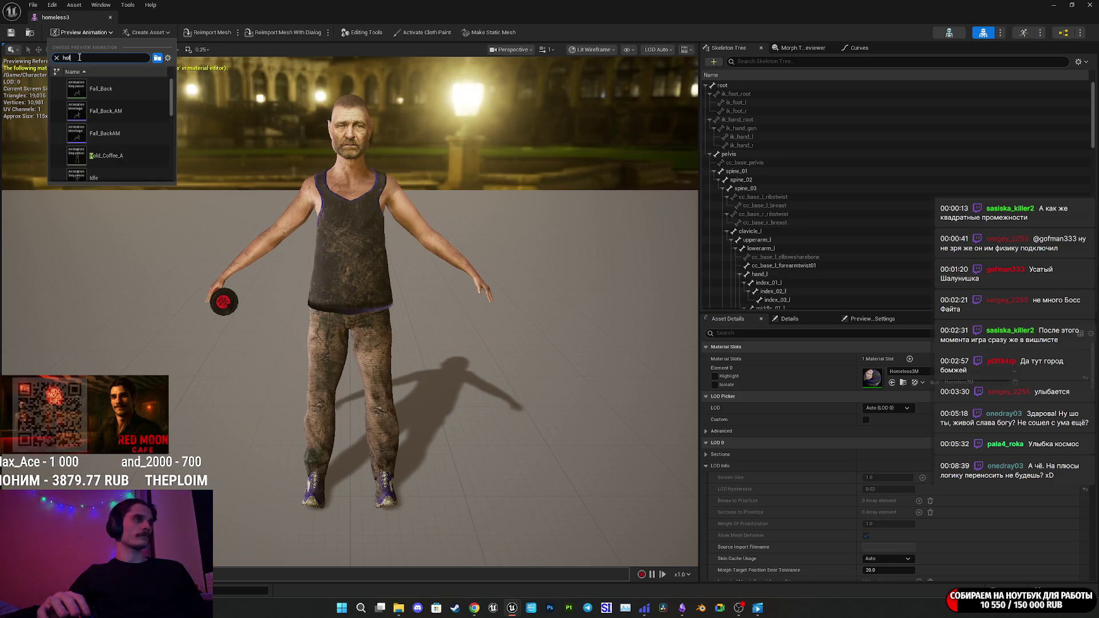
{"action": "left_click", "coordinate": [116, 93]}
{"action": "mouse_move", "coordinate": [128, 102]}
{"action": "left_mouse_down"}
{"action": "mouse_move", "coordinate": [138, 106]}
{"action": "mouse_move", "coordinate": [146, 171]}
{"action": "mouse_move", "coordinate": [143, 157]}
{"action": "left_mouse_up"}
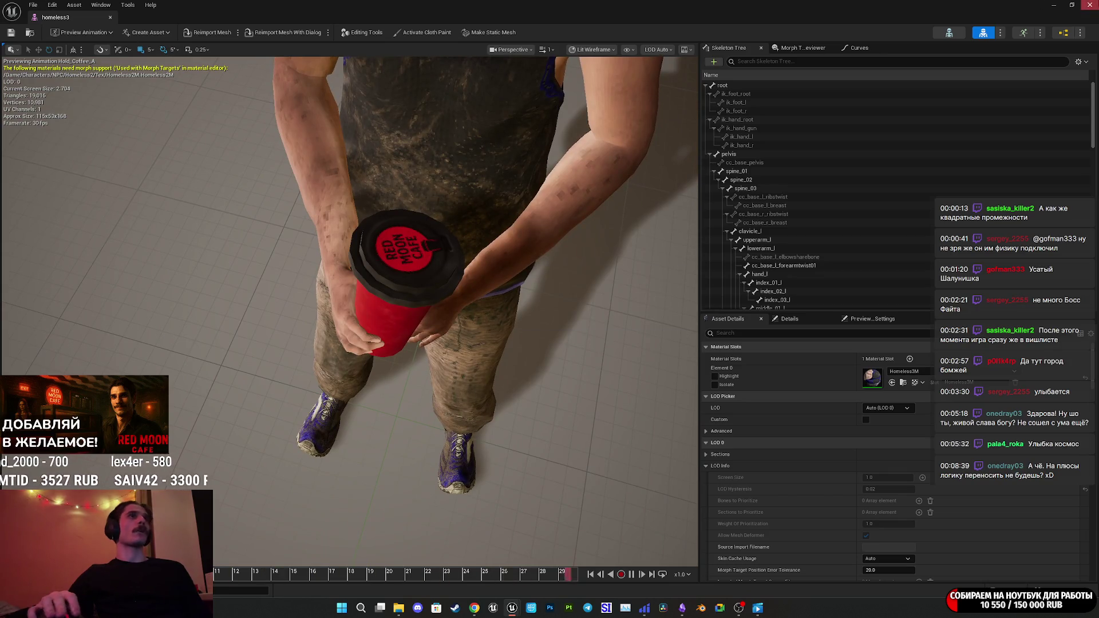
{"action": "left_click", "coordinate": [1089, 5]}
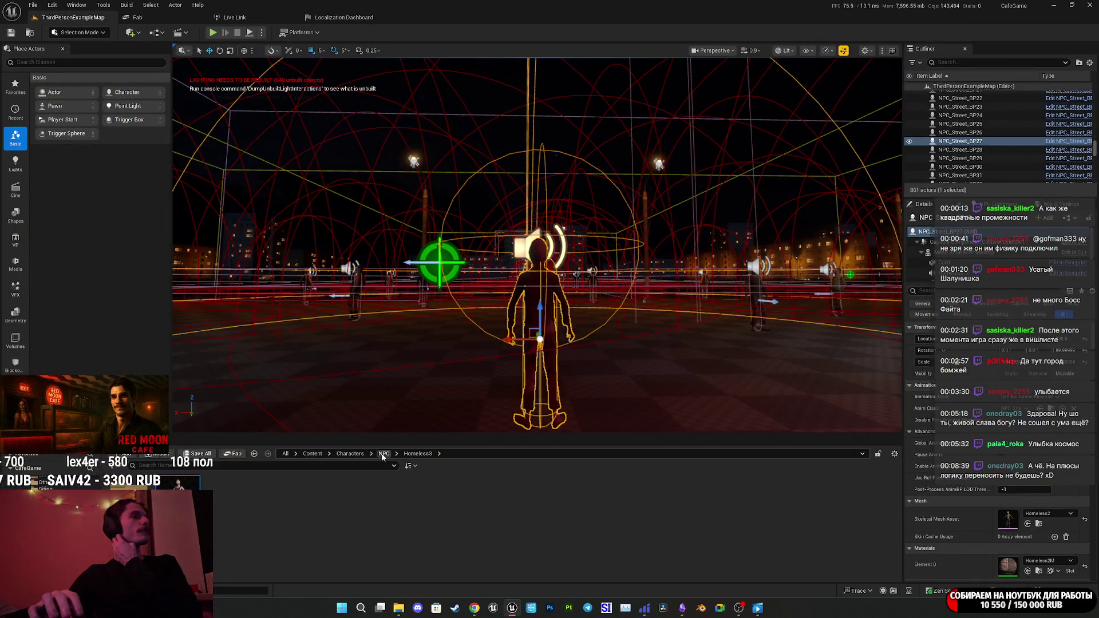
Navigate to Characters > Barsnow > Mesh and open the BarsnowAR2 skeletal mesh.
{"action": "left_click", "coordinate": [384, 453]}
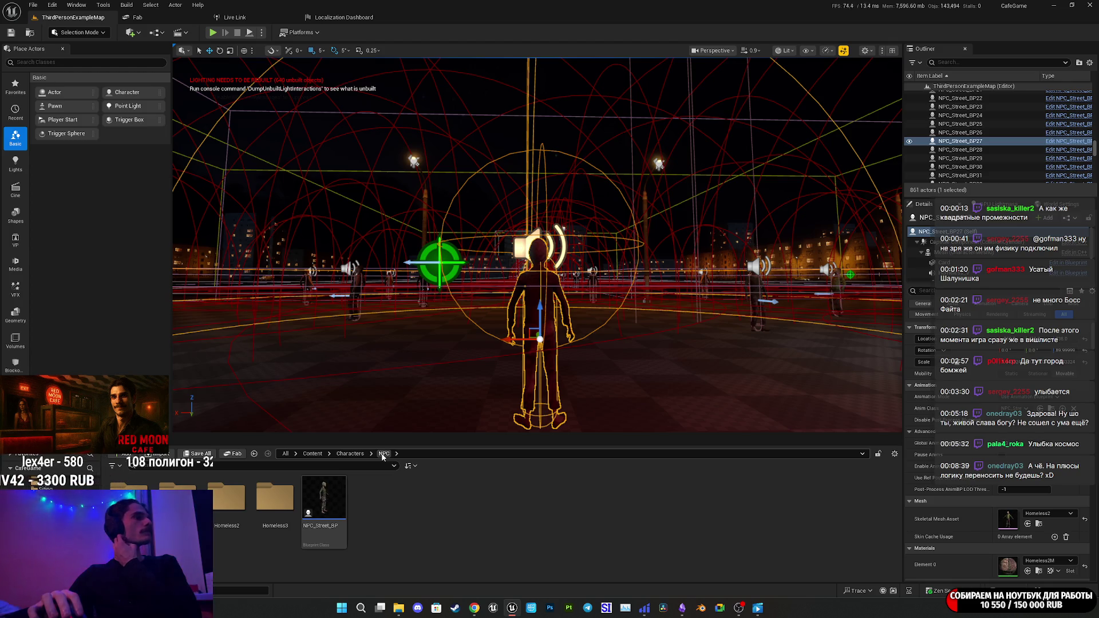
{"action": "left_click", "coordinate": [353, 455]}
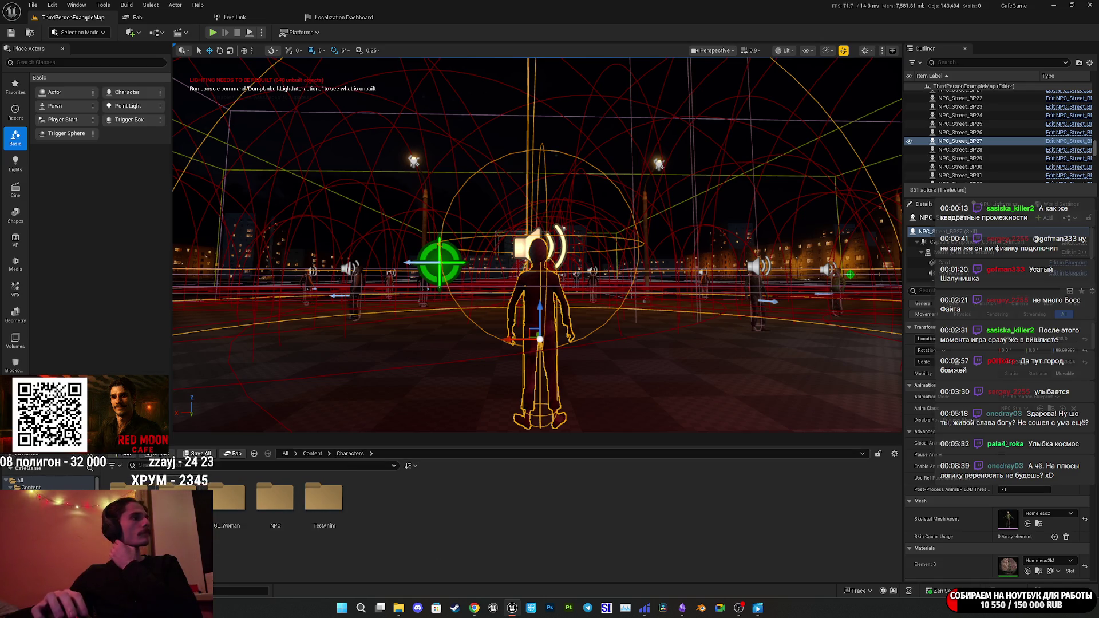
{"action": "double_click", "coordinate": [180, 503]}
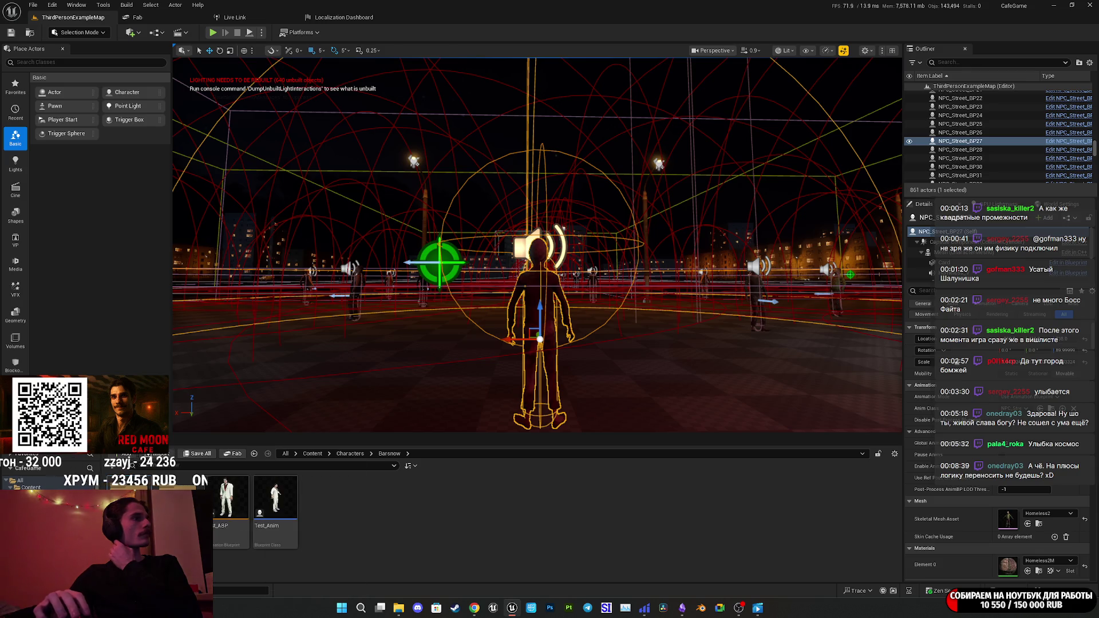
{"action": "double_click", "coordinate": [183, 504]}
{"action": "double_click", "coordinate": [184, 504]}
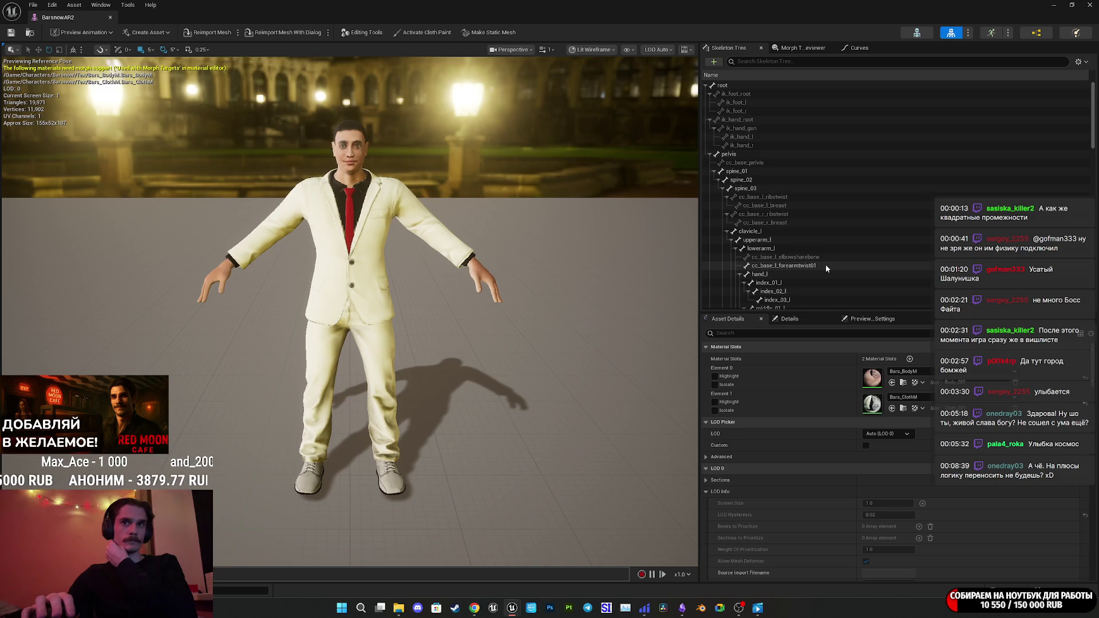
Add a socket to the hand_r bone, then delete that first hand_rSocket.
{"action": "scroll", "coordinate": [825, 264], "scroll_direction": "down", "scroll_amount": 5}
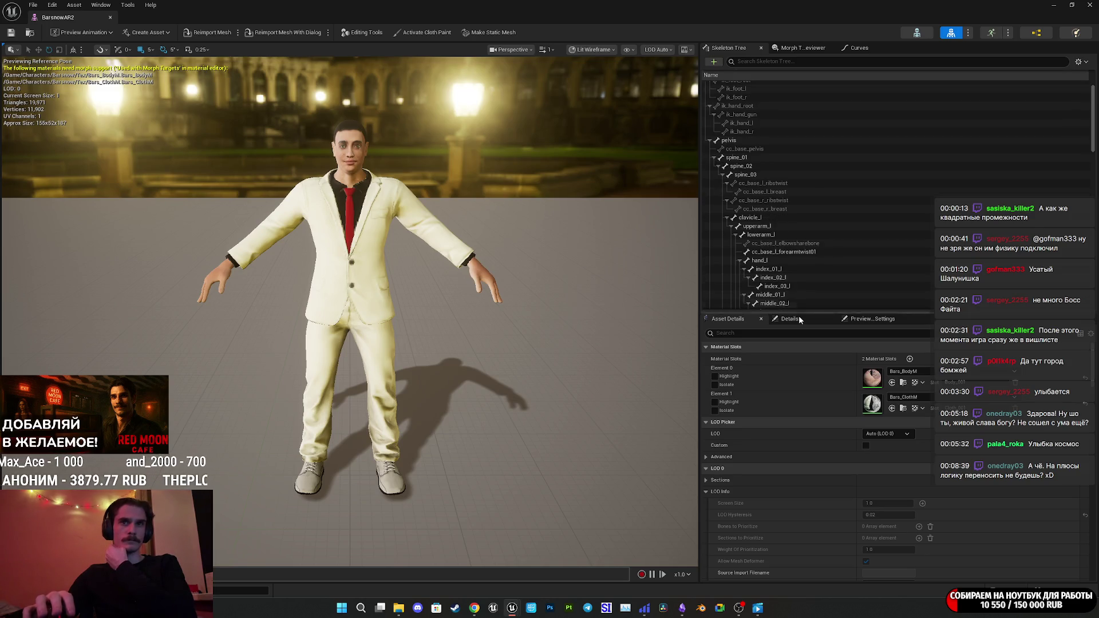
{"action": "scroll", "coordinate": [855, 278], "scroll_direction": "down", "scroll_amount": 5}
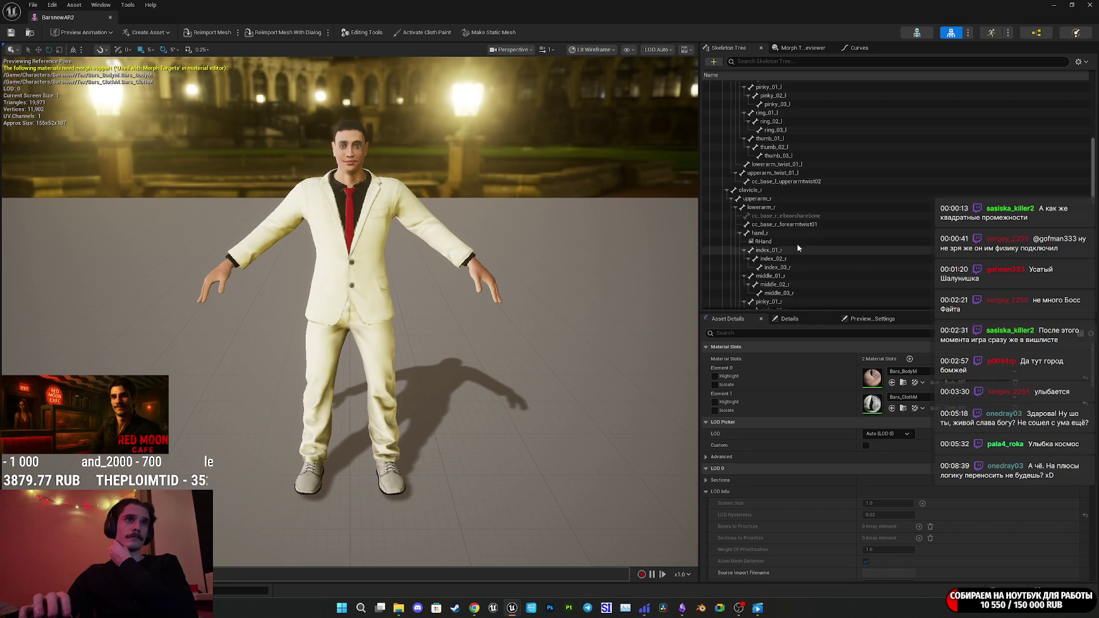
{"action": "left_click", "coordinate": [780, 244]}
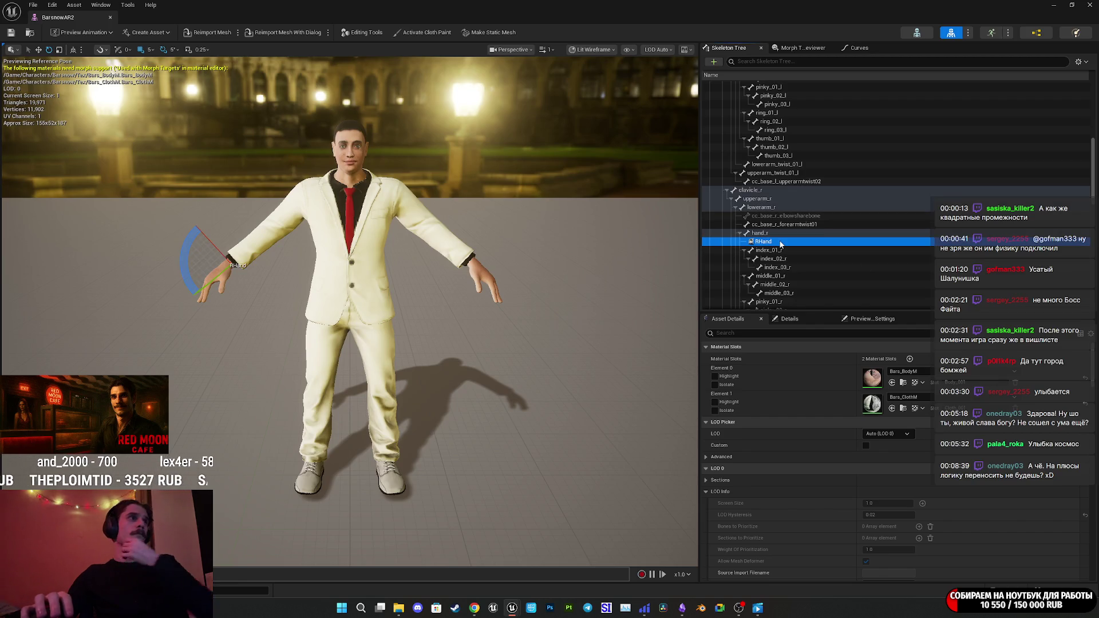
{"action": "left_click", "coordinate": [760, 233]}
{"action": "right_click", "coordinate": [761, 233]}
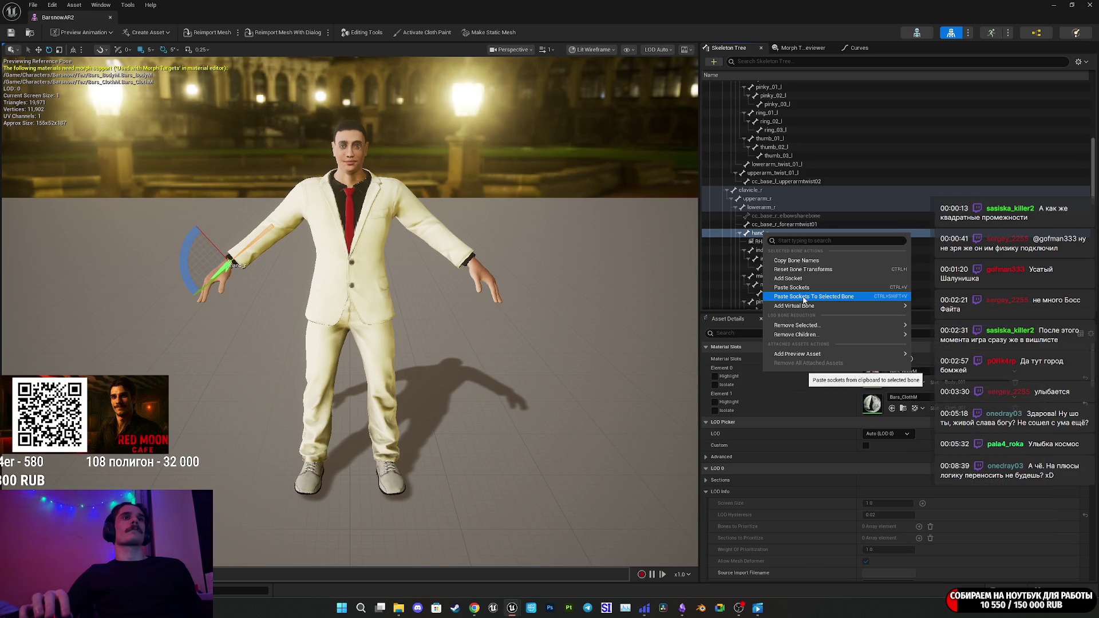
{"action": "left_click", "coordinate": [804, 298]}
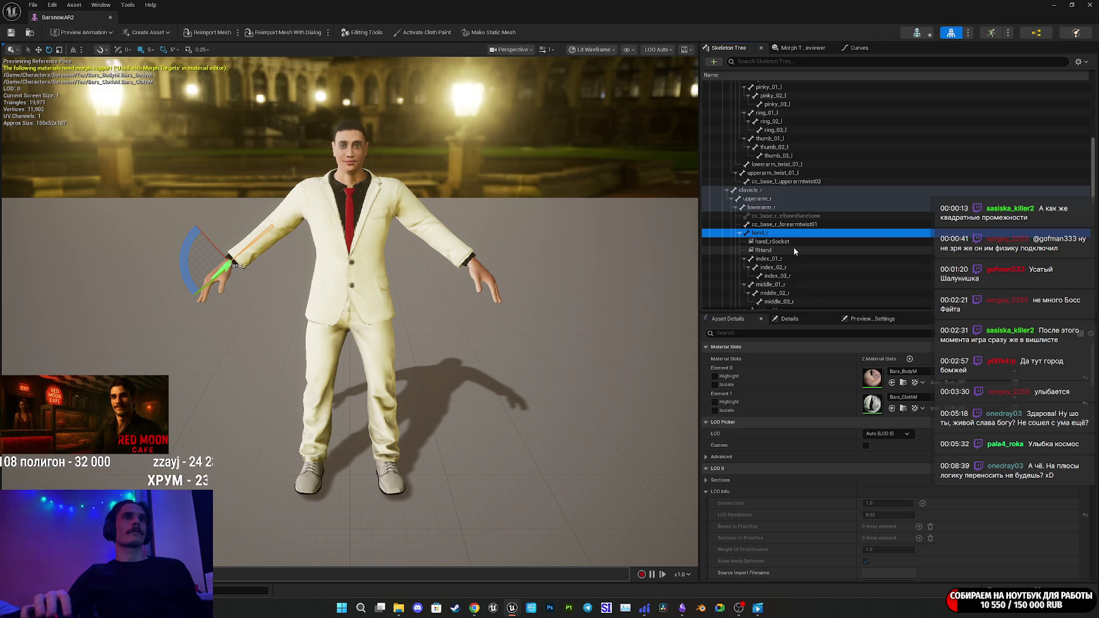
{"action": "left_click", "coordinate": [782, 242]}
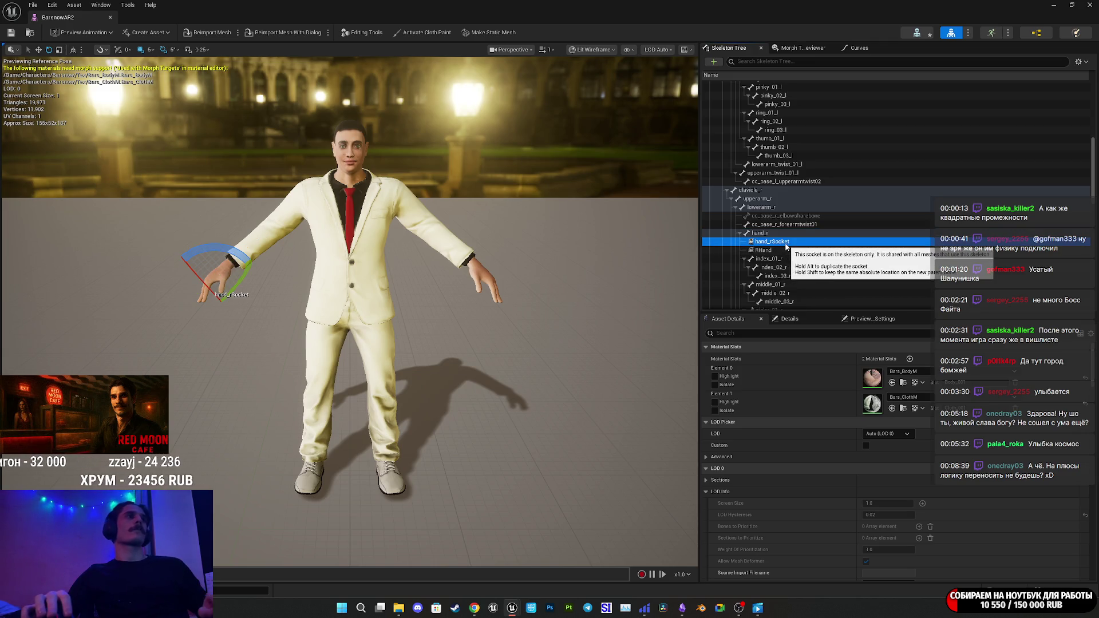
{"action": "key", "text": "Delete"}
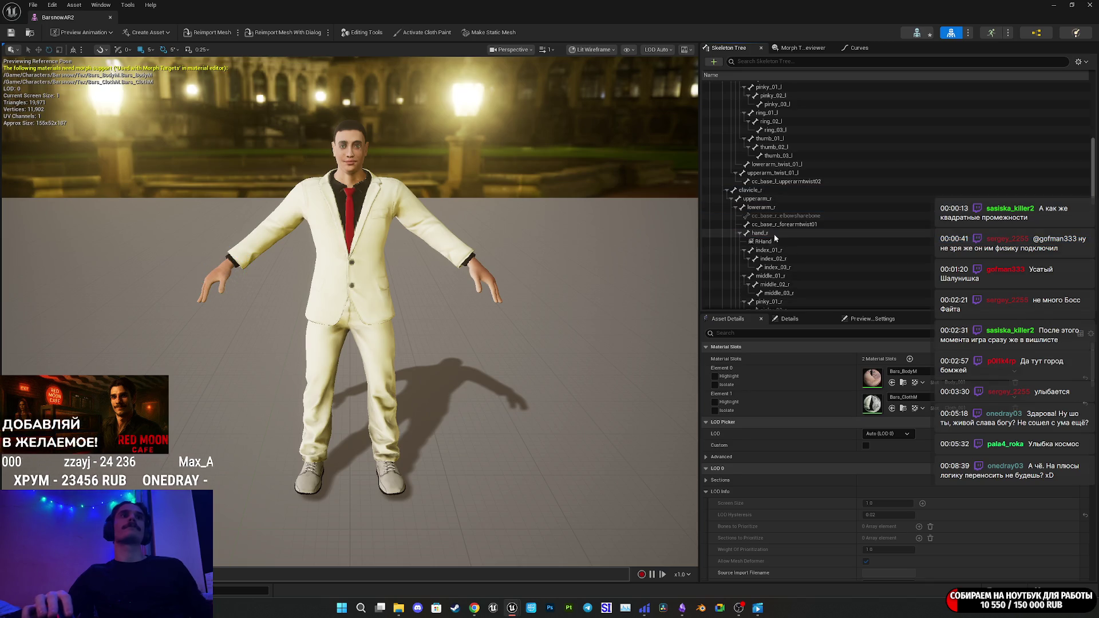
Add hand_rSocket to the hand_r bone again, keep its name, and minimize the editor.
{"action": "left_click", "coordinate": [768, 234]}
{"action": "right_click", "coordinate": [768, 236]}
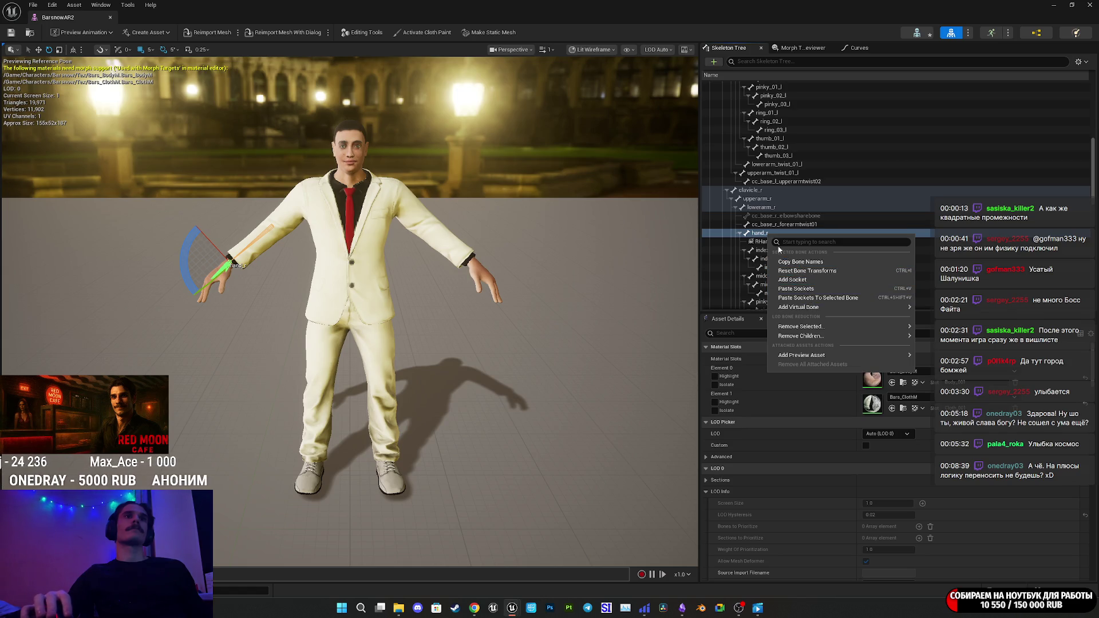
{"action": "left_click", "coordinate": [754, 238]}
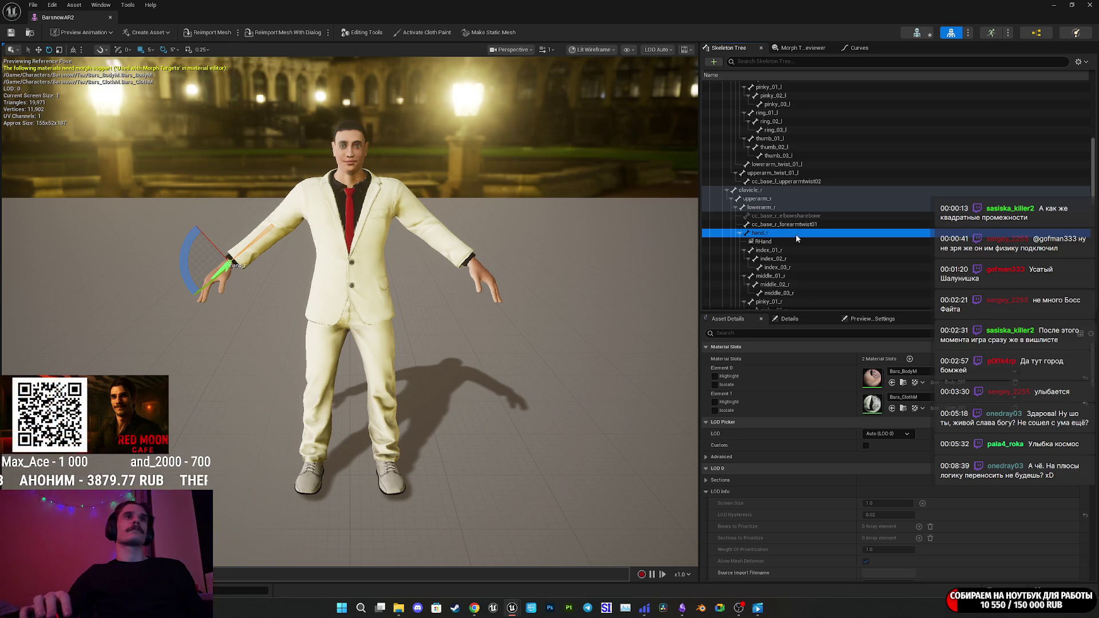
{"action": "right_click", "coordinate": [756, 235]}
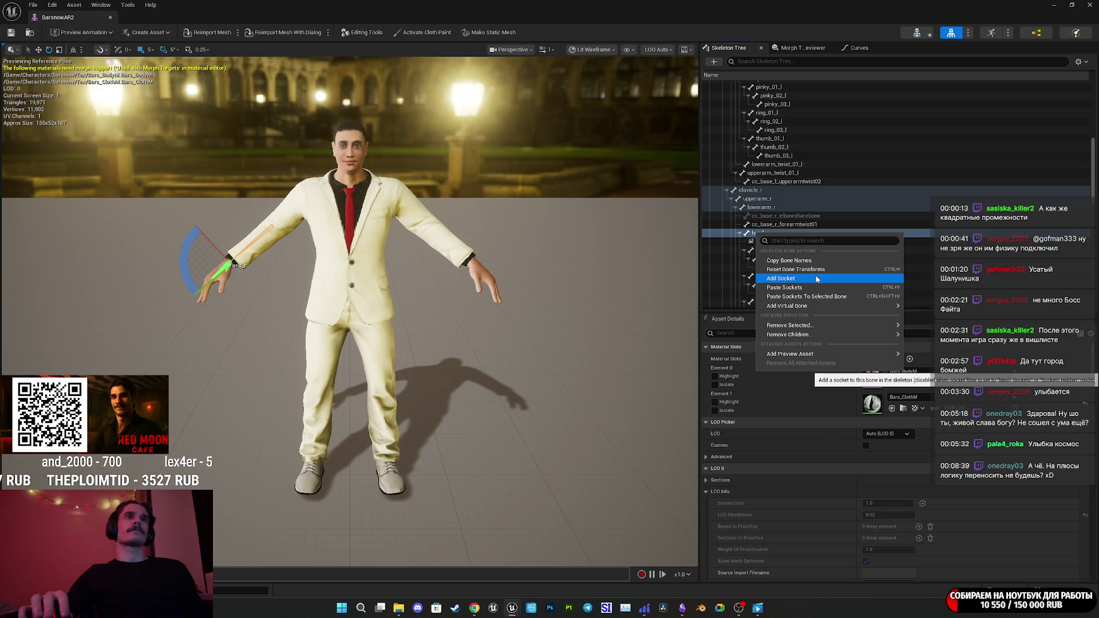
{"action": "left_click", "coordinate": [809, 278]}
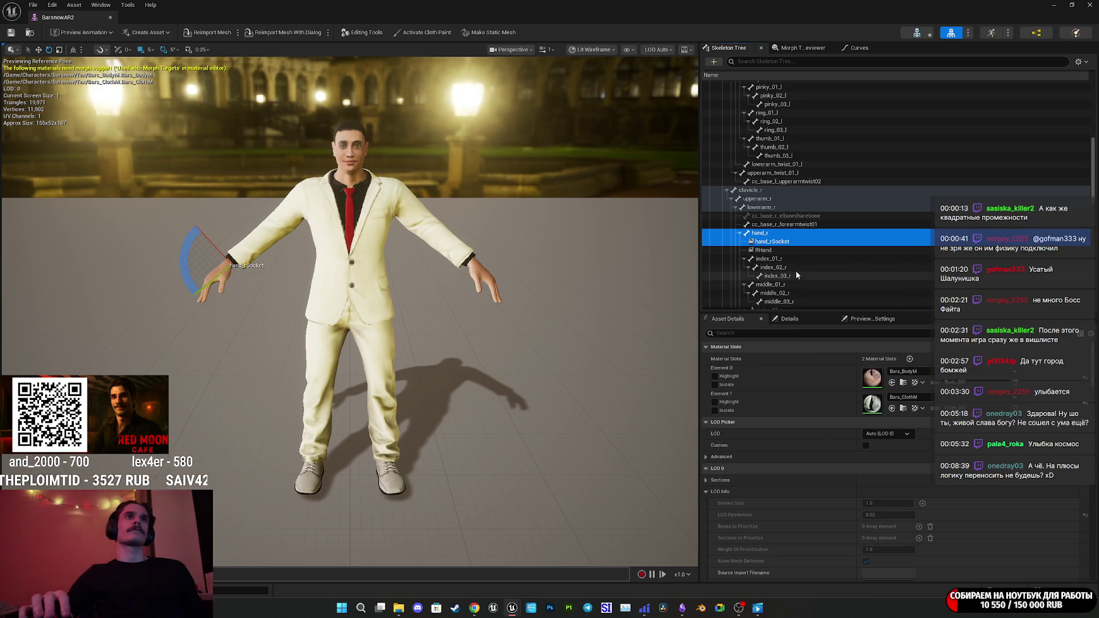
{"action": "left_click", "coordinate": [785, 243]}
{"action": "left_click", "coordinate": [785, 243]}
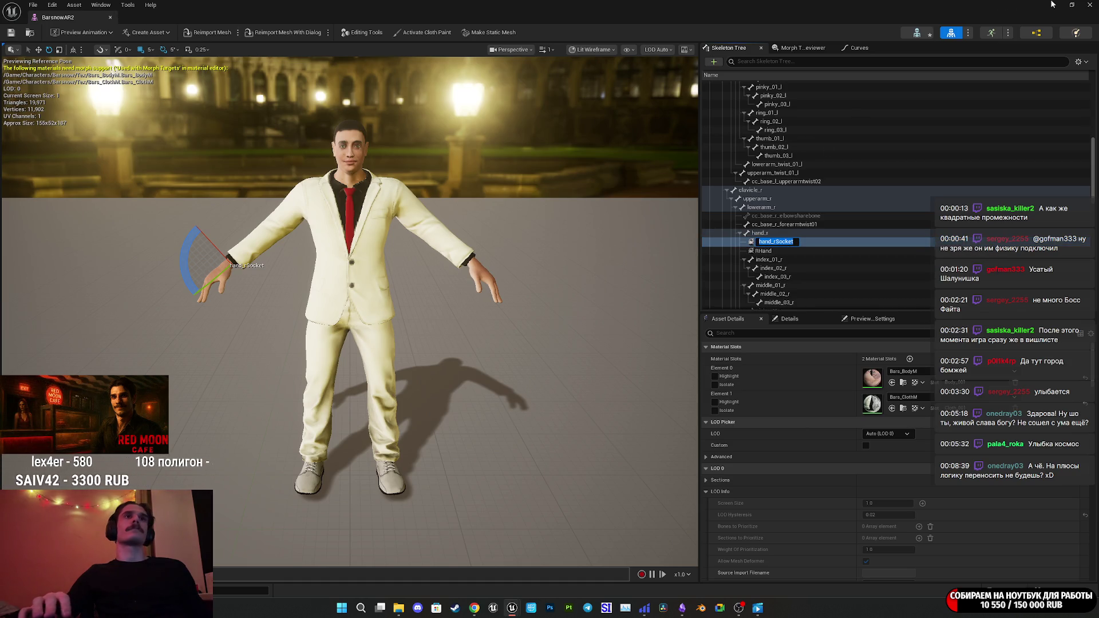
{"action": "left_click", "coordinate": [1072, 4]}
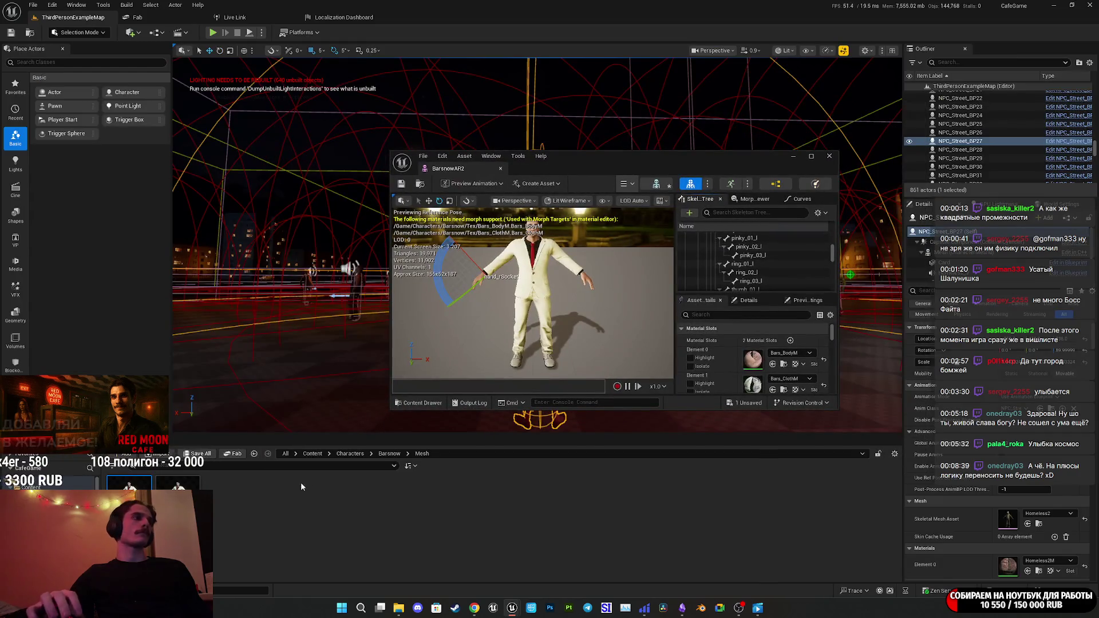
Open the Homeless1 mesh from Characters > NPC > Homeless1, confirm its hand_rSocket, and return to BarsnowAR2.
{"action": "left_click", "coordinate": [350, 453]}
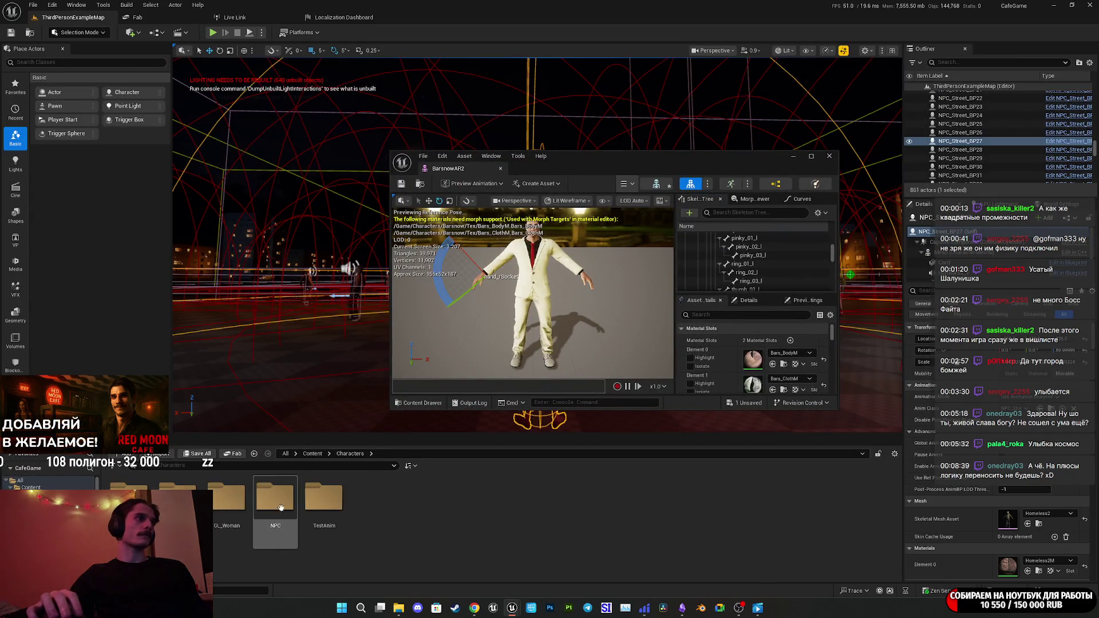
{"action": "double_click", "coordinate": [275, 501]}
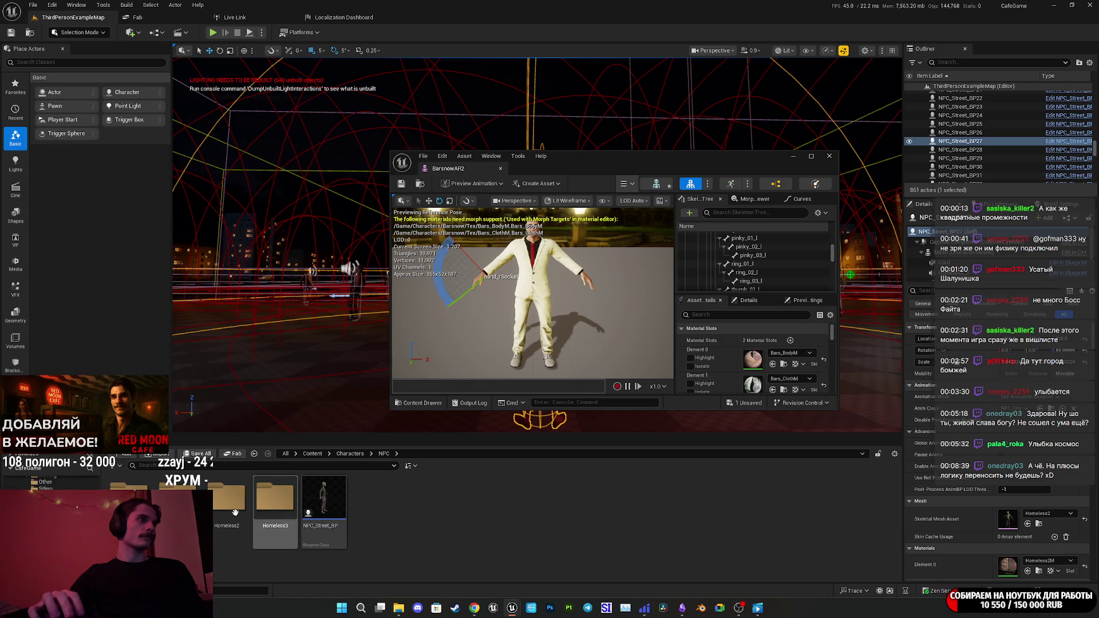
{"action": "double_click", "coordinate": [179, 498]}
{"action": "left_click", "coordinate": [324, 498]}
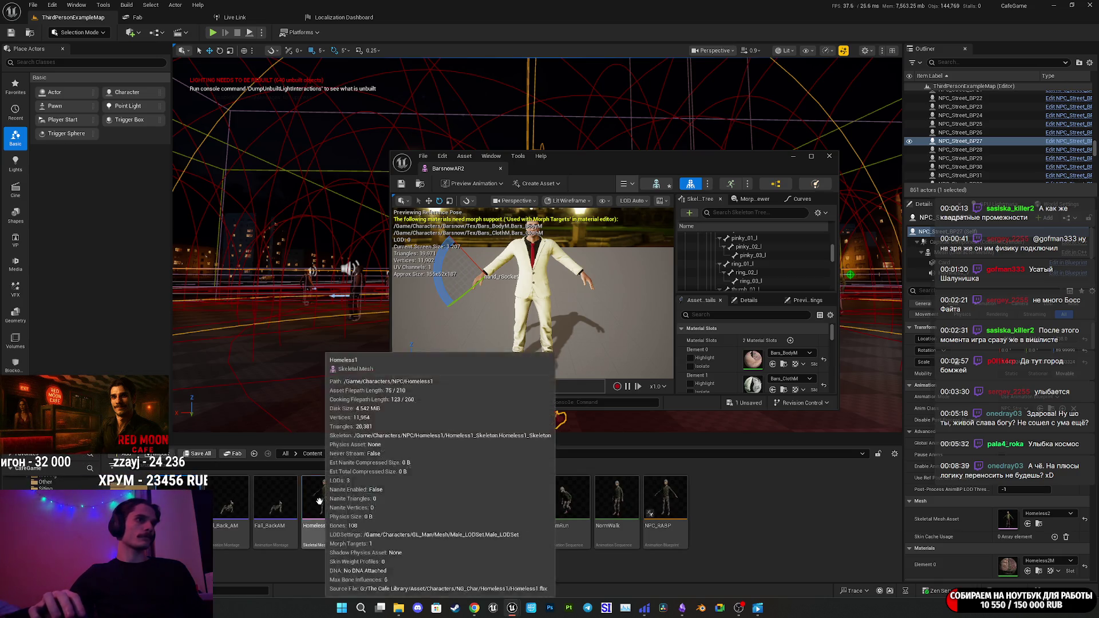
{"action": "double_click", "coordinate": [670, 156]}
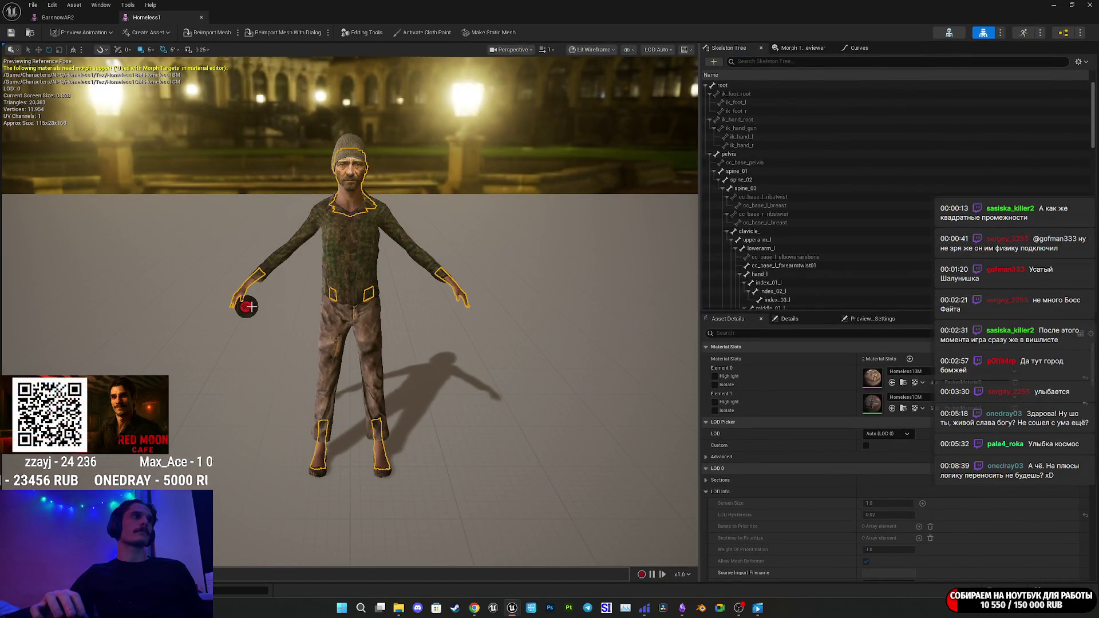
{"action": "scroll", "coordinate": [792, 194], "scroll_direction": "down", "scroll_amount": 10}
{"action": "left_click", "coordinate": [774, 160]}
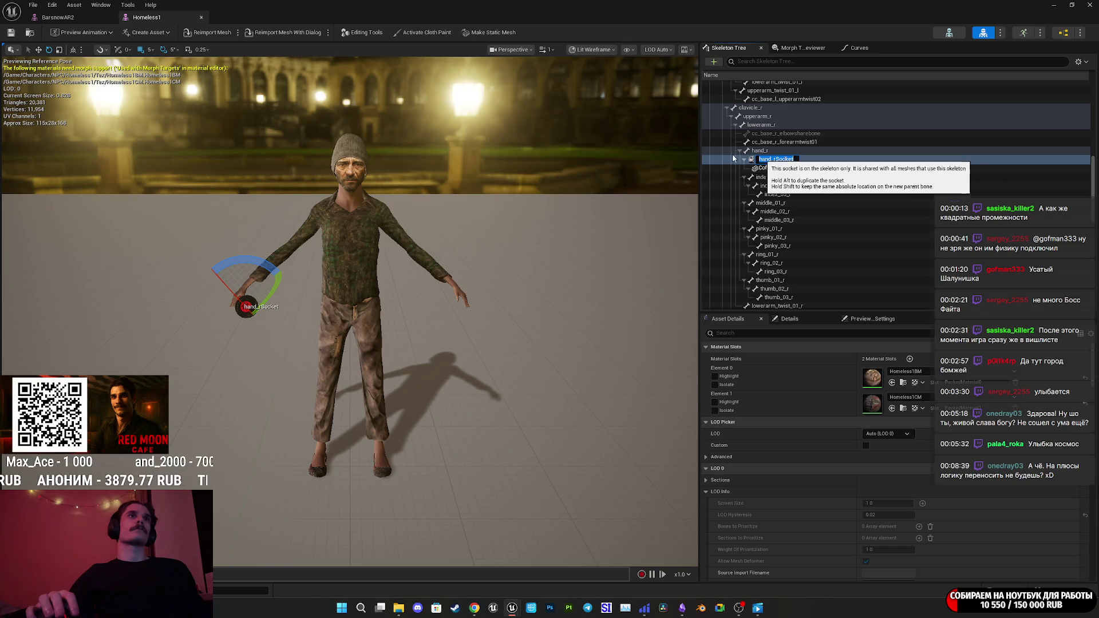
{"action": "left_click", "coordinate": [68, 18]}
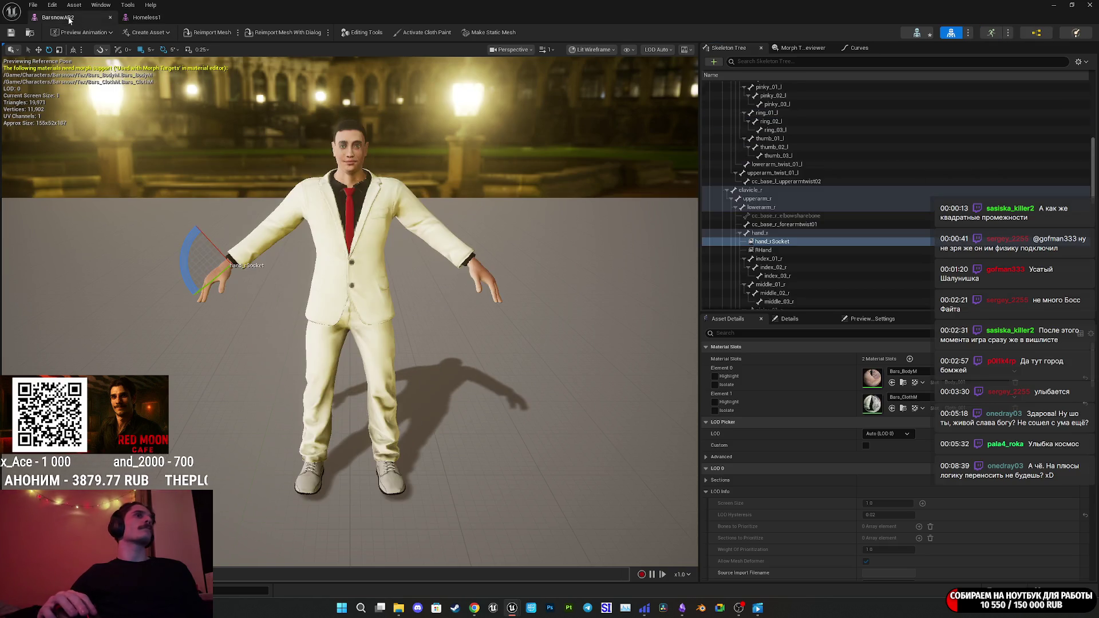
Attach the CoffeeCup mesh as a preview asset on hand_rSocket and frame the hand.
{"action": "left_click", "coordinate": [776, 242]}
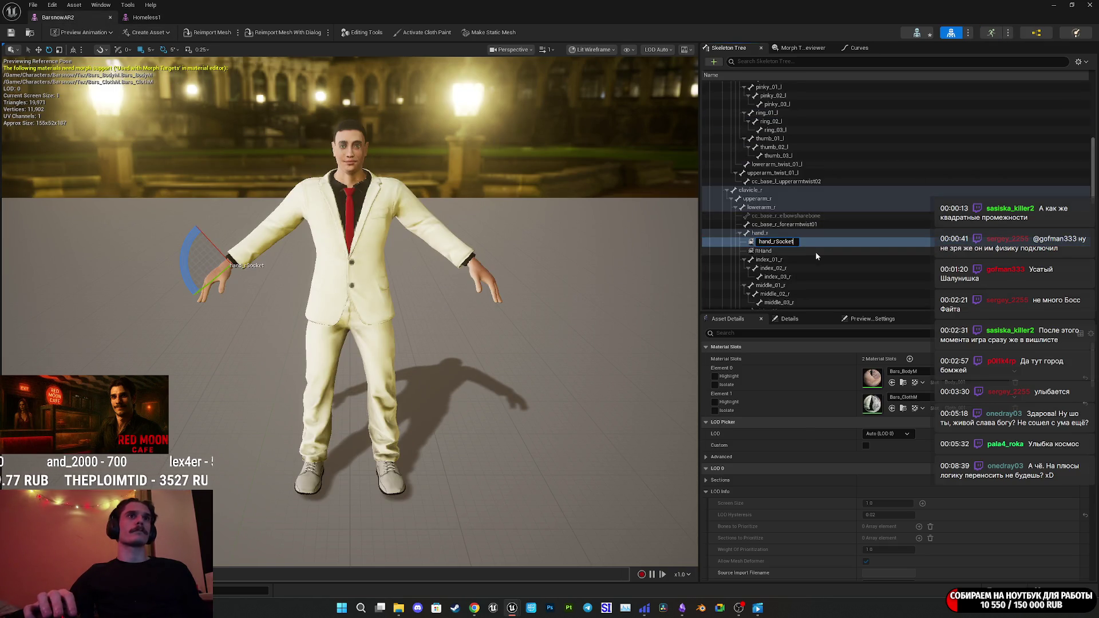
{"action": "left_click", "coordinate": [792, 245]}
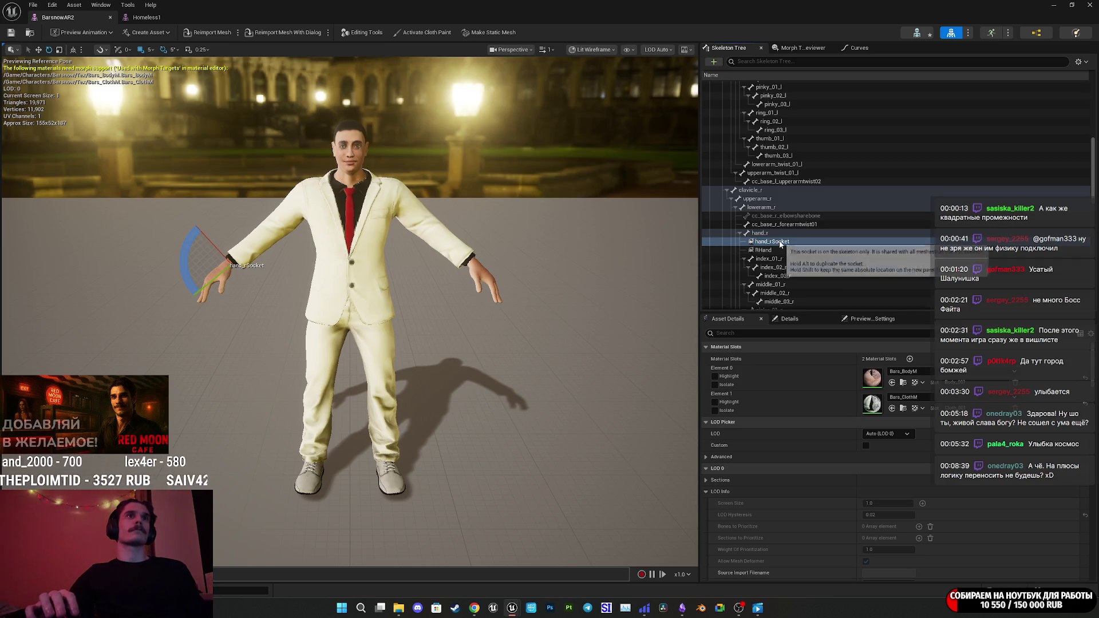
{"action": "left_click", "coordinate": [781, 243]}
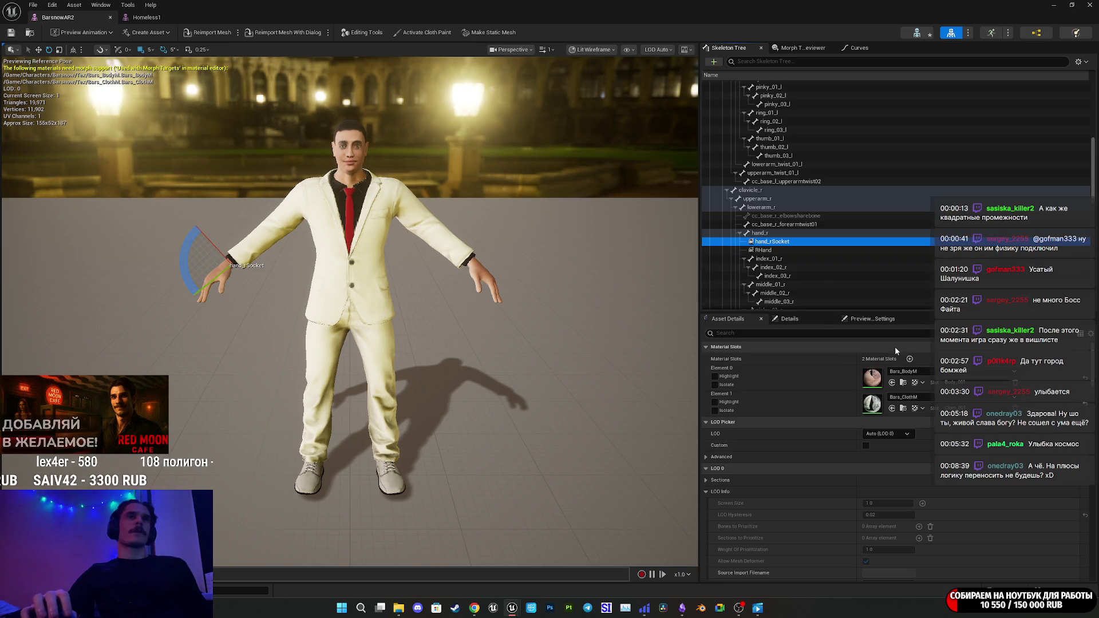
{"action": "scroll", "coordinate": [826, 394], "scroll_direction": "down", "scroll_amount": 2}
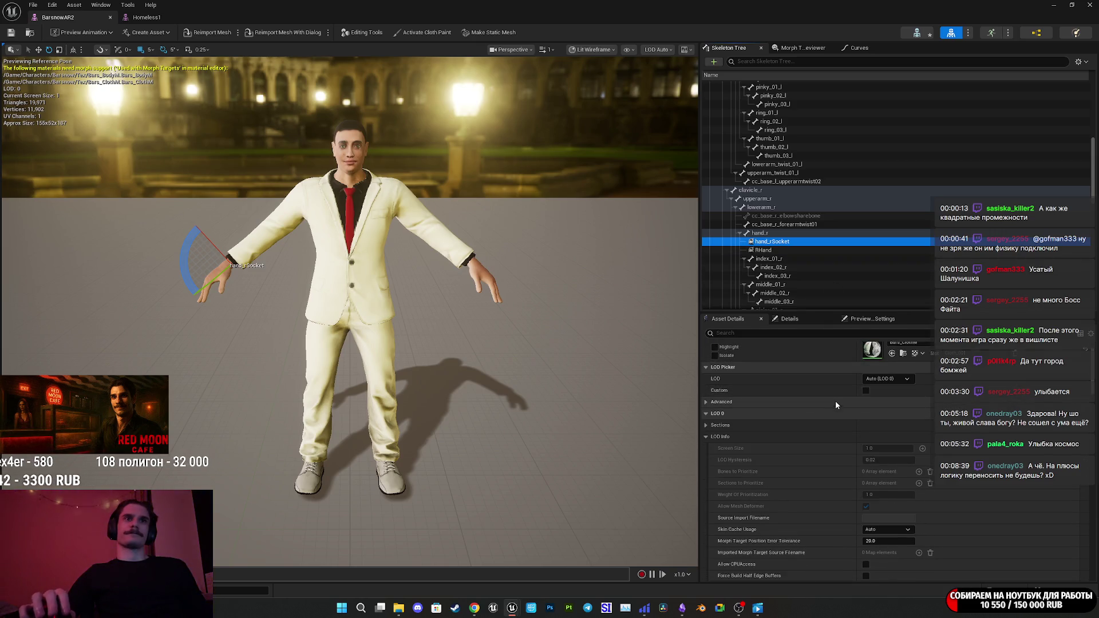
{"action": "right_click", "coordinate": [763, 245]}
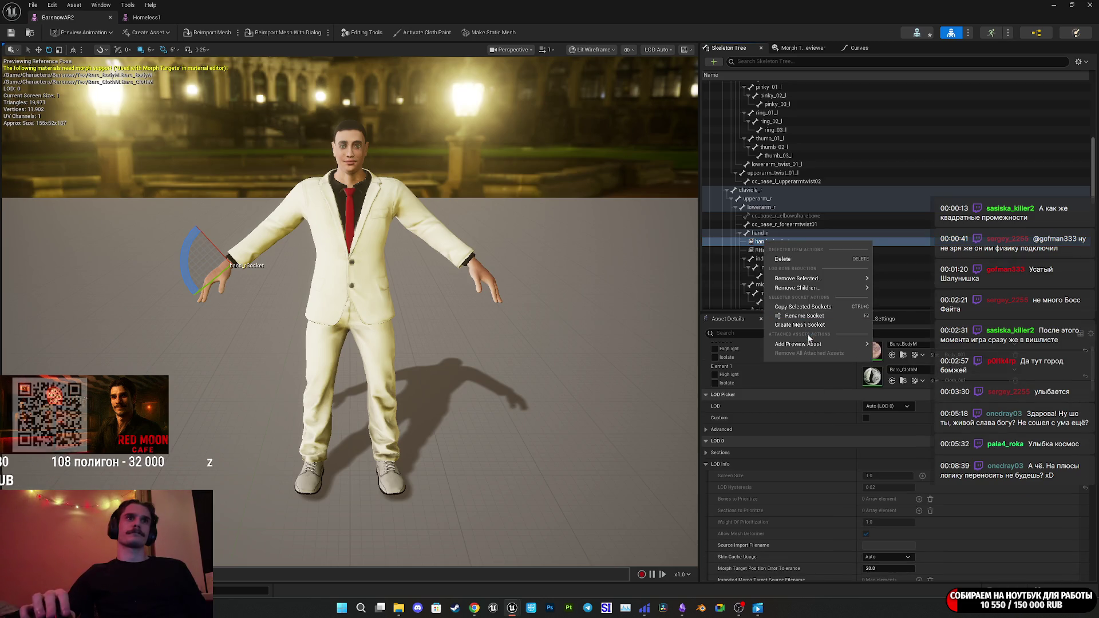
{"action": "mouse_move", "coordinate": [861, 344]}
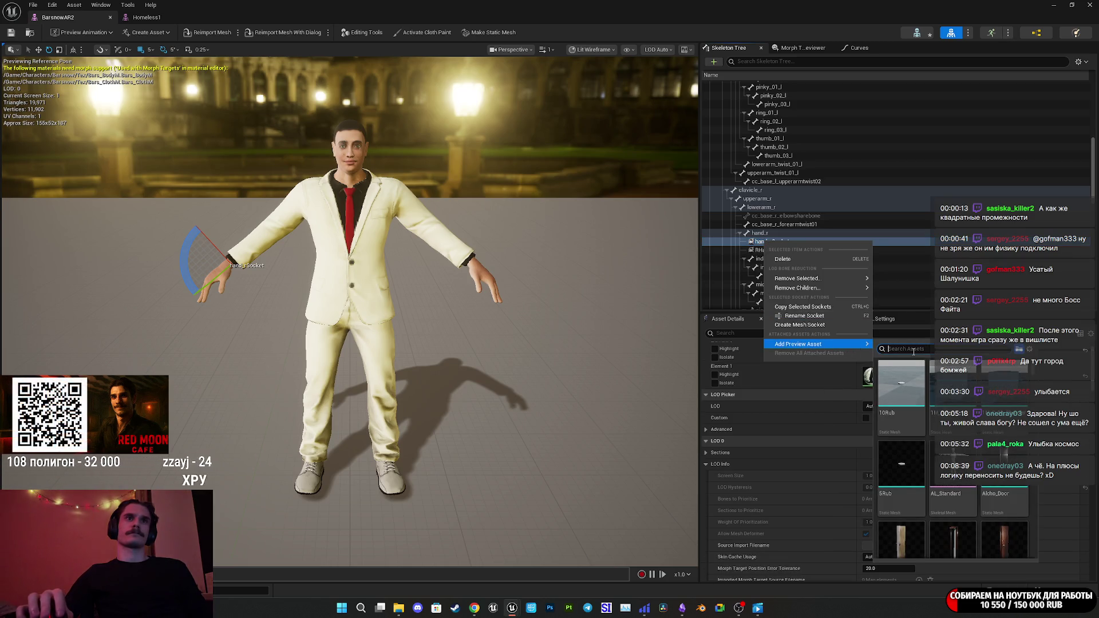
{"action": "type", "text": "coffee"}
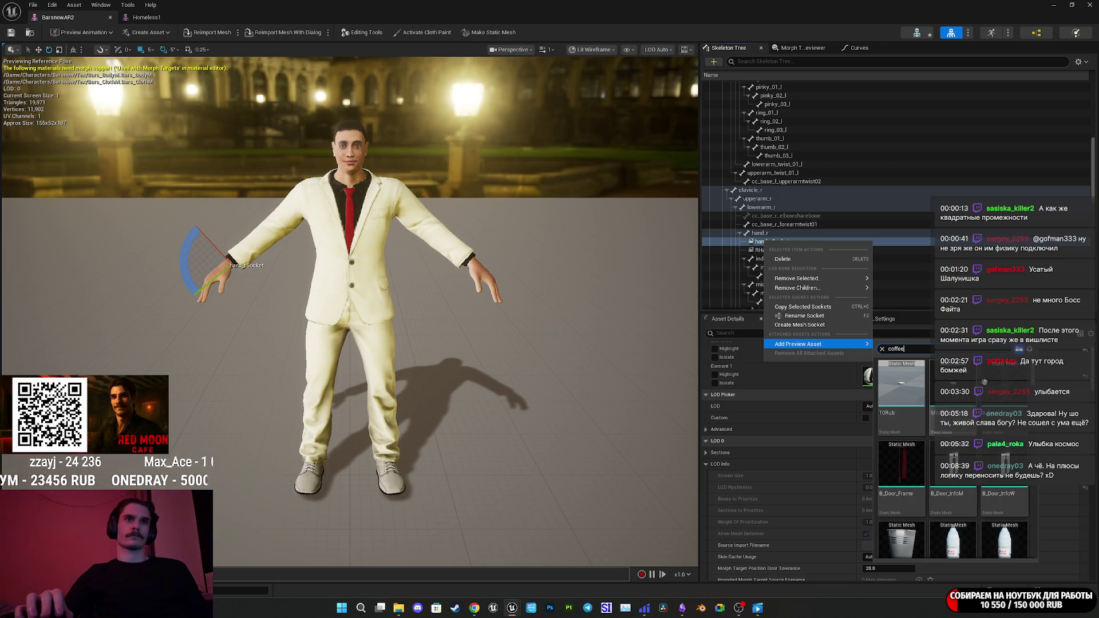
{"action": "type", "text": "cup"}
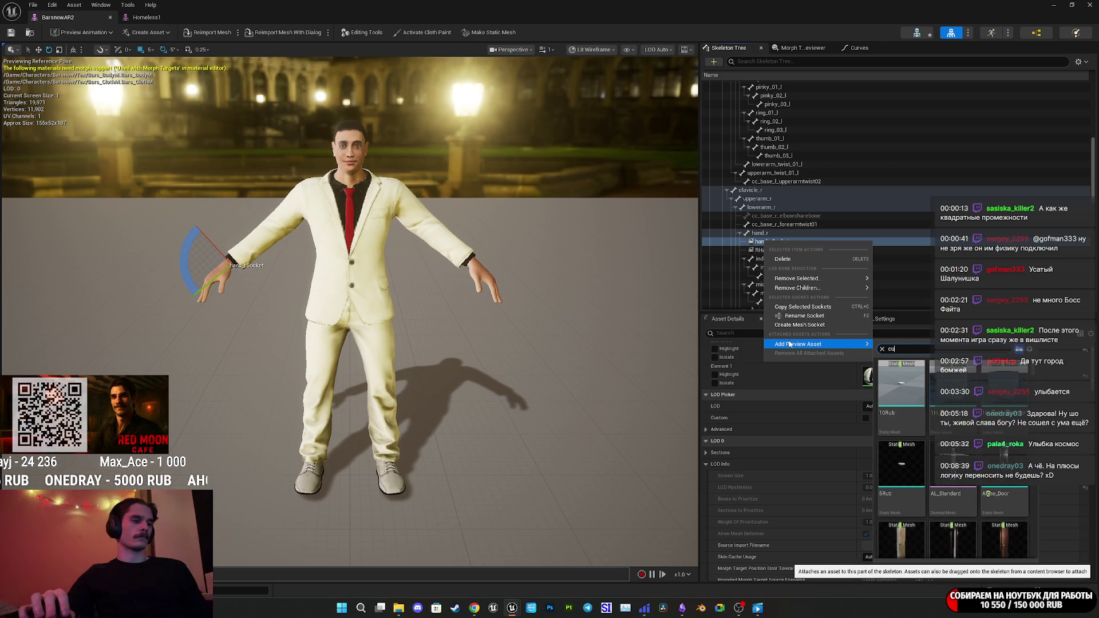
{"action": "left_click", "coordinate": [897, 391]}
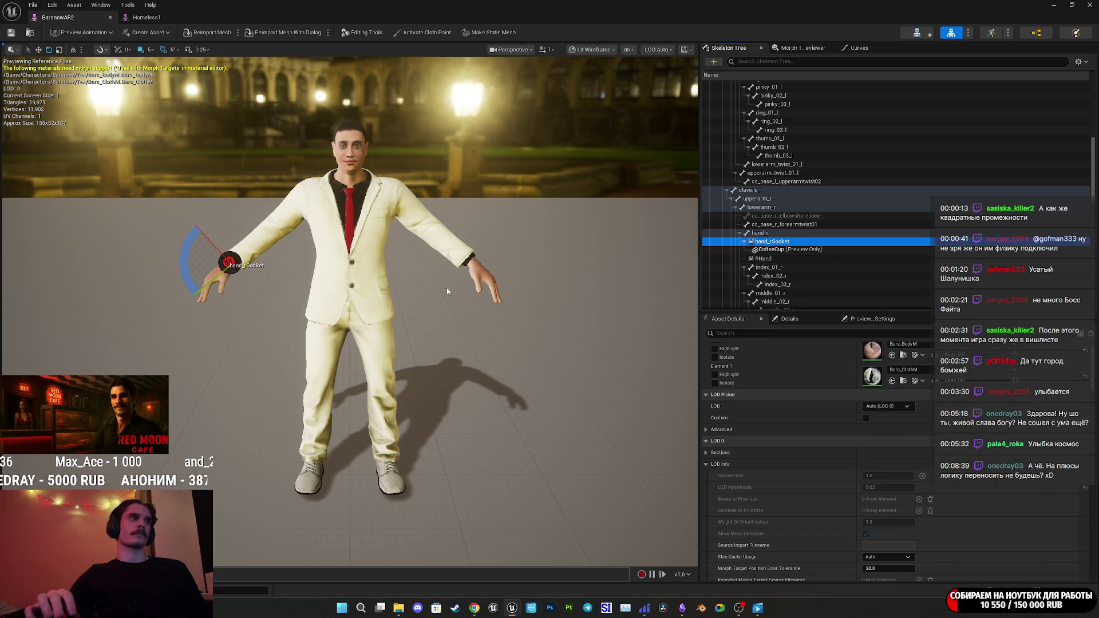
{"action": "key", "text": "f"}
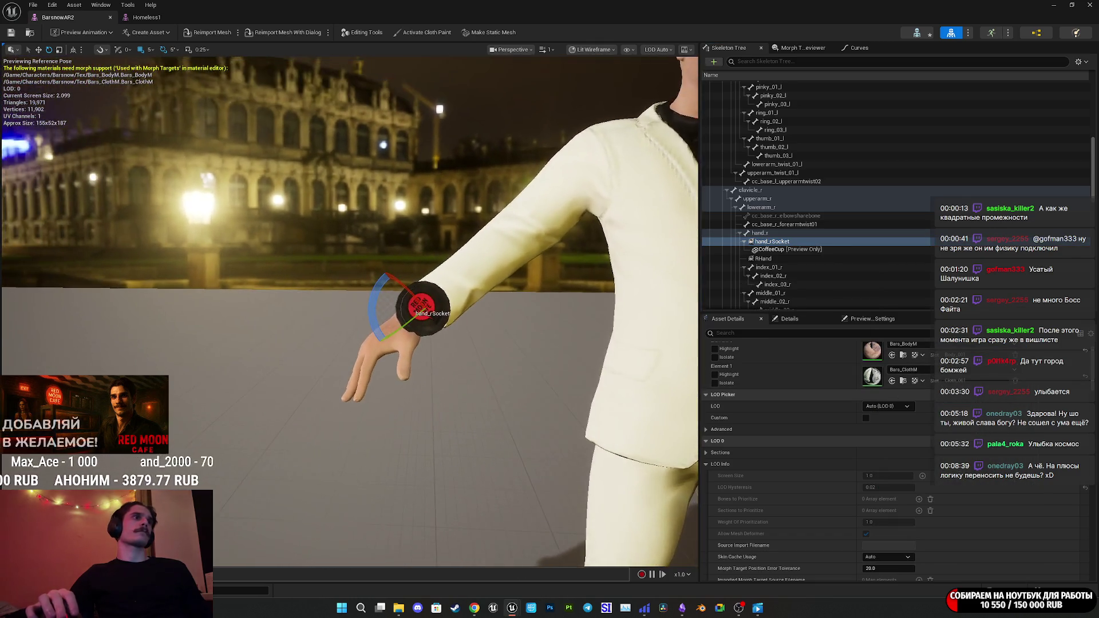
Move hand_rSocket from the wrist into the palm so the cup sits toward the fingertips.
{"action": "left_click", "coordinate": [779, 243]}
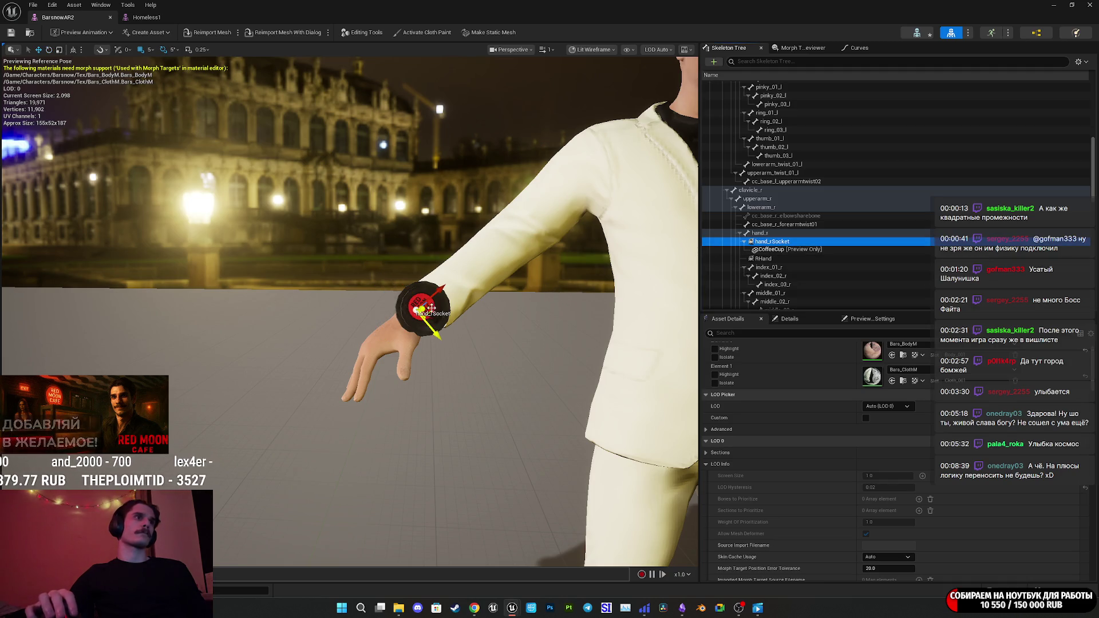
{"action": "mouse_move", "coordinate": [450, 303]}
{"action": "left_mouse_down"}
{"action": "mouse_move", "coordinate": [409, 340]}
{"action": "mouse_move", "coordinate": [344, 334]}
{"action": "mouse_move", "coordinate": [335, 320]}
{"action": "left_mouse_up"}
{"action": "scroll", "coordinate": [406, 340], "scroll_direction": "down", "scroll_amount": 3}
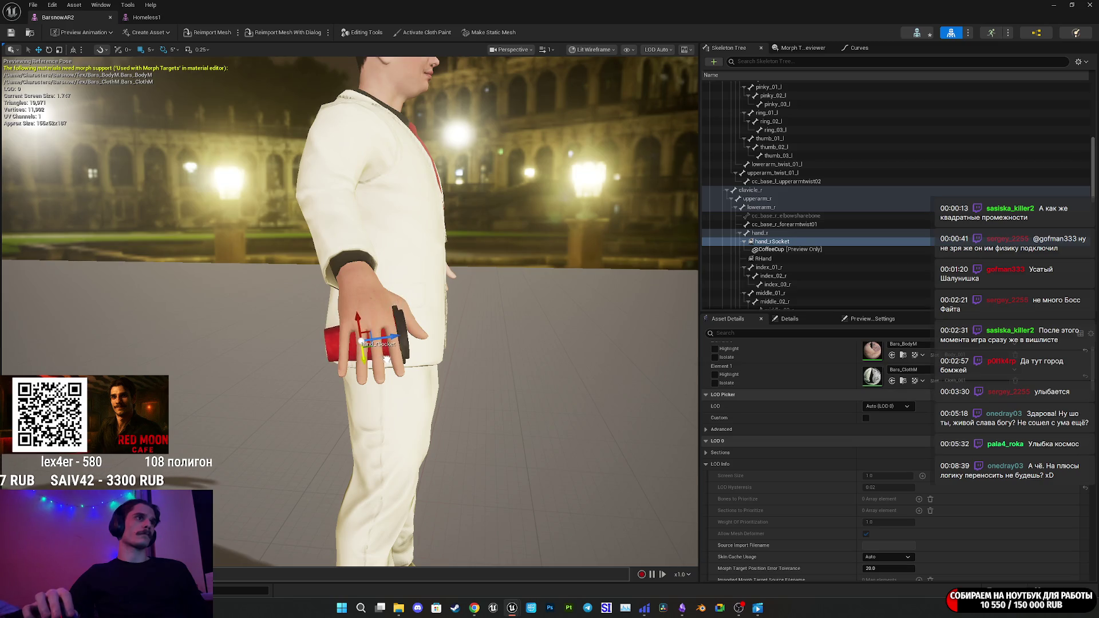
{"action": "mouse_move", "coordinate": [395, 338]}
{"action": "left_mouse_down"}
{"action": "mouse_move", "coordinate": [412, 332]}
{"action": "mouse_move", "coordinate": [401, 338]}
{"action": "mouse_move", "coordinate": [424, 356]}
{"action": "mouse_move", "coordinate": [367, 395]}
{"action": "mouse_move", "coordinate": [401, 341]}
{"action": "mouse_move", "coordinate": [343, 349]}
{"action": "mouse_move", "coordinate": [385, 325]}
{"action": "mouse_move", "coordinate": [395, 338]}
{"action": "mouse_move", "coordinate": [384, 343]}
{"action": "mouse_move", "coordinate": [422, 405]}
{"action": "mouse_move", "coordinate": [400, 366]}
{"action": "mouse_move", "coordinate": [404, 262]}
{"action": "left_mouse_up"}
{"action": "scroll", "coordinate": [420, 359], "scroll_direction": "up", "scroll_amount": 3}
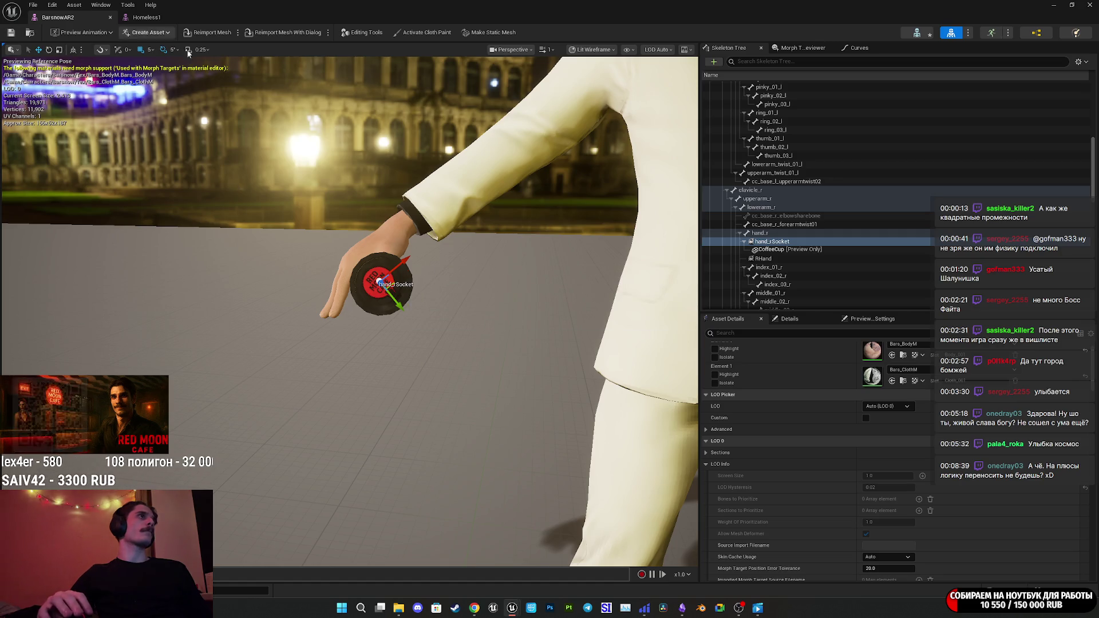
Minimize the Homeless1 editor and open the NPC_Street_BP Blueprint from the Content Browser.
{"action": "right_click", "coordinate": [774, 243]}
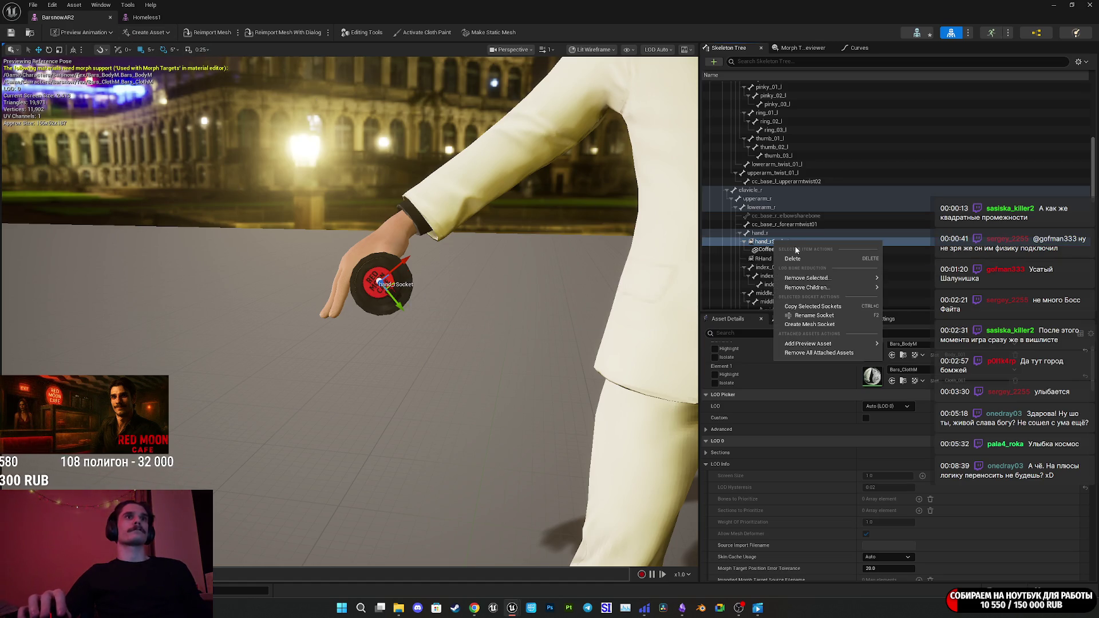
{"action": "left_click", "coordinate": [156, 19]}
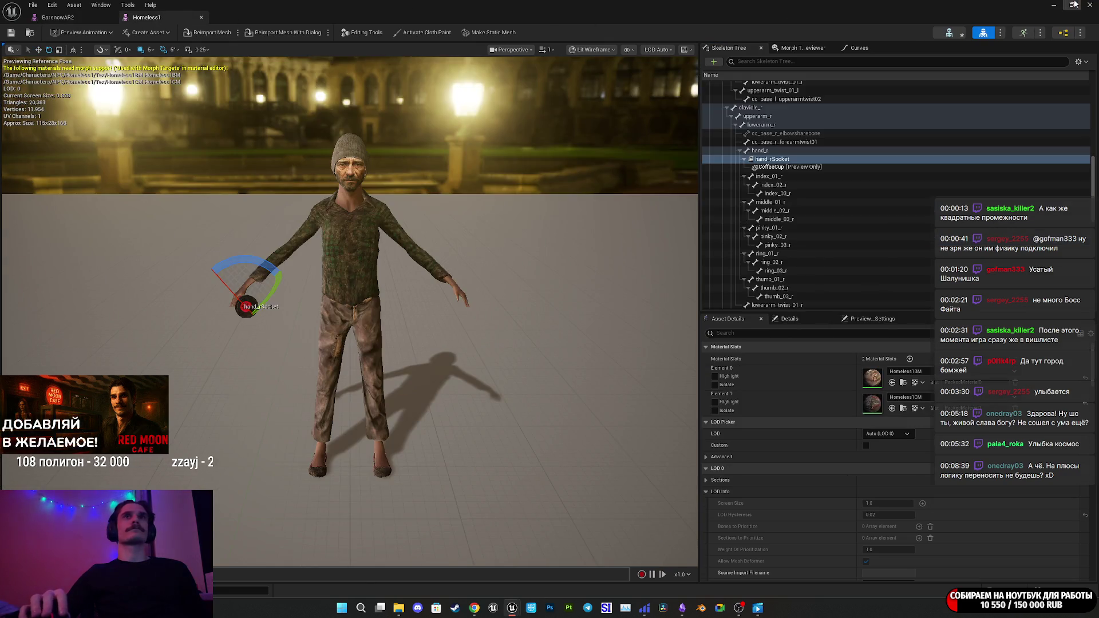
{"action": "left_click", "coordinate": [1055, 4]}
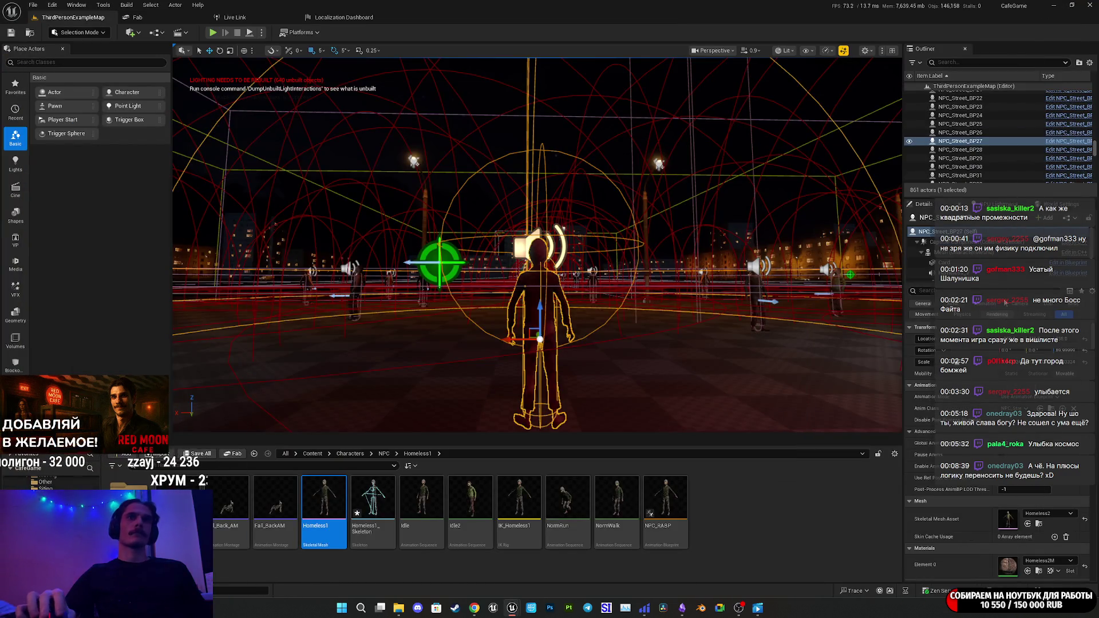
{"action": "left_click", "coordinate": [1076, 223]}
{"action": "left_click", "coordinate": [1019, 243]}
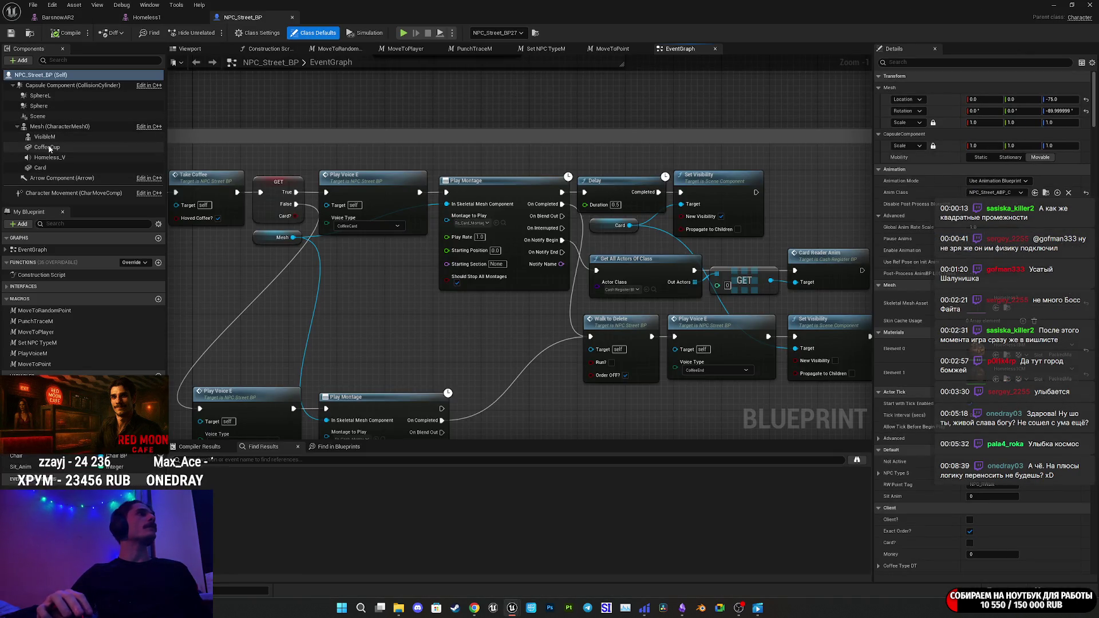
Parent the CoffeeCup component to the hand_r socket, save NPC_Street_BP, and show its Viewport.
{"action": "left_click", "coordinate": [49, 147]}
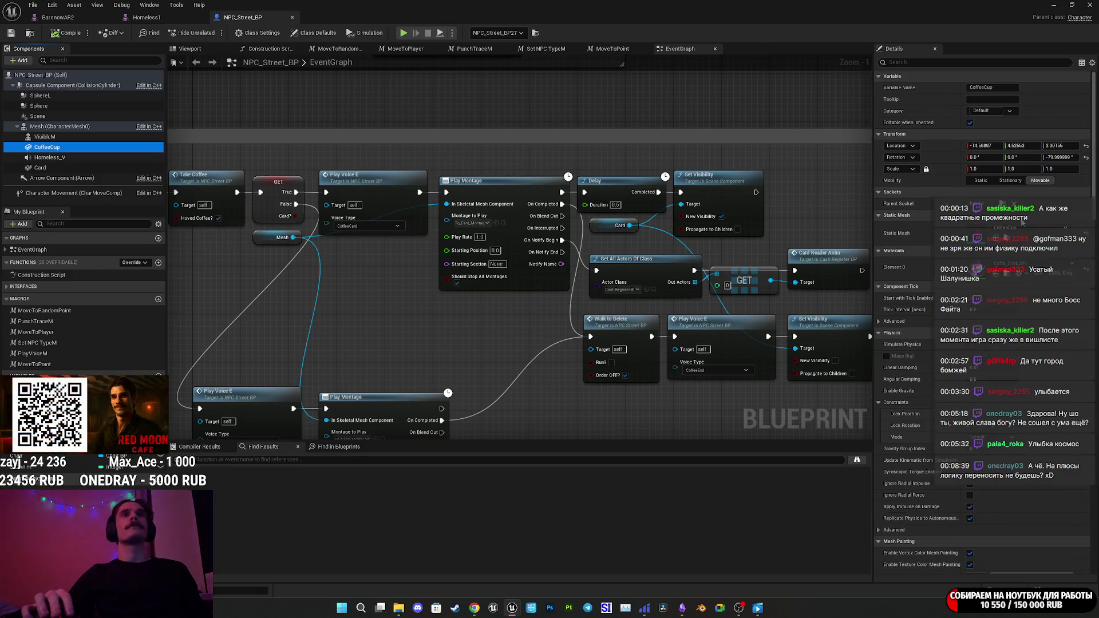
{"action": "left_click", "coordinate": [1007, 203]}
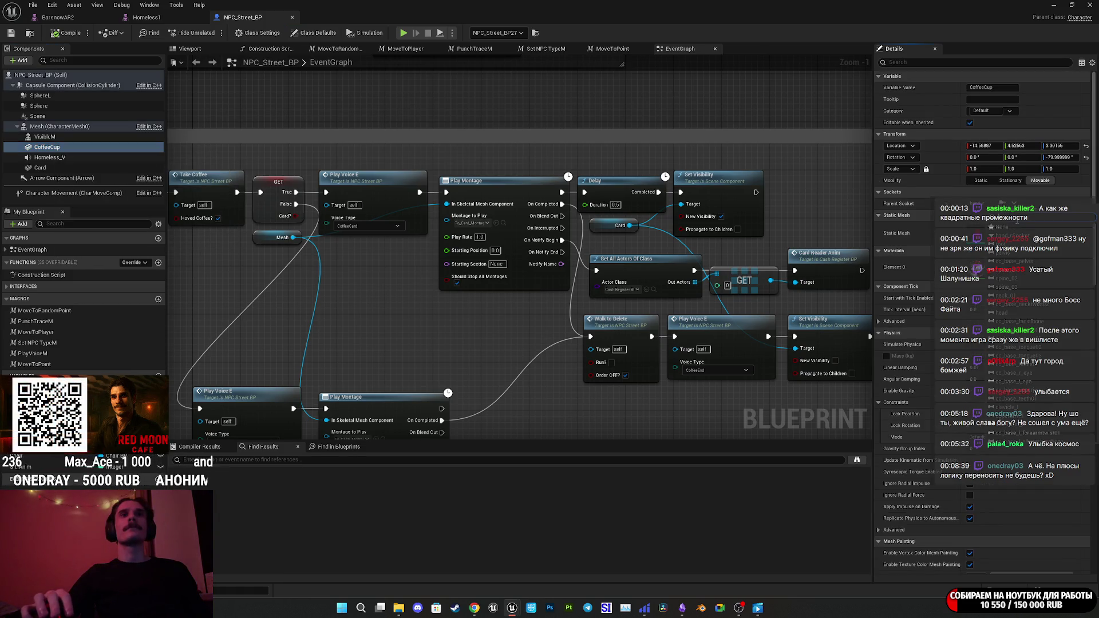
{"action": "left_click", "coordinate": [1016, 236]}
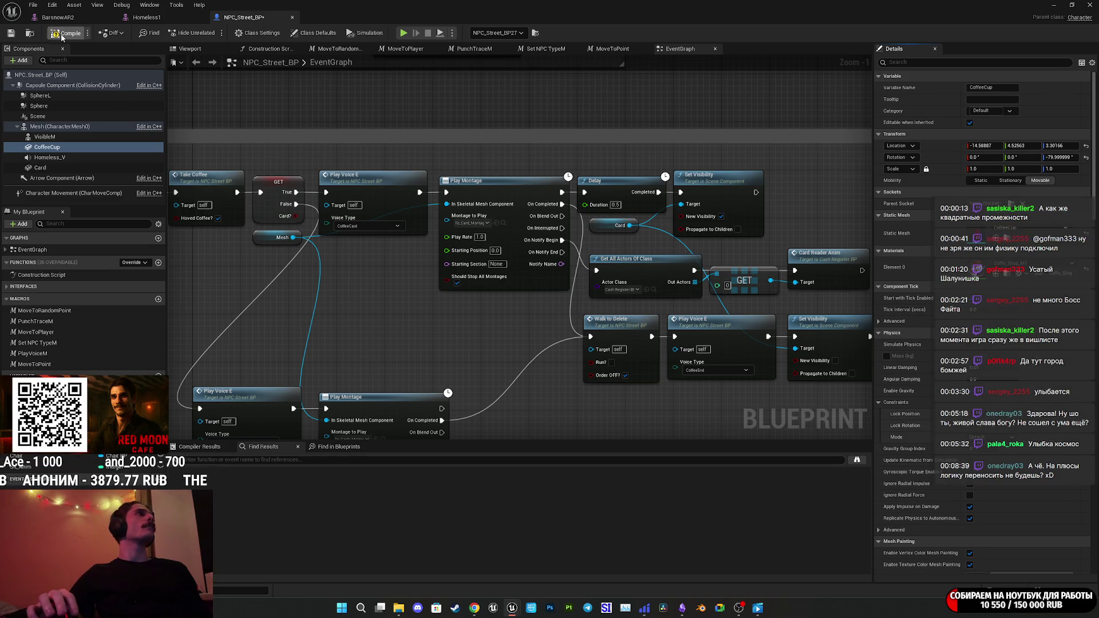
{"action": "left_click", "coordinate": [10, 33]}
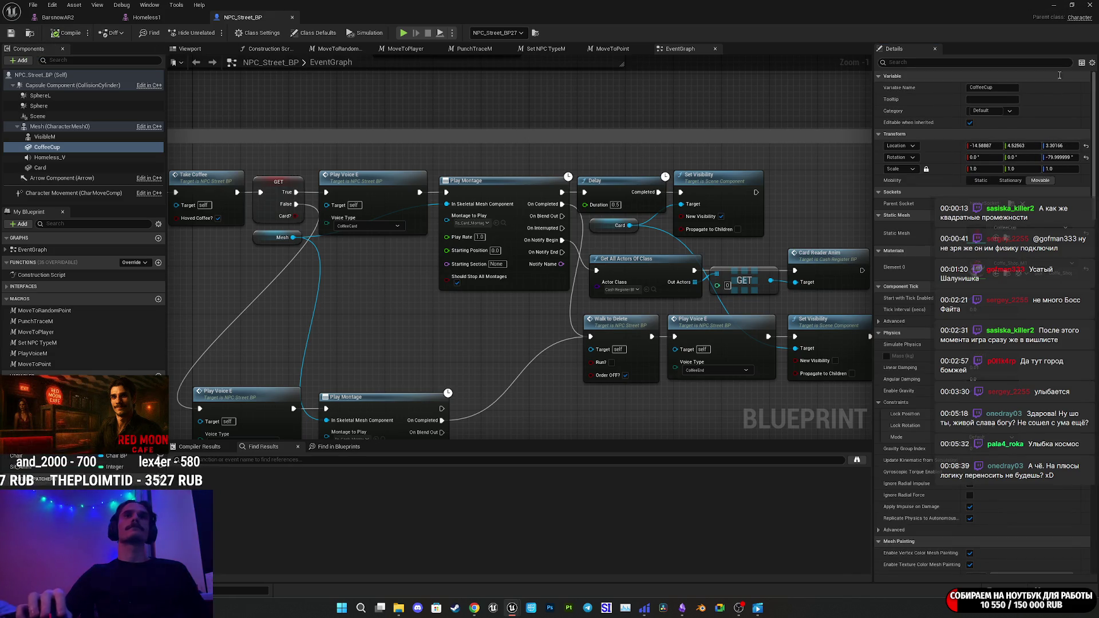
{"action": "left_click", "coordinate": [190, 49]}
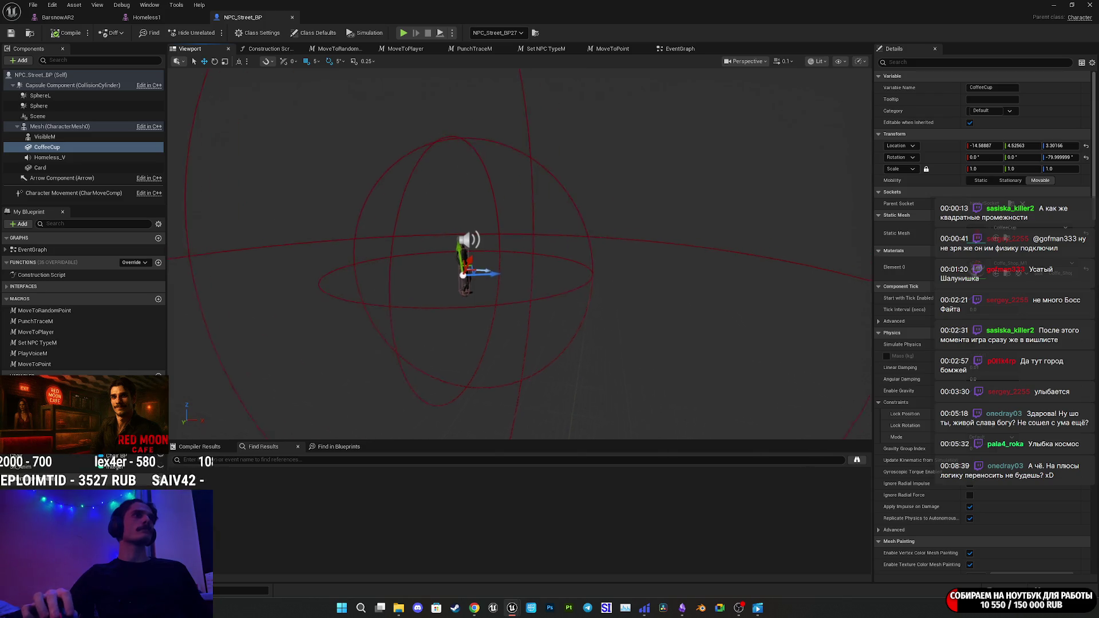
Reset the CoffeeCup's location and rotation to 0, save, and minimize the Blueprint editor.
{"action": "mouse_move", "coordinate": [502, 234]}
{"action": "left_mouse_down"}
{"action": "mouse_move", "coordinate": [508, 209]}
{"action": "mouse_move", "coordinate": [508, 224]}
{"action": "left_mouse_up"}
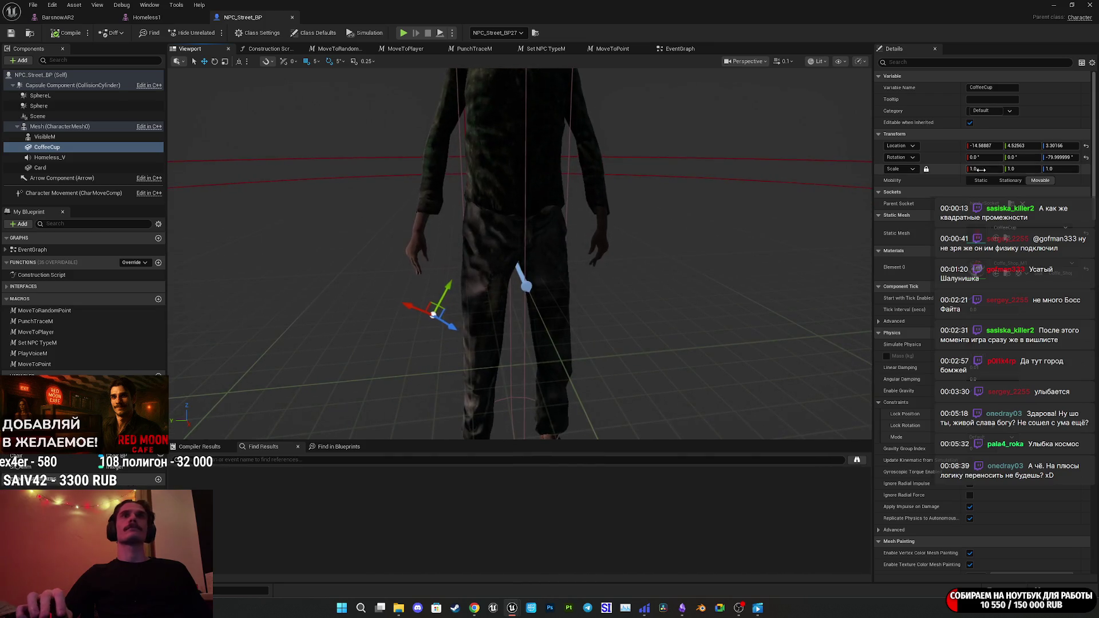
{"action": "left_click", "coordinate": [1086, 159]}
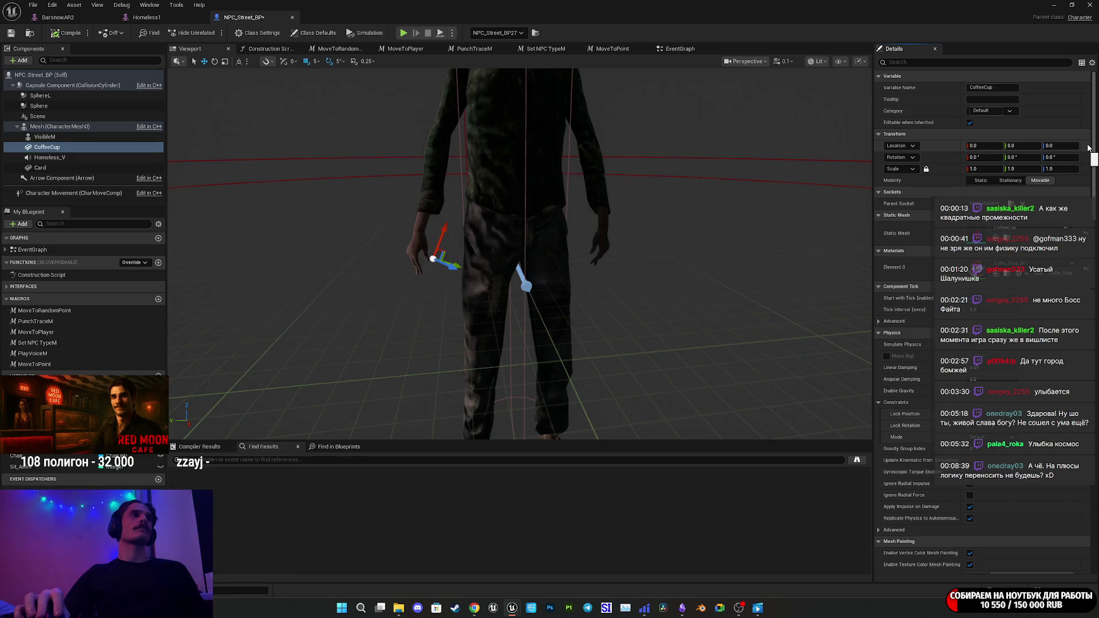
{"action": "left_click", "coordinate": [11, 33]}
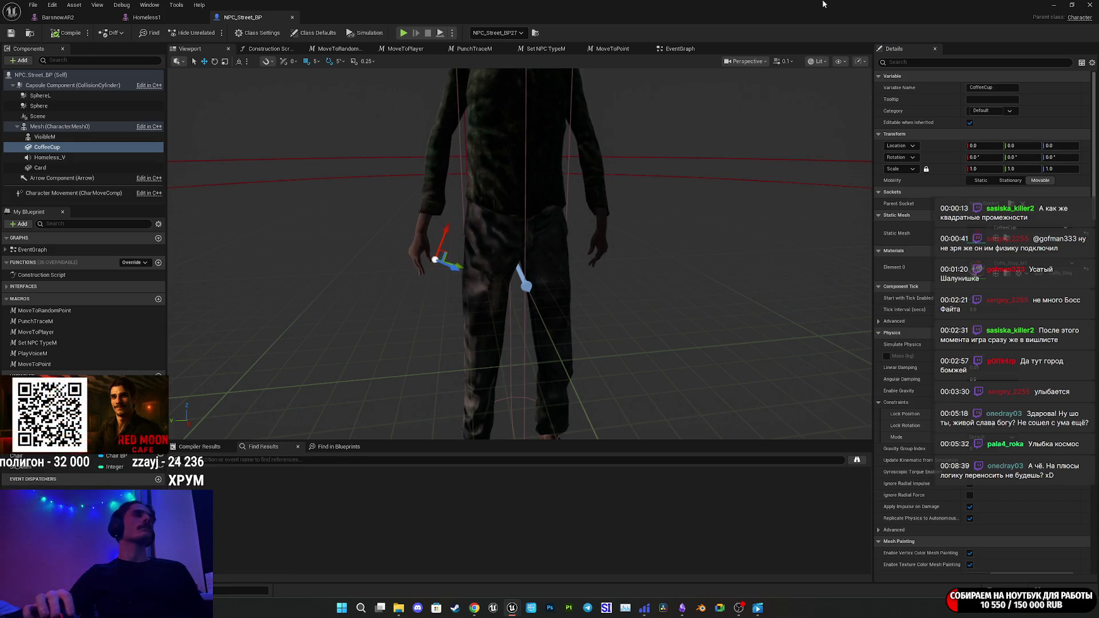
{"action": "left_click", "coordinate": [1052, 4]}
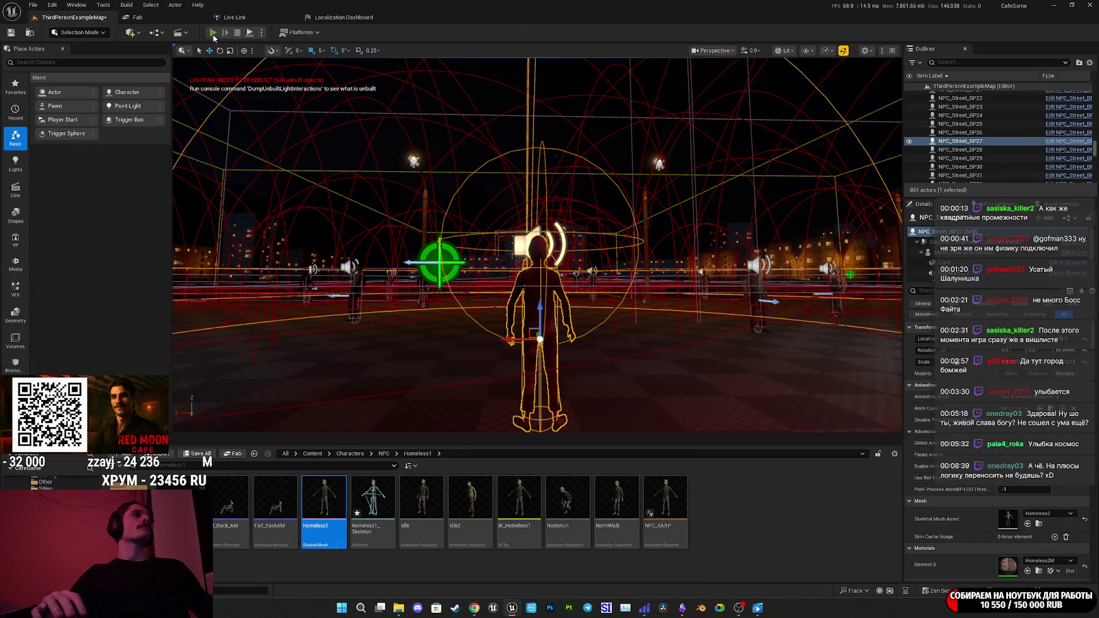
Start Play-In-Editor and walk through the cafe into the restroom.
{"action": "left_click", "coordinate": [213, 33]}
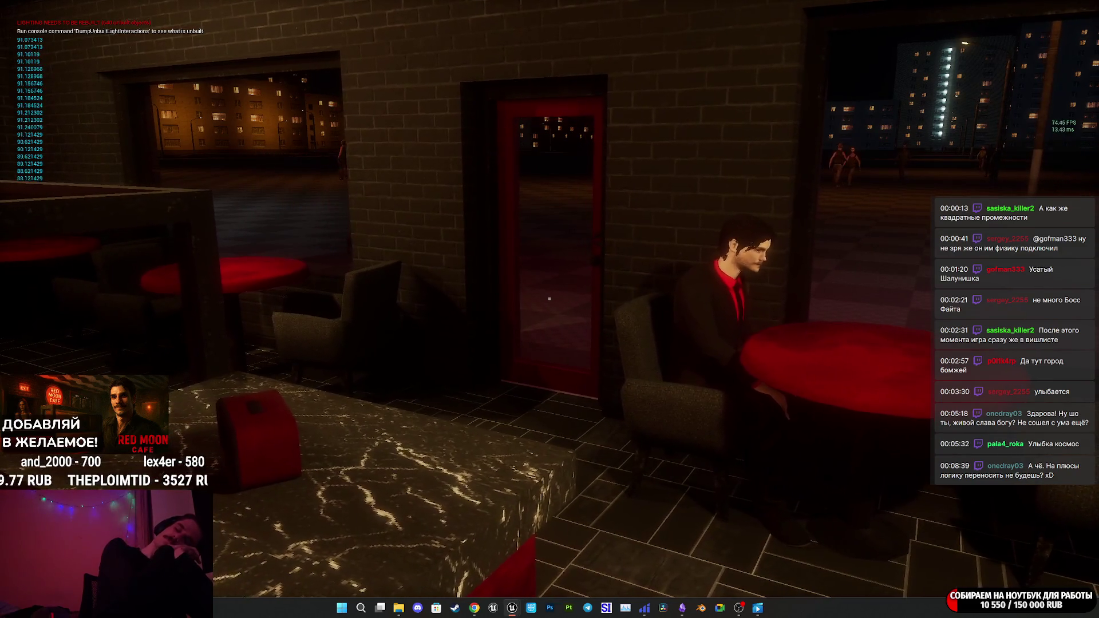
{"action": "key", "text": "w"}
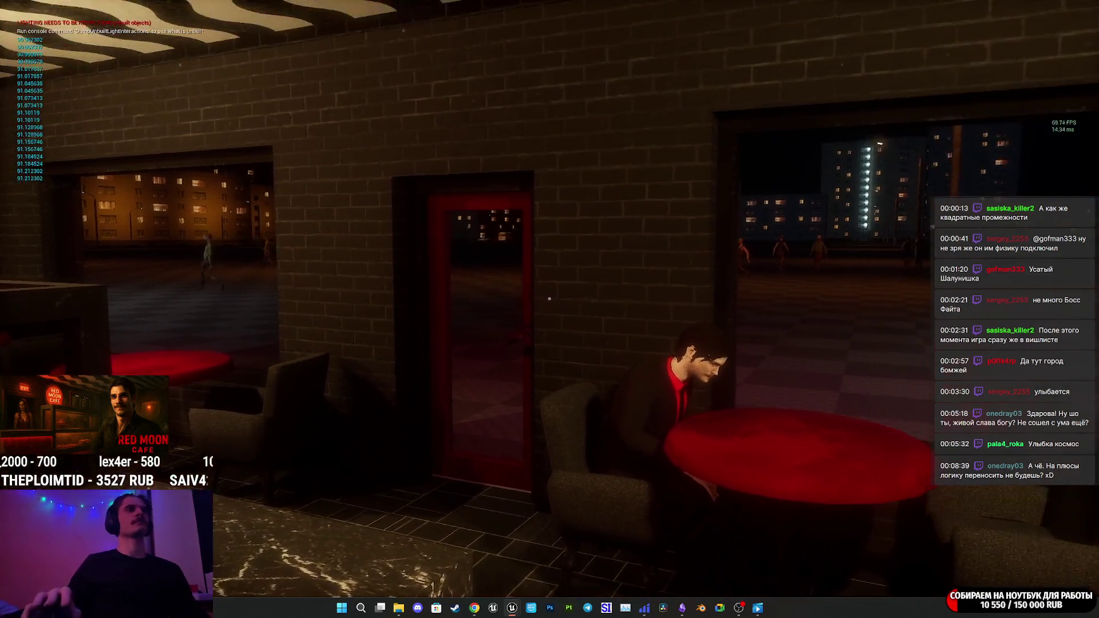
{"action": "key", "text": "w"}
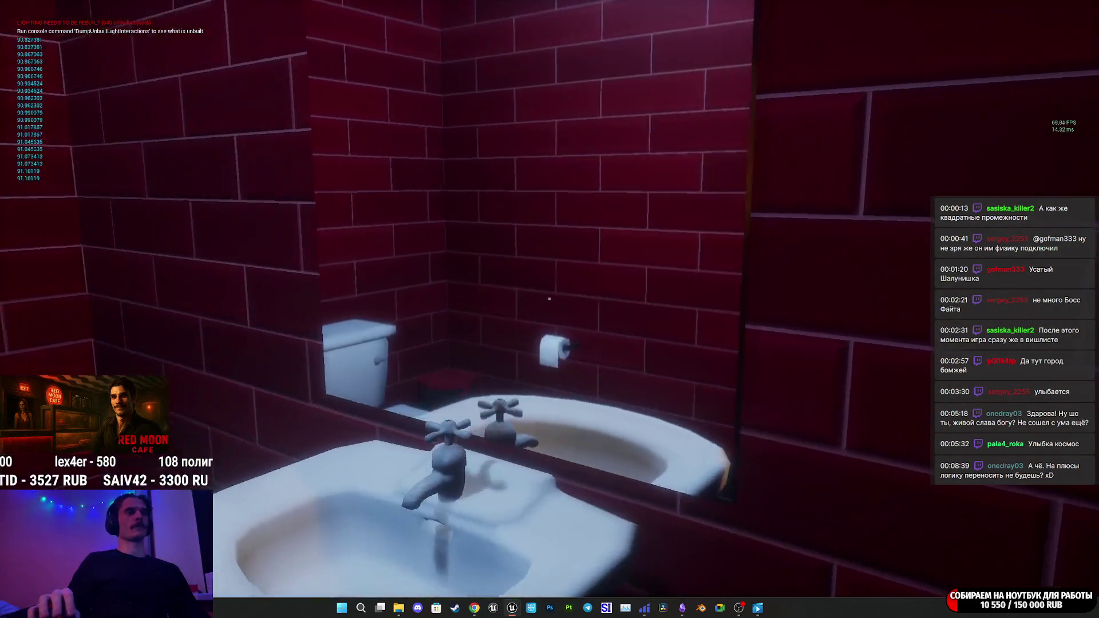
{"action": "key", "text": "w"}
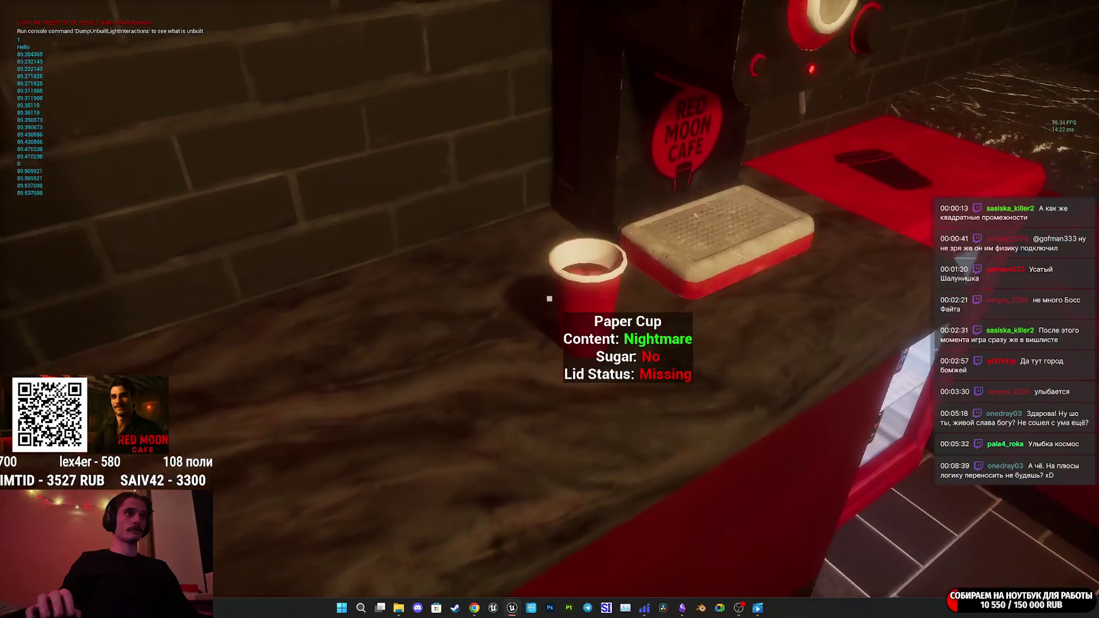
Pick up the paper cup and a donut, setting each down elsewhere.
{"action": "left_click", "coordinate": [549, 298]}
{"action": "left_click", "coordinate": [549, 299]}
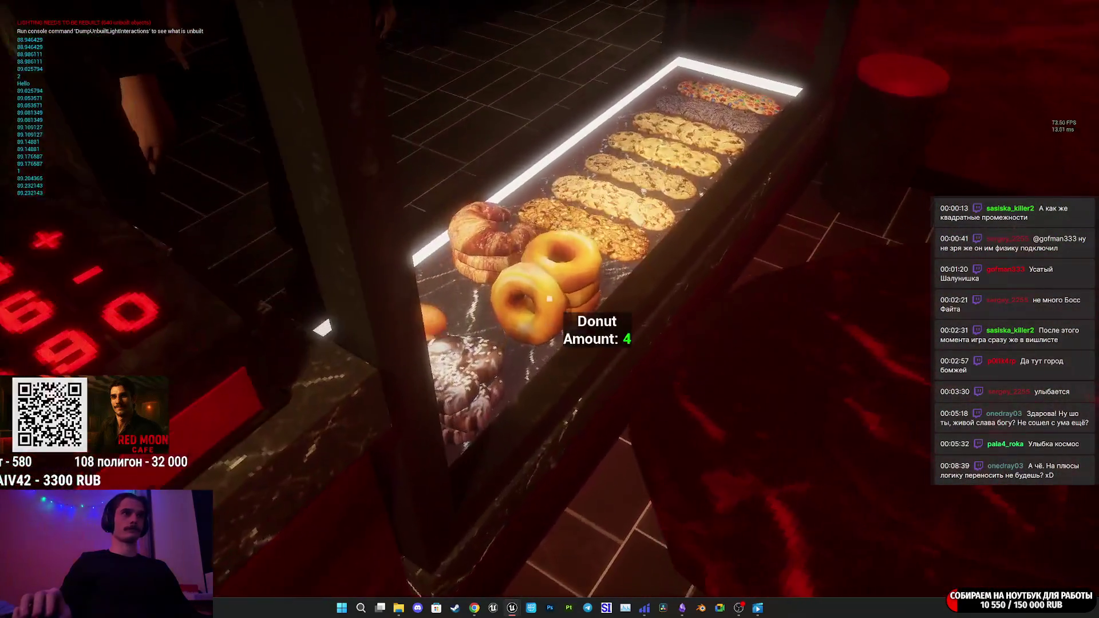
{"action": "left_click", "coordinate": [550, 298]}
{"action": "left_click", "coordinate": [550, 298]}
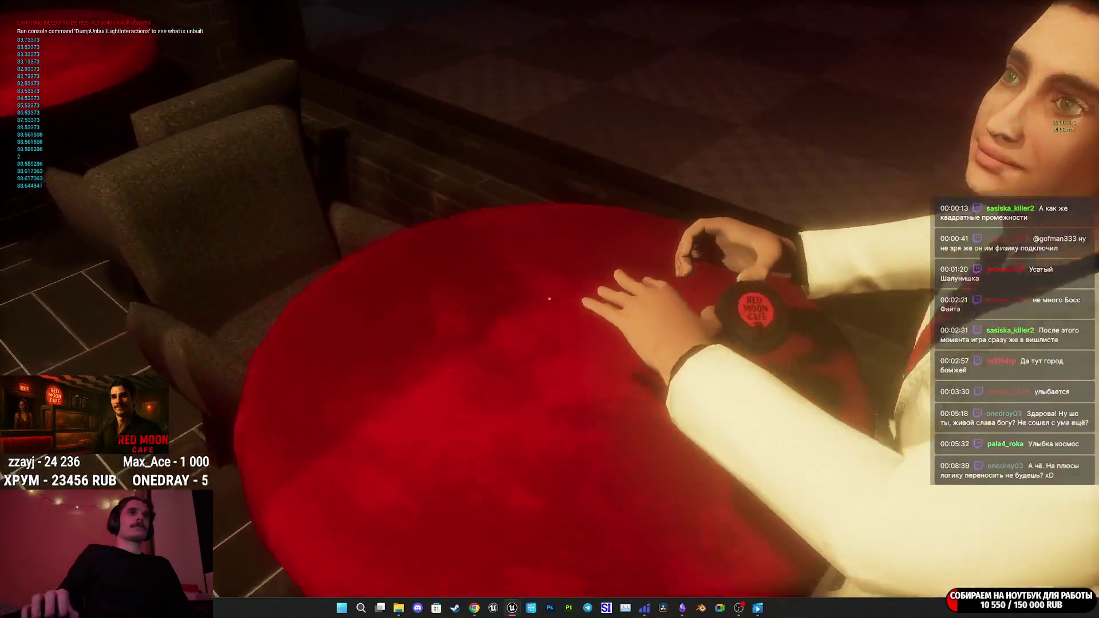
Sit in the armchair facing the man, eject with F8, and select the seated NPC.
{"action": "key", "text": "e"}
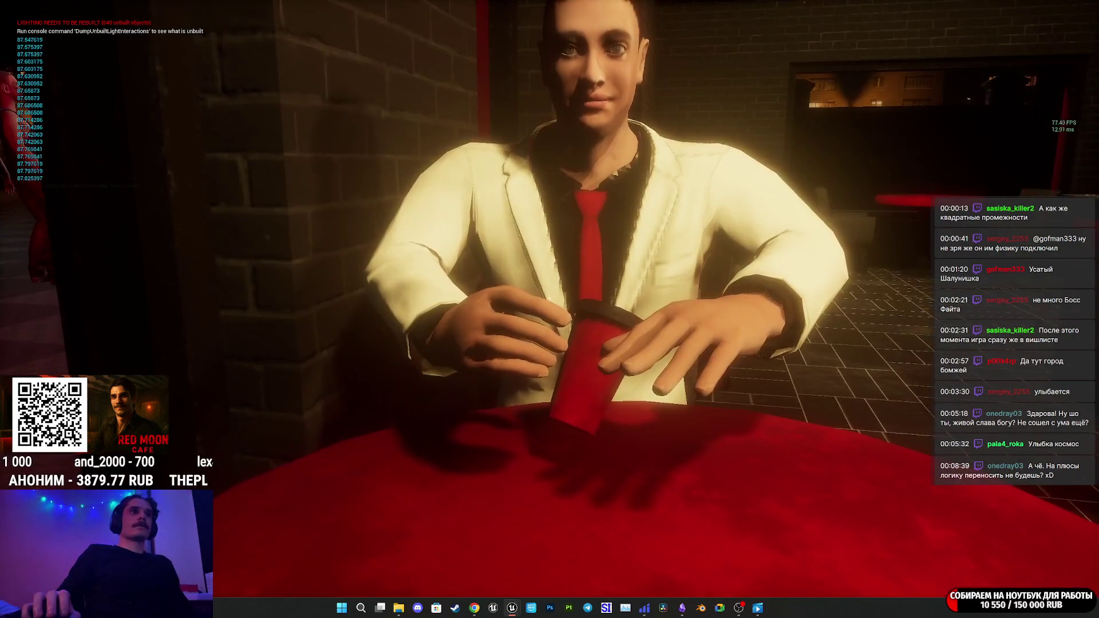
{"action": "key", "text": "F8"}
{"action": "left_click", "coordinate": [649, 276]}
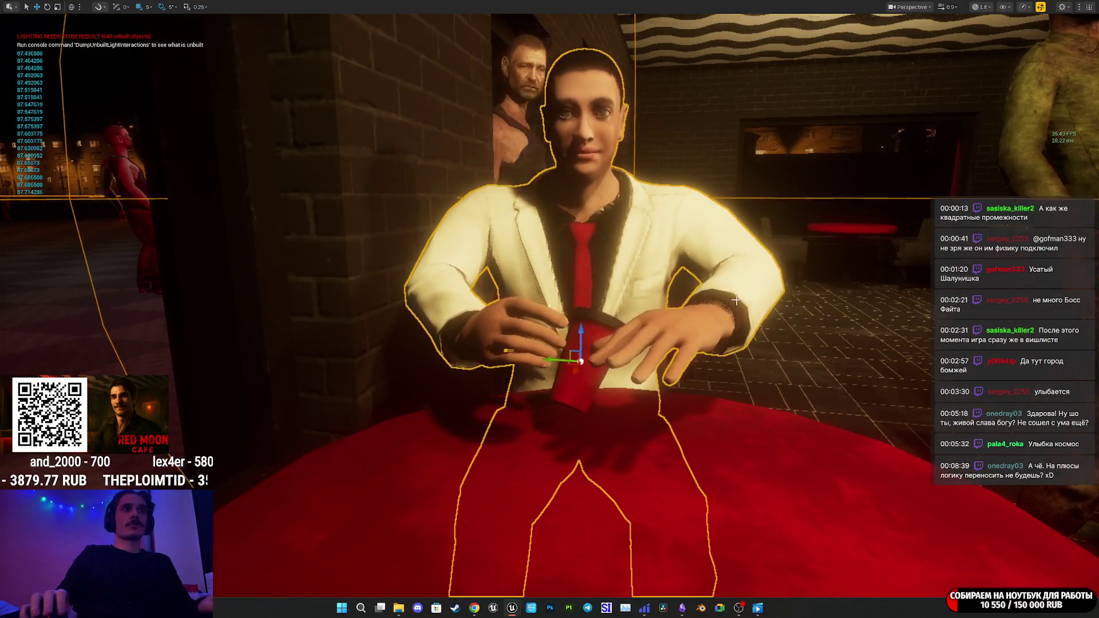
Review the seated man's CoffeeCup component properties in Details, then stop Play-In-Editor with Esc.
{"action": "key", "text": "F11"}
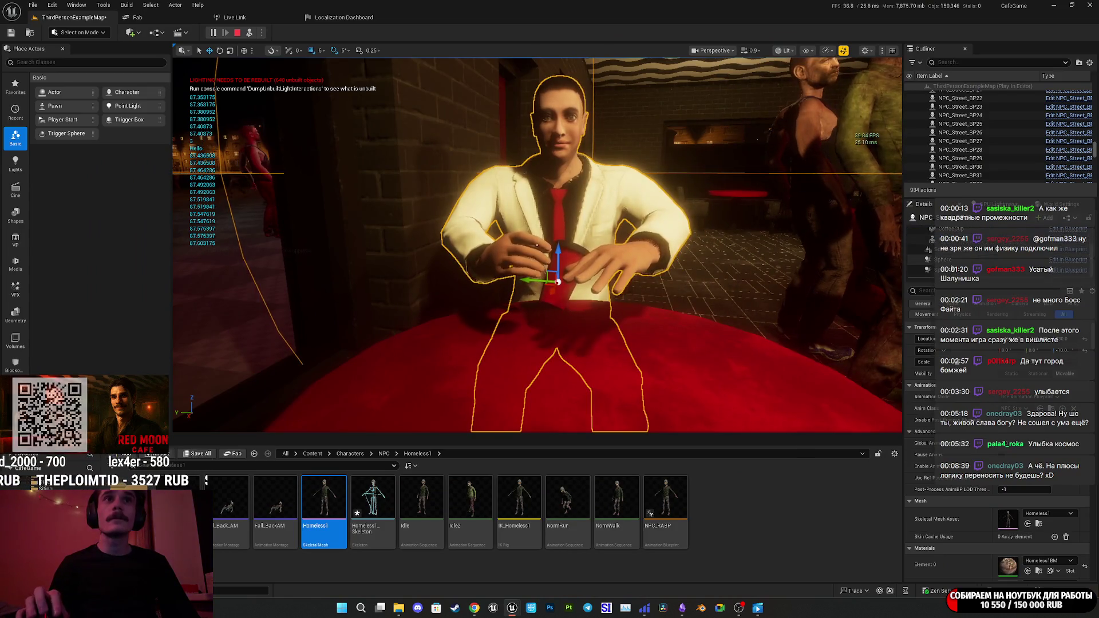
{"action": "left_click", "coordinate": [951, 242]}
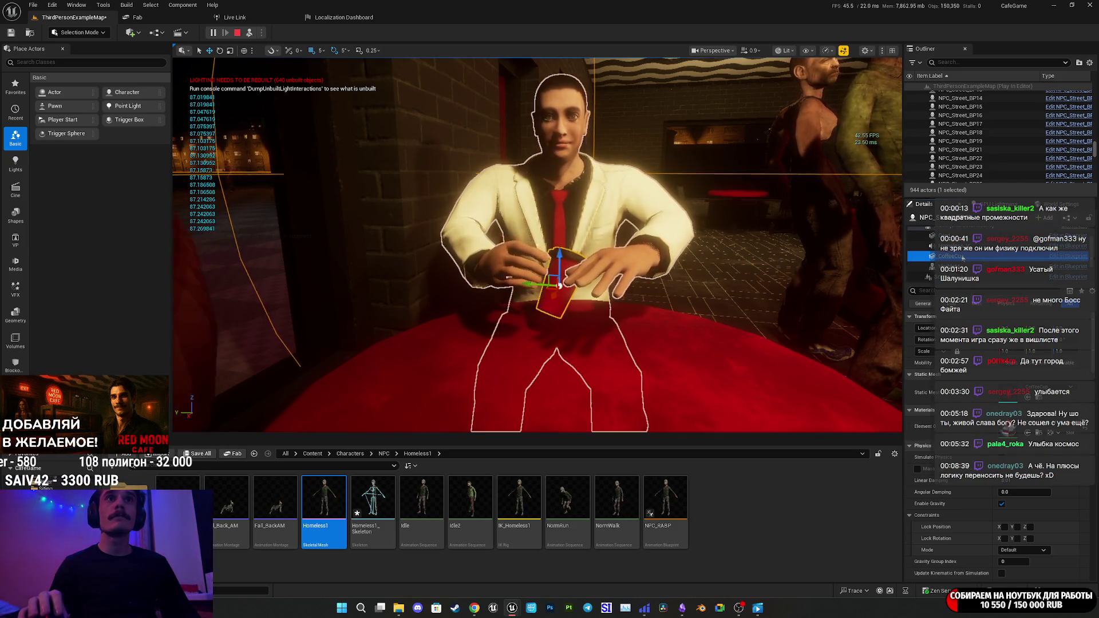
{"action": "scroll", "coordinate": [953, 433], "scroll_direction": "down", "scroll_amount": 8}
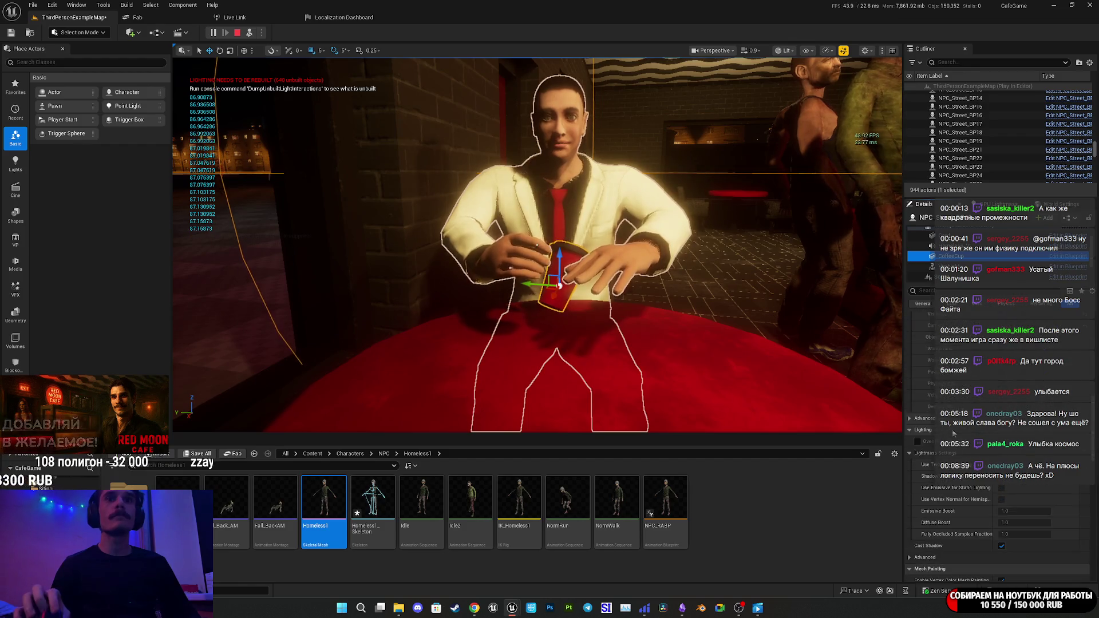
{"action": "scroll", "coordinate": [953, 433], "scroll_direction": "down", "scroll_amount": 3}
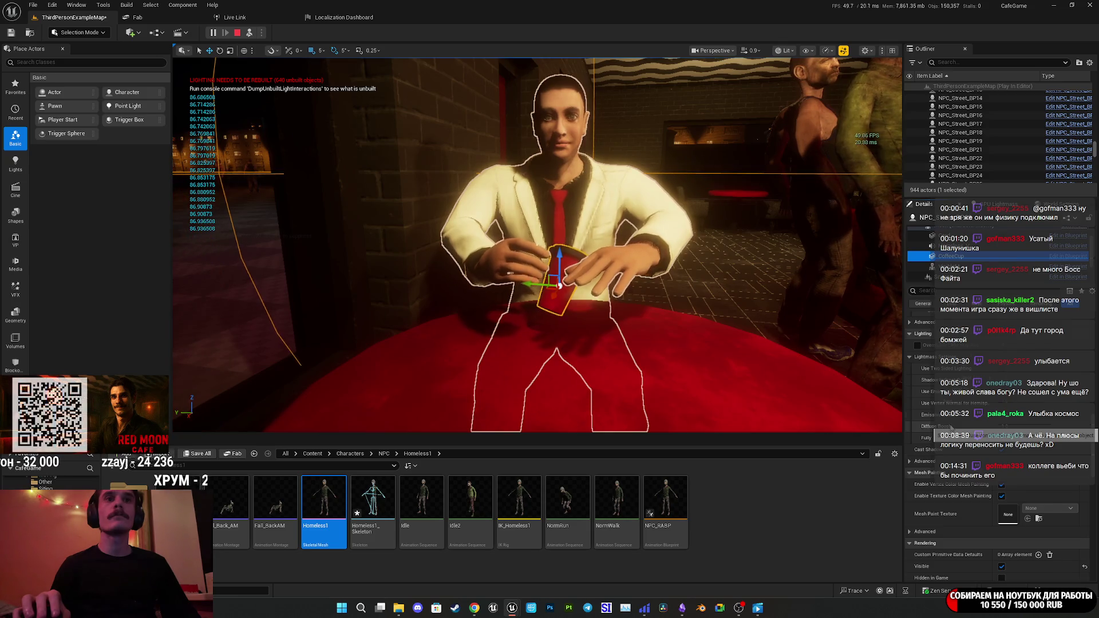
{"action": "scroll", "coordinate": [952, 428], "scroll_direction": "down", "scroll_amount": 3}
{"action": "scroll", "coordinate": [951, 428], "scroll_direction": "down", "scroll_amount": 1}
{"action": "scroll", "coordinate": [952, 428], "scroll_direction": "up", "scroll_amount": 1}
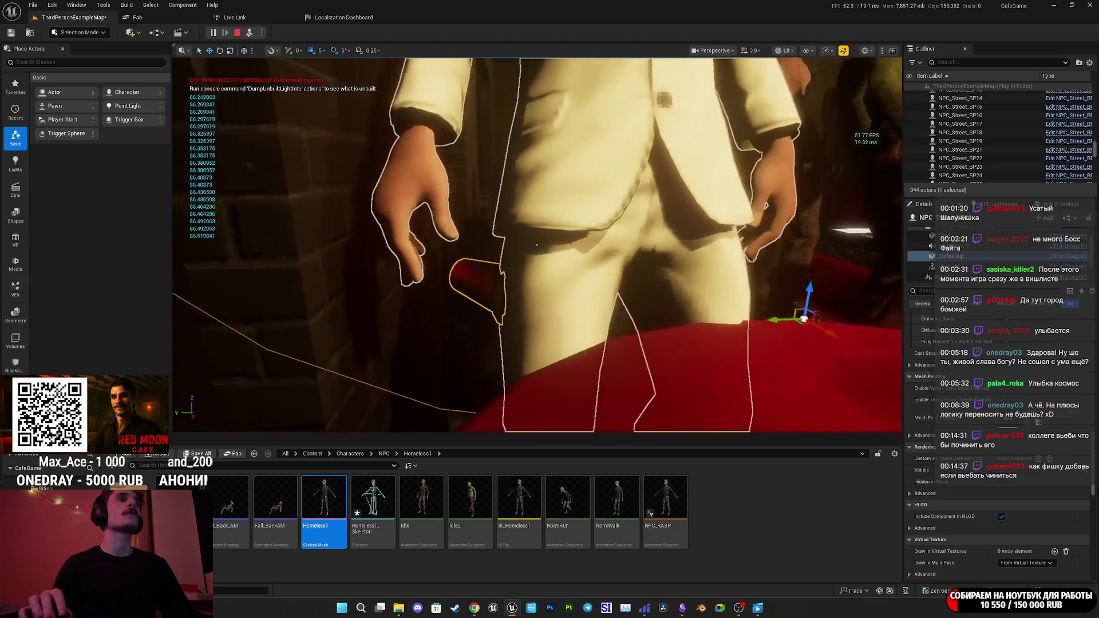
{"action": "scroll", "coordinate": [972, 394], "scroll_direction": "up", "scroll_amount": 10}
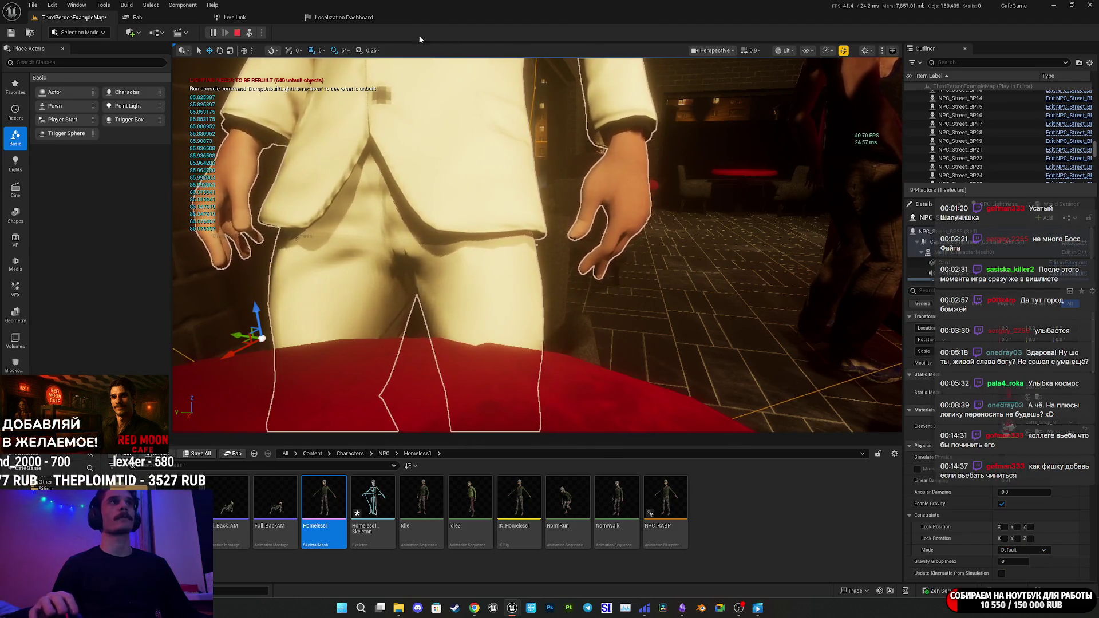
{"action": "left_click", "coordinate": [470, 169]}
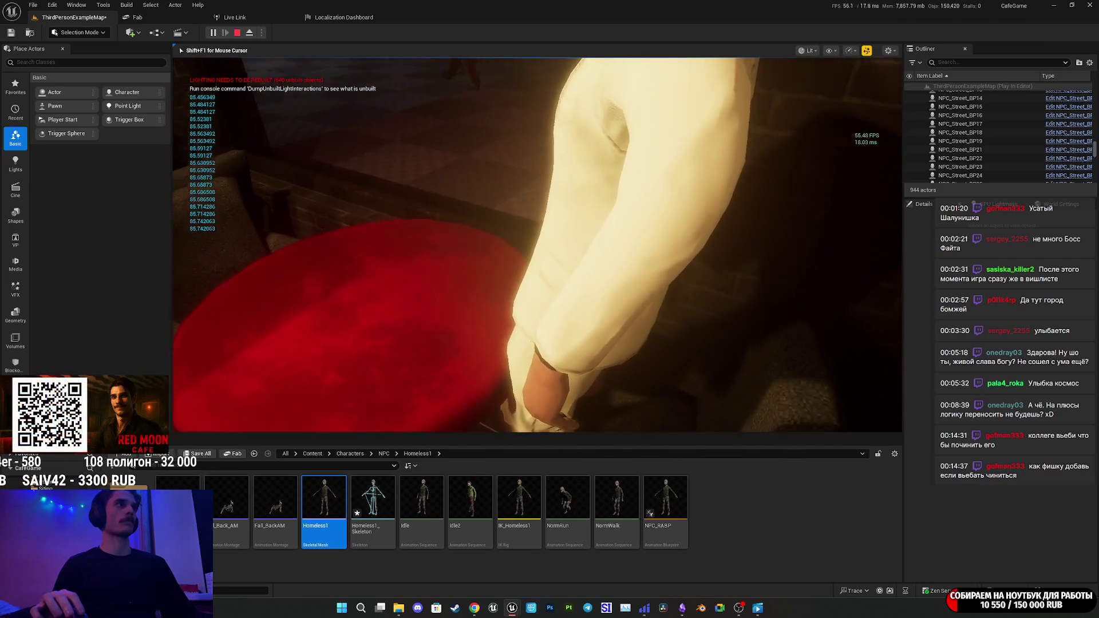
{"action": "key", "text": "Escape"}
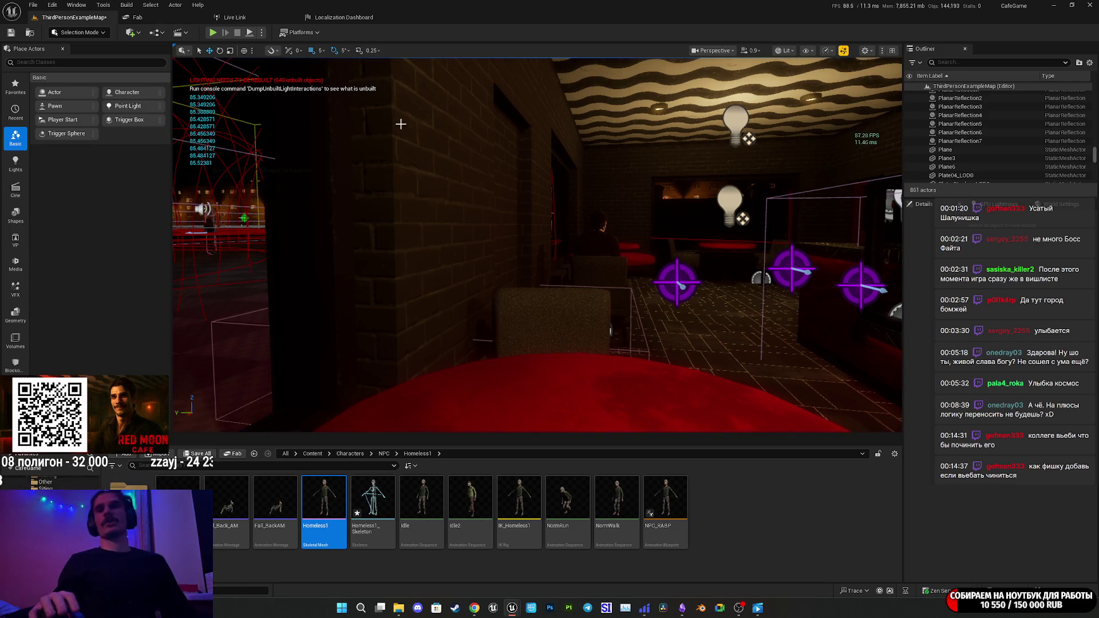
Switch back to the NPC_Street_BP Blueprint editor window from the taskbar.
{"action": "mouse_move", "coordinate": [511, 608]}
{"action": "left_click", "coordinate": [567, 530]}
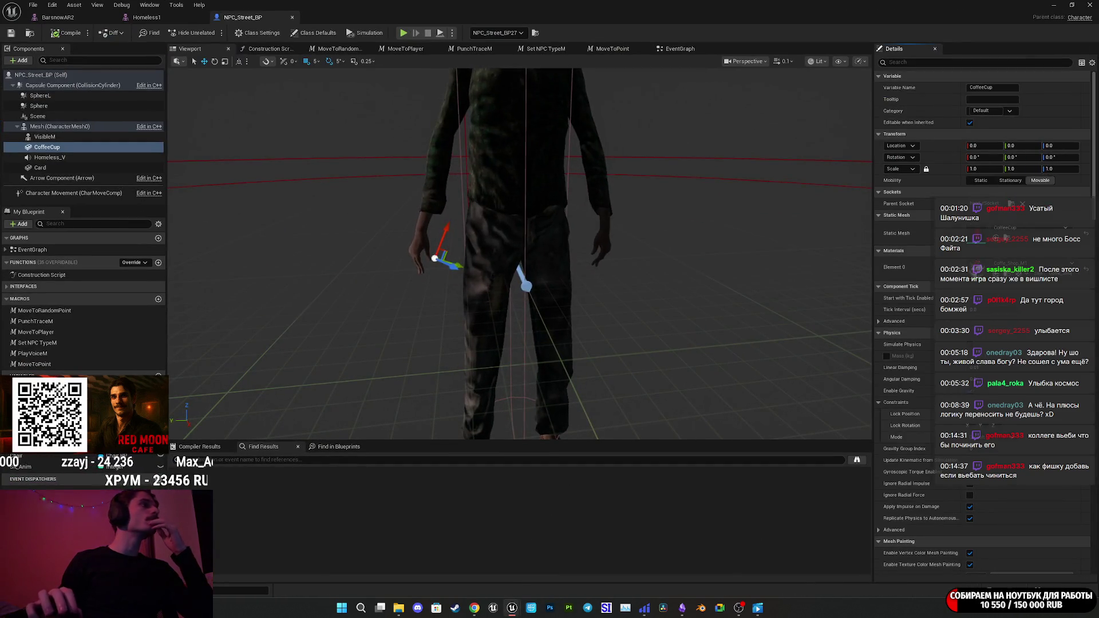